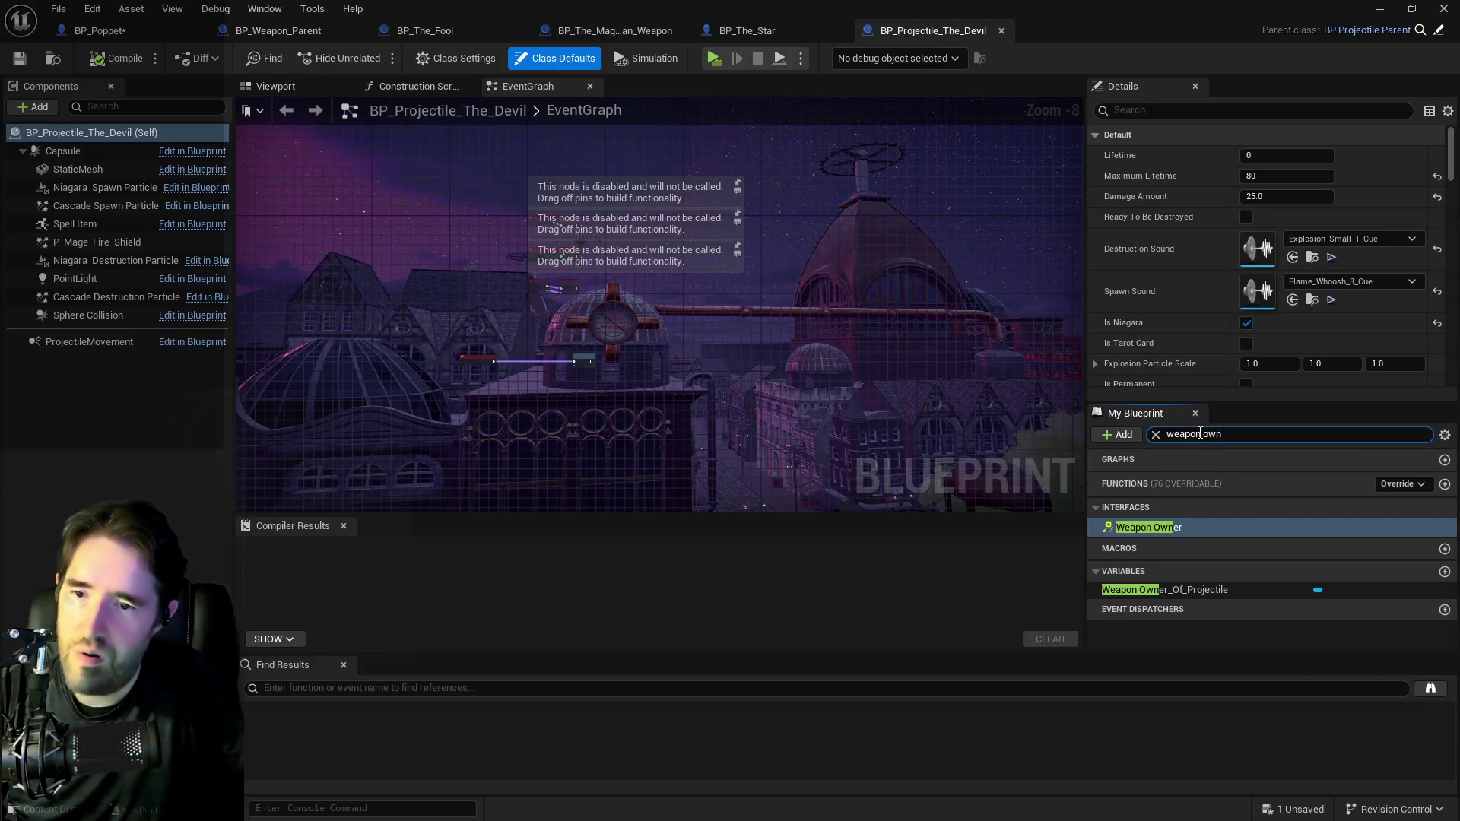
# Add the Weapon Owner event to The Devil projectile, then undo it with Ctrl+Z.
pyautogui.doubleClick(1143, 533)
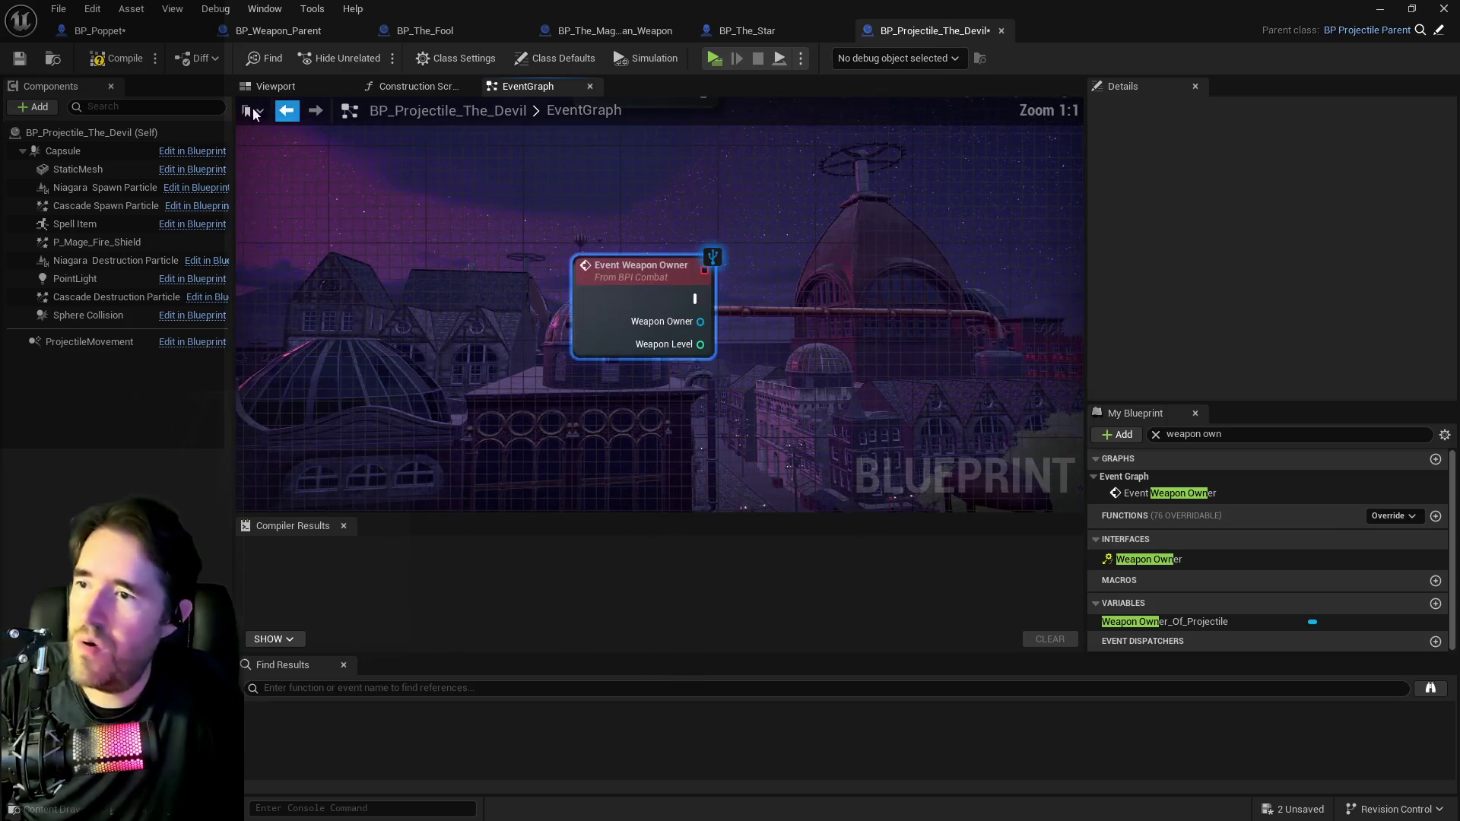
pyautogui.click(92, 8)
pyautogui.click(1030, 17)
pyautogui.hotkey('ctrl', 'z')
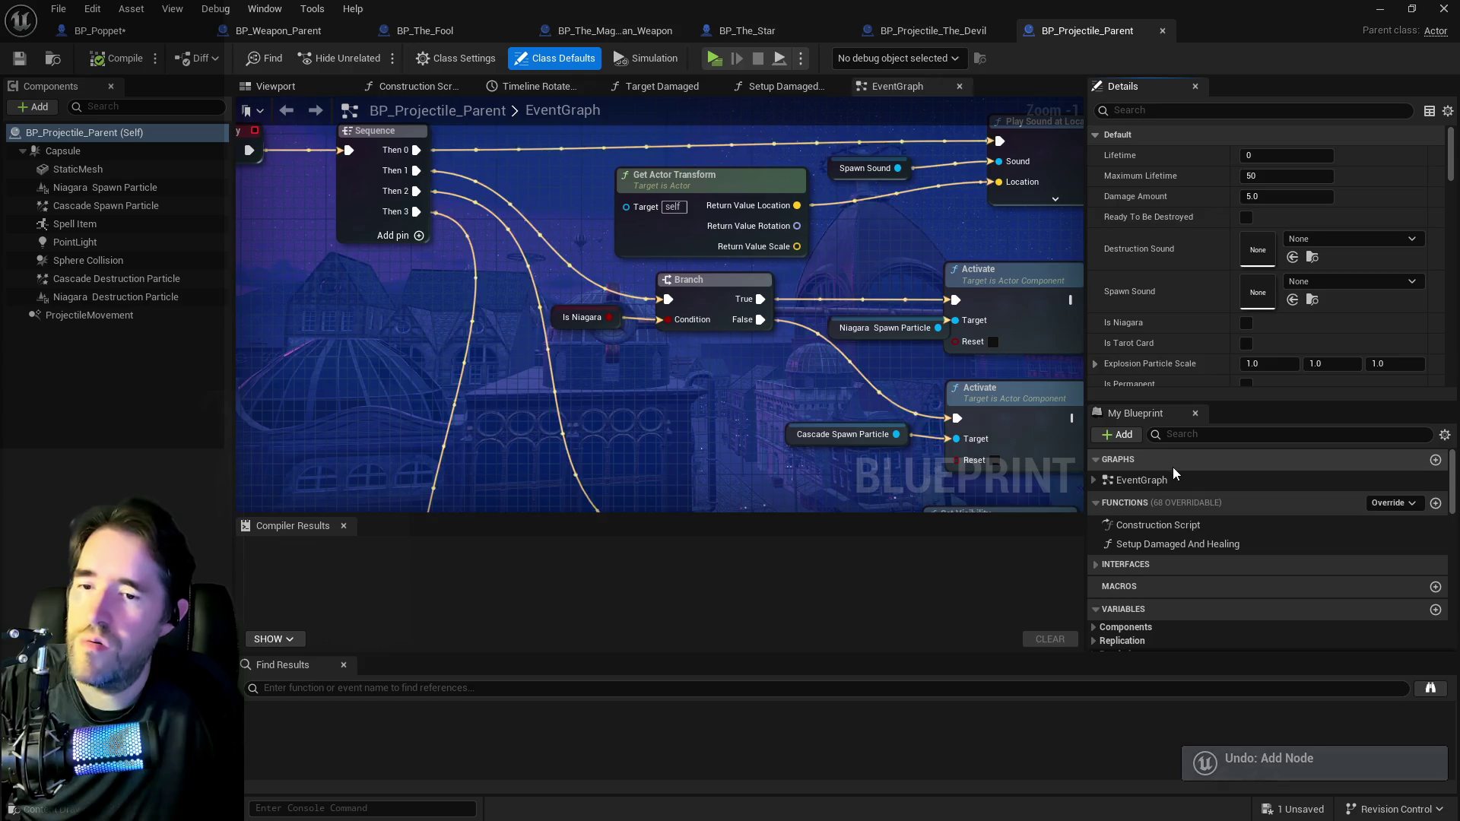
# Search My Blueprint for 'weapon owner' and jump to the parent's Weapon Owner event.
pyautogui.click(1190, 438)
pyautogui.write('weapon owner')
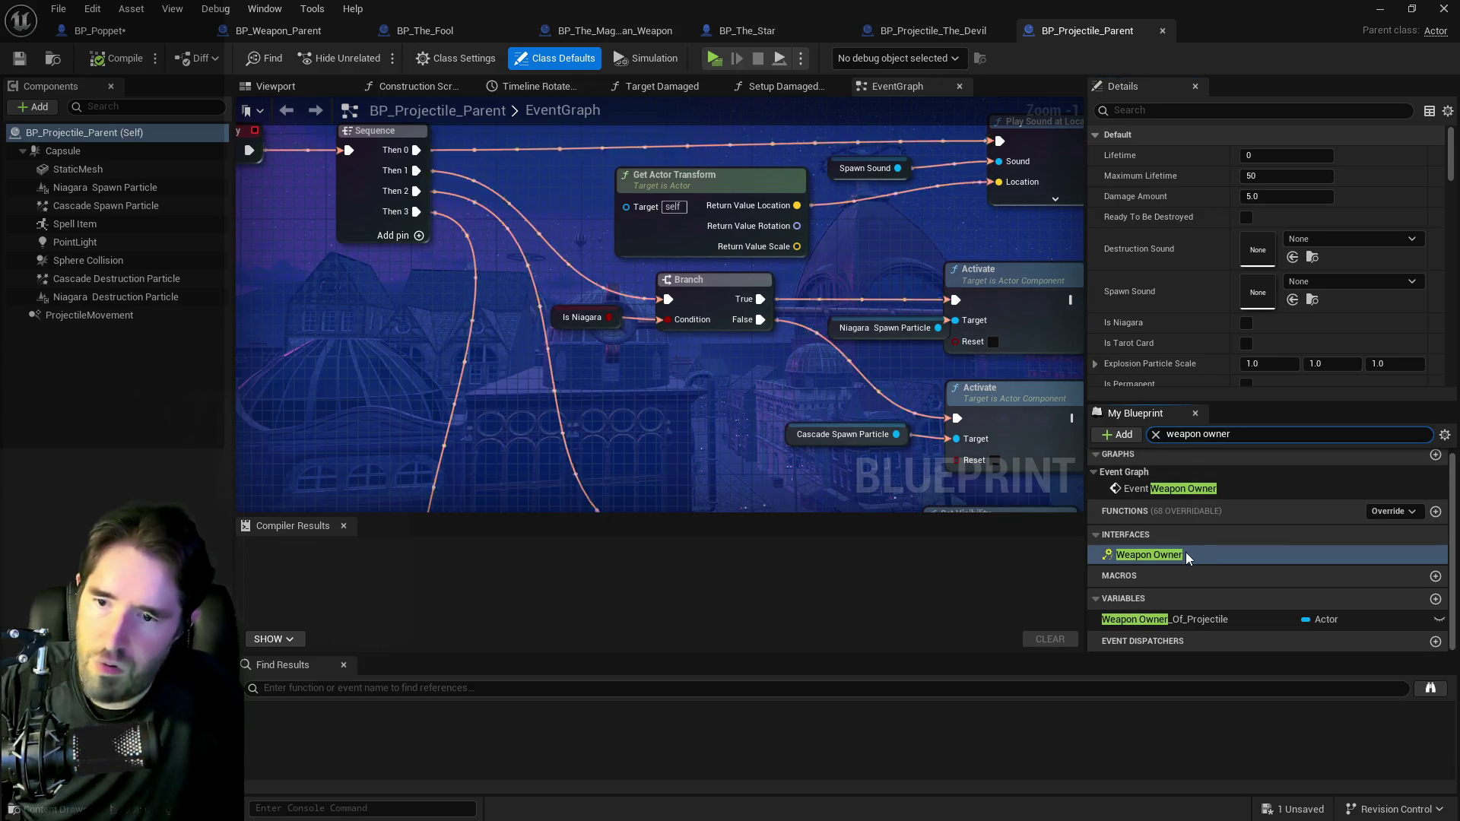
pyautogui.doubleClick(1185, 553)
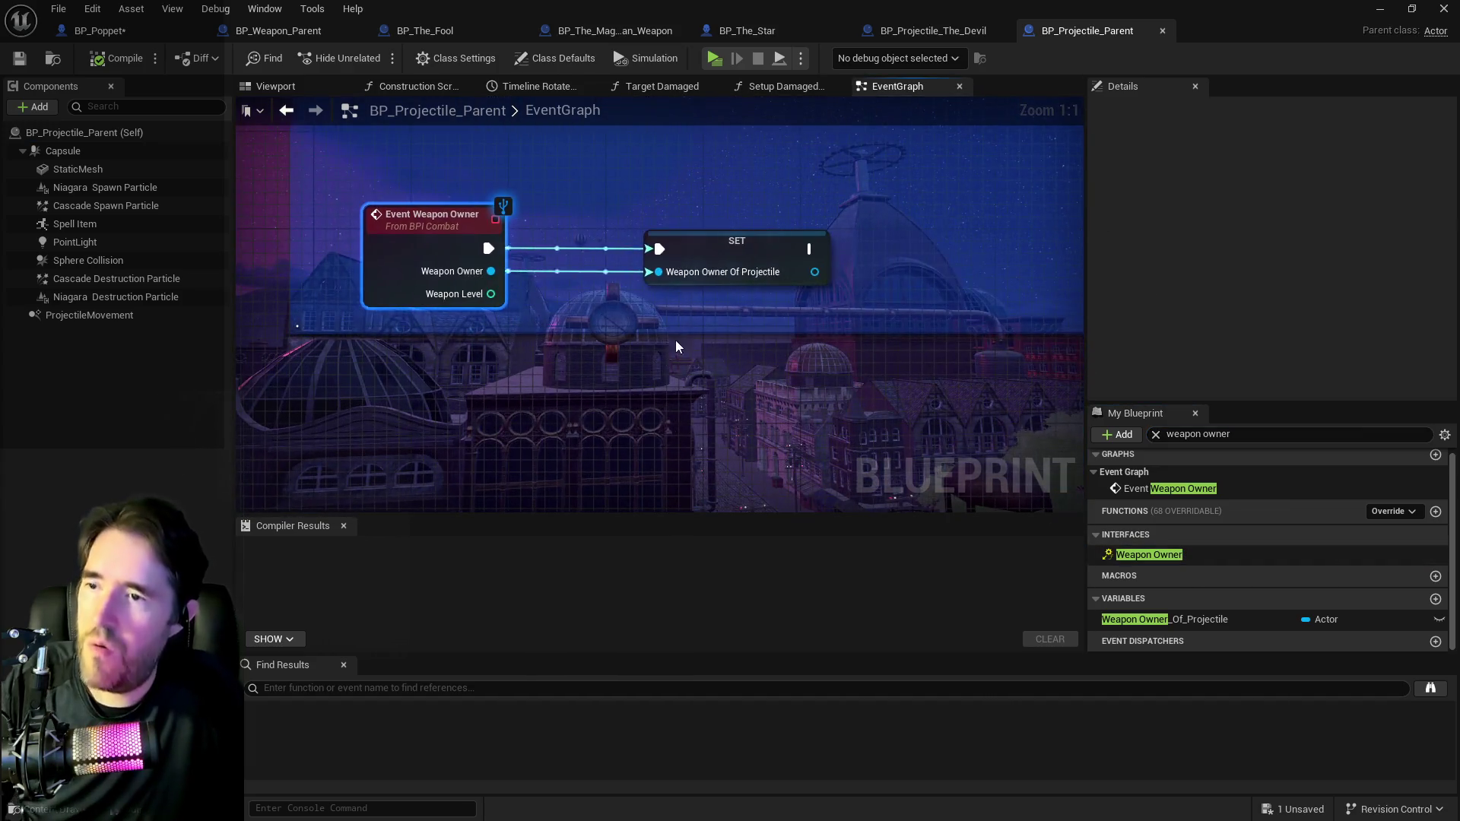
pyautogui.scroll(-1, 675, 340)
pyautogui.scroll(-2, 556, 327)
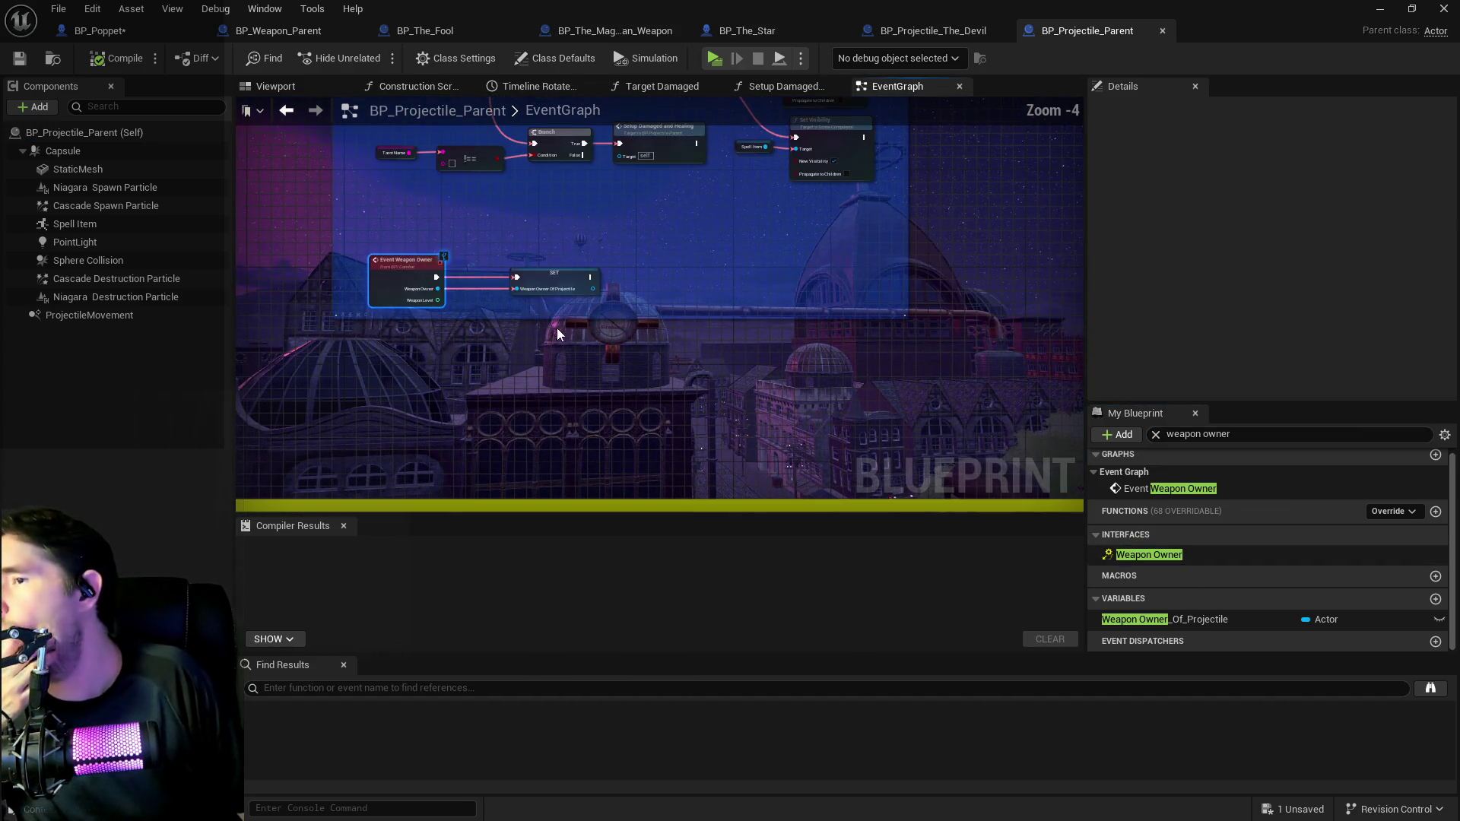
pyautogui.scroll(1, 471, 362)
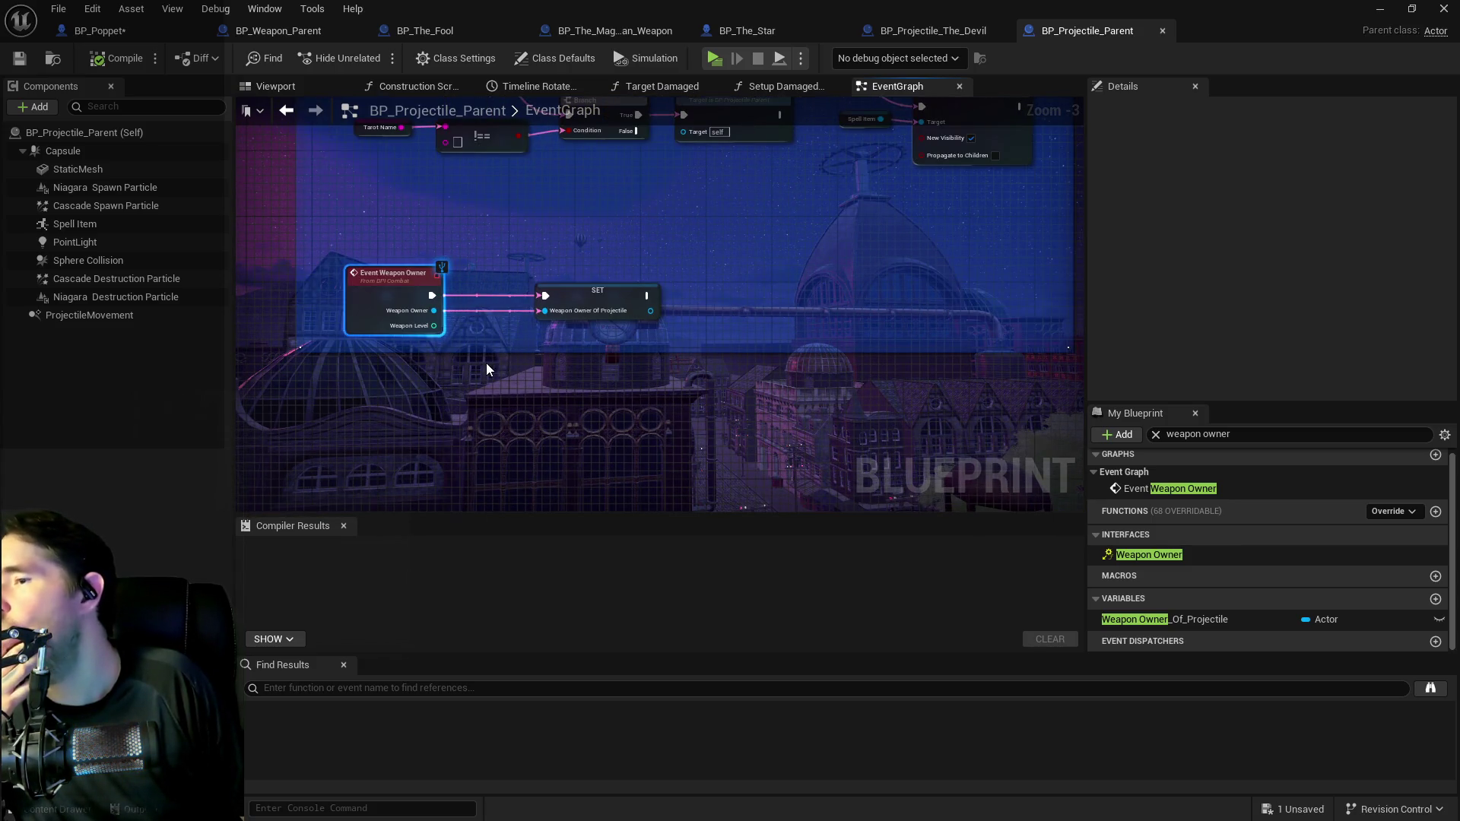
# Survey the EventGraph around the event: Branch, Set Visibility, Begin Play and comment blocks.
pyautogui.moveTo(486, 363); pyautogui.dragTo(628, 342)
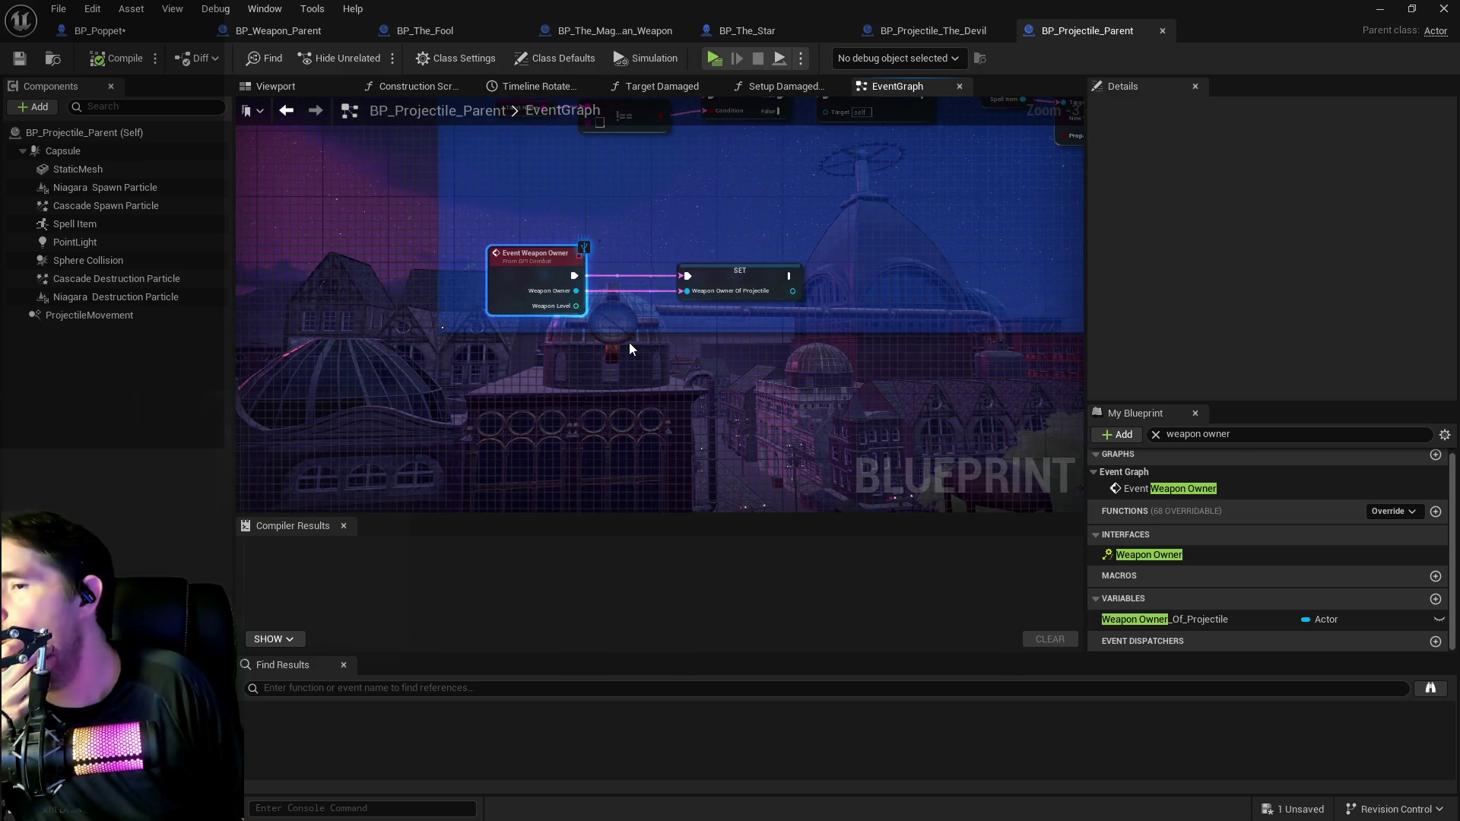
pyautogui.moveTo(581, 305); pyautogui.dragTo(481, 376)
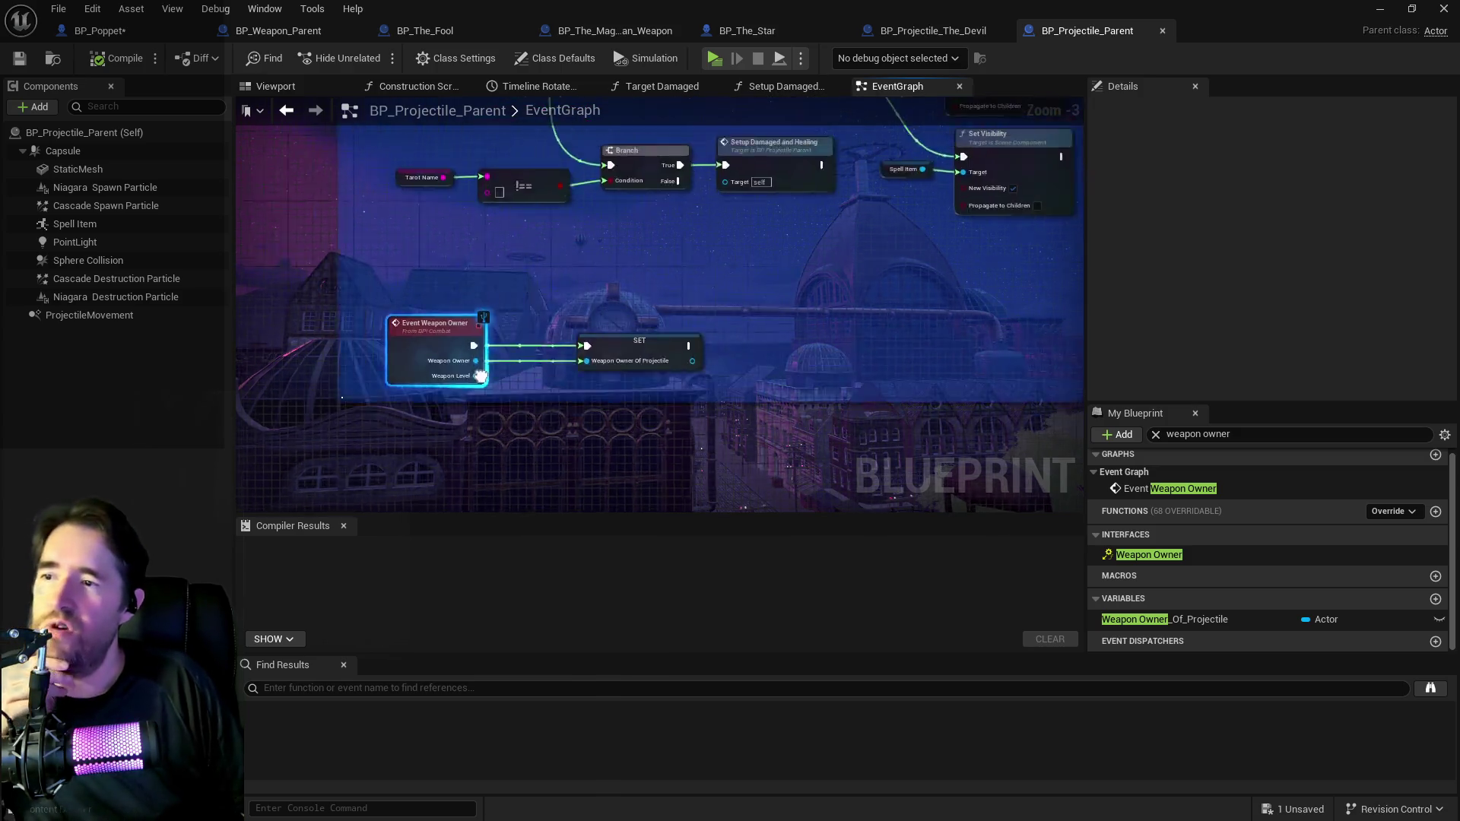
pyautogui.scroll(-2, 576, 332)
pyautogui.moveTo(581, 419); pyautogui.dragTo(540, 296)
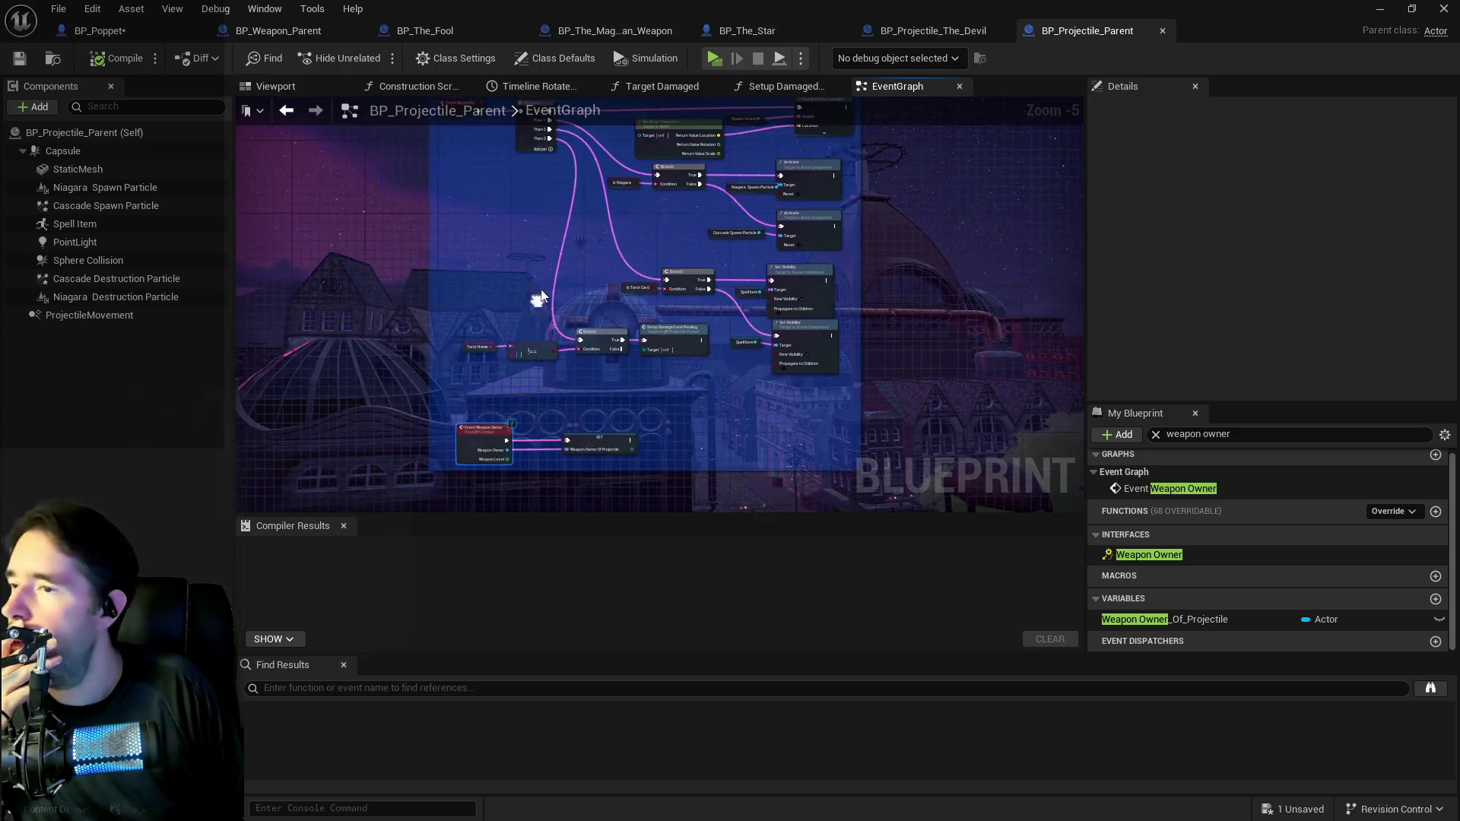
pyautogui.scroll(3, 532, 418)
pyautogui.moveTo(552, 398)
pyautogui.mouseDown()
pyautogui.moveTo(587, 301)
pyautogui.moveTo(476, 517)
pyautogui.mouseUp()
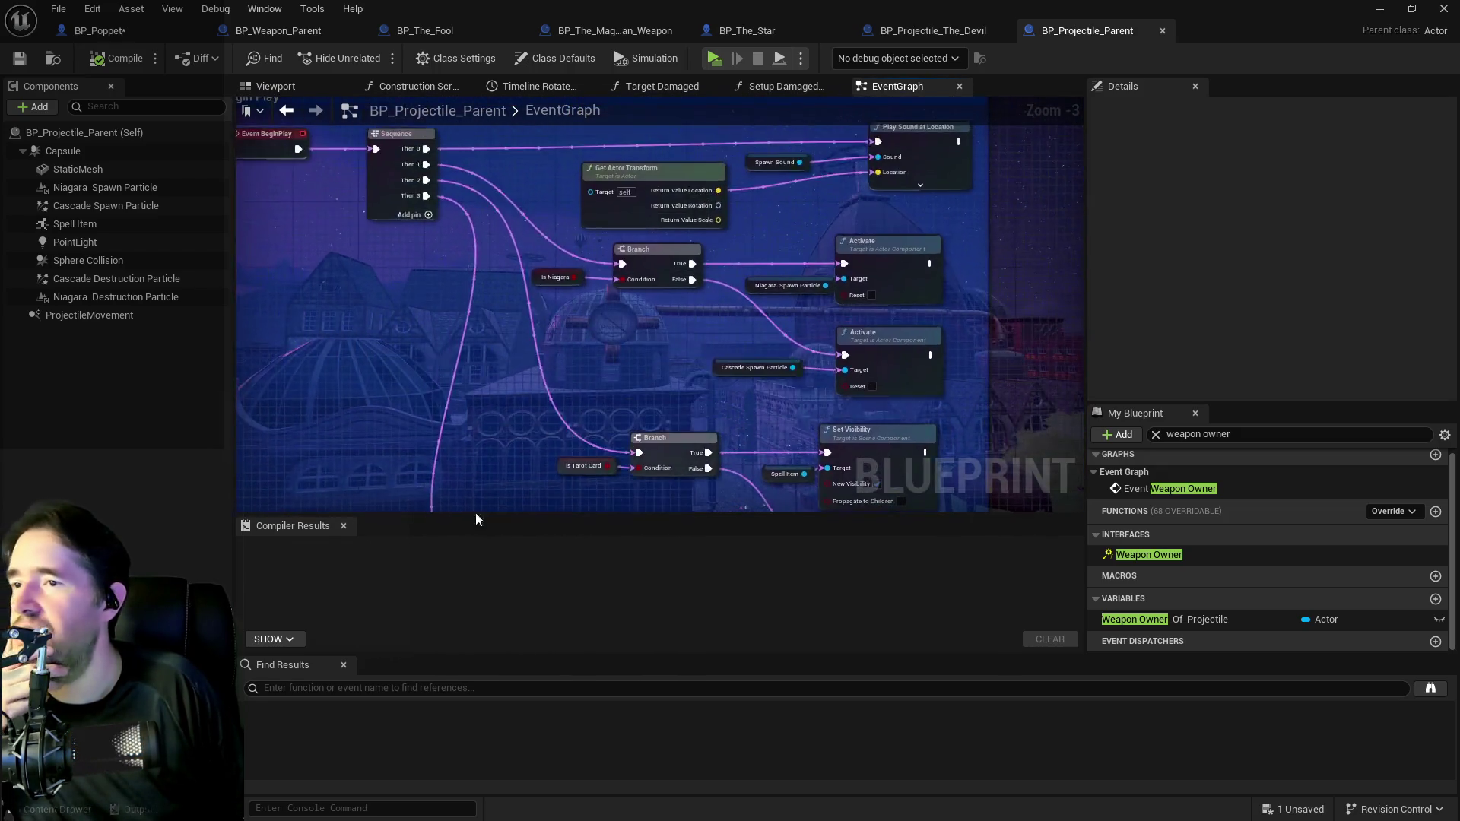
pyautogui.scroll(-2, 504, 365)
pyautogui.moveTo(504, 362); pyautogui.dragTo(390, 284)
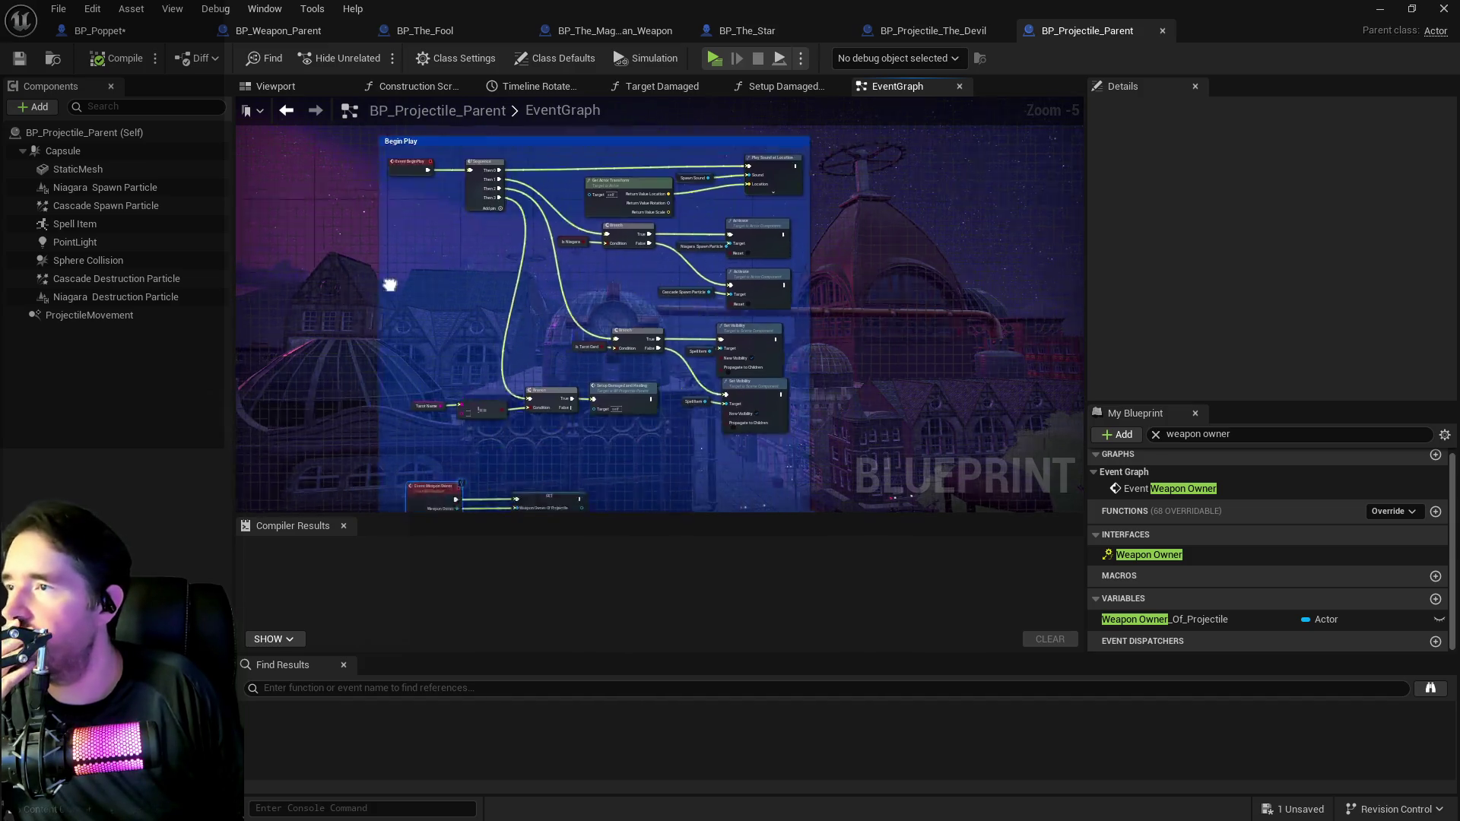
pyautogui.moveTo(541, 476); pyautogui.dragTo(541, 313)
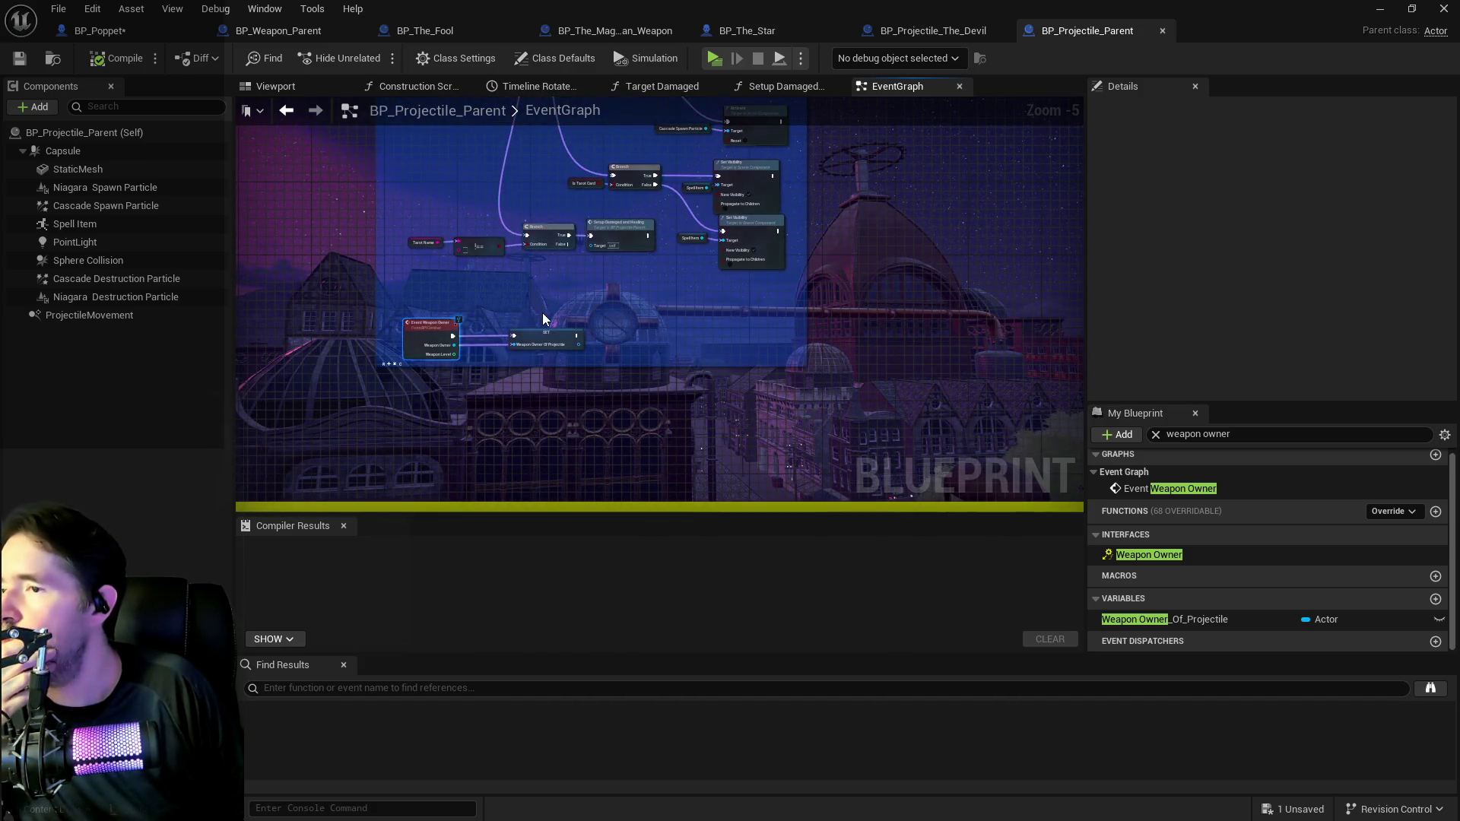
pyautogui.scroll(2, 543, 317)
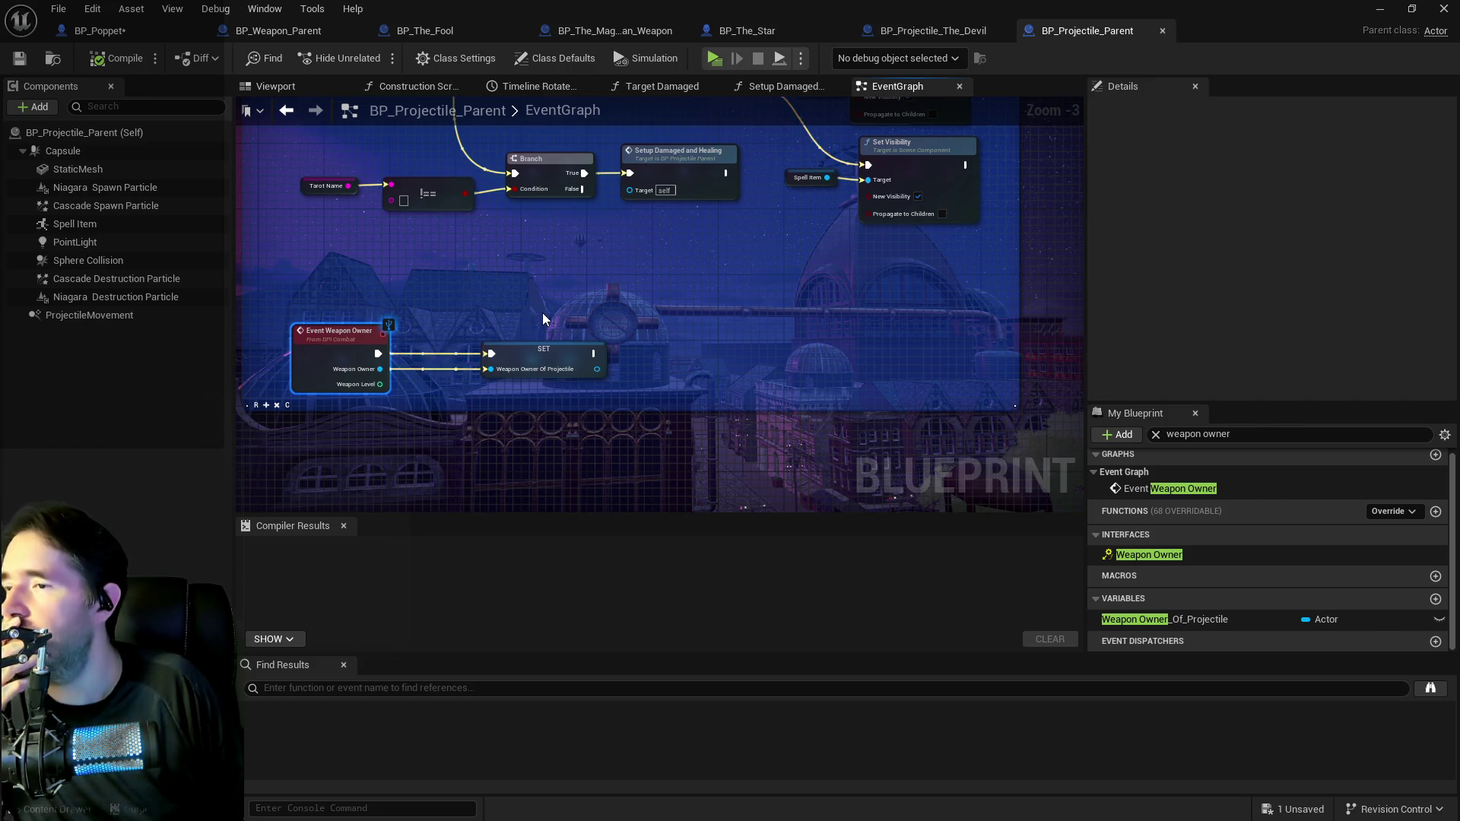
pyautogui.moveTo(550, 290); pyautogui.dragTo(555, 387)
pyautogui.scroll(-1, 555, 386)
pyautogui.moveTo(532, 243); pyautogui.dragTo(518, 364)
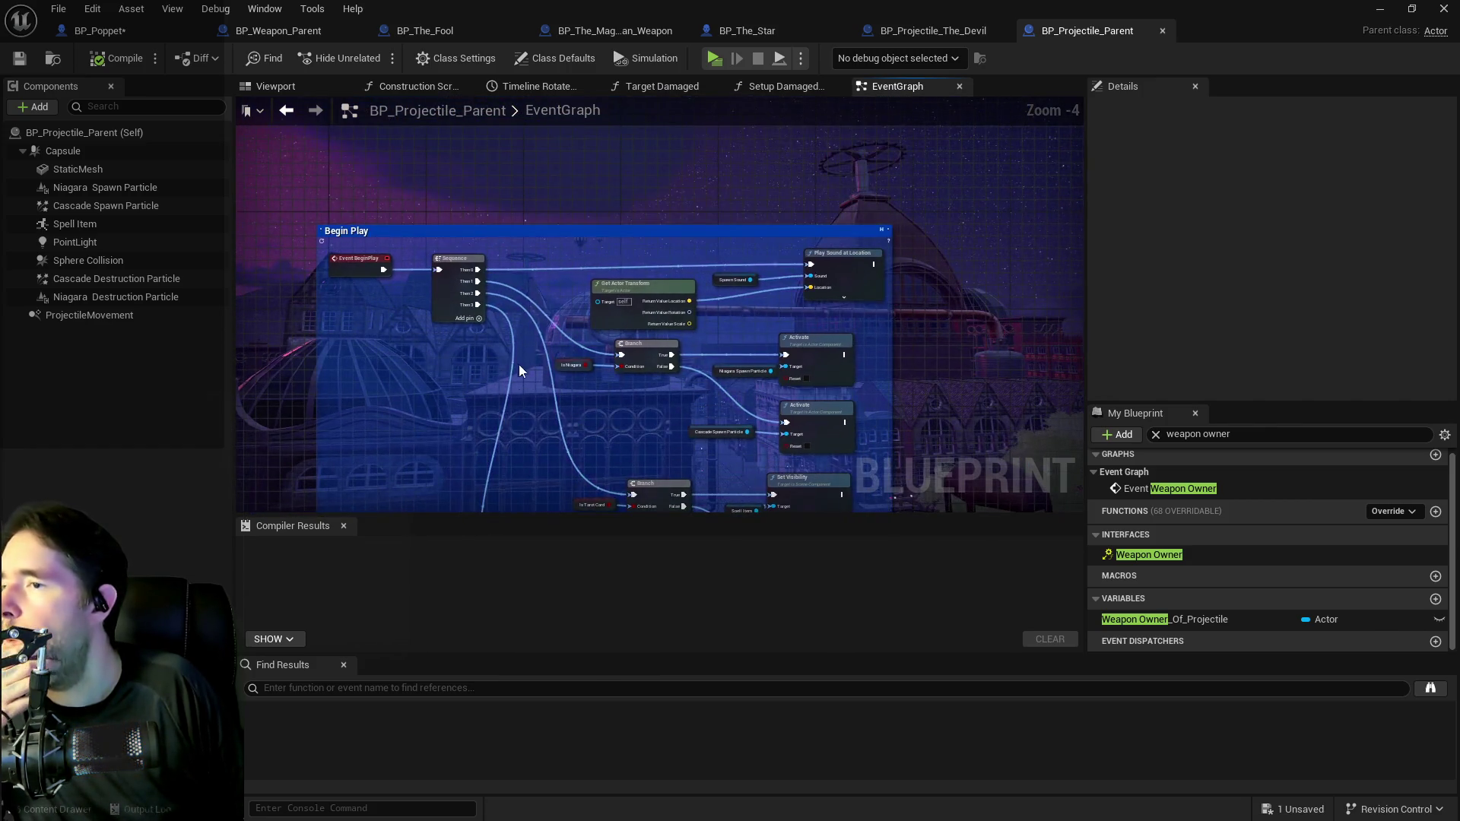
pyautogui.moveTo(556, 435); pyautogui.dragTo(468, 180)
pyautogui.scroll(-5, 546, 348)
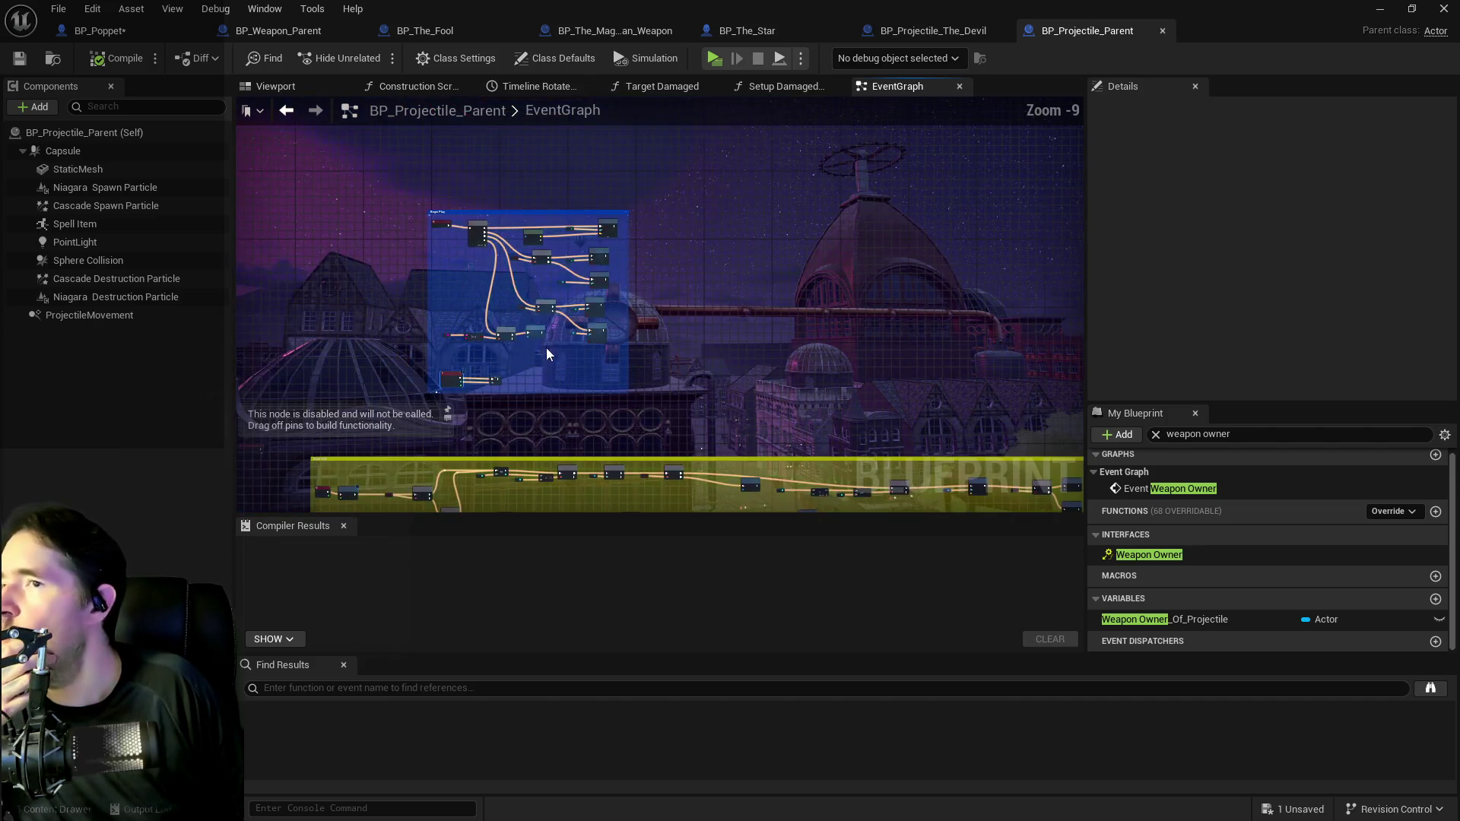
pyautogui.moveTo(546, 348); pyautogui.dragTo(534, 239)
pyautogui.scroll(5, 400, 266)
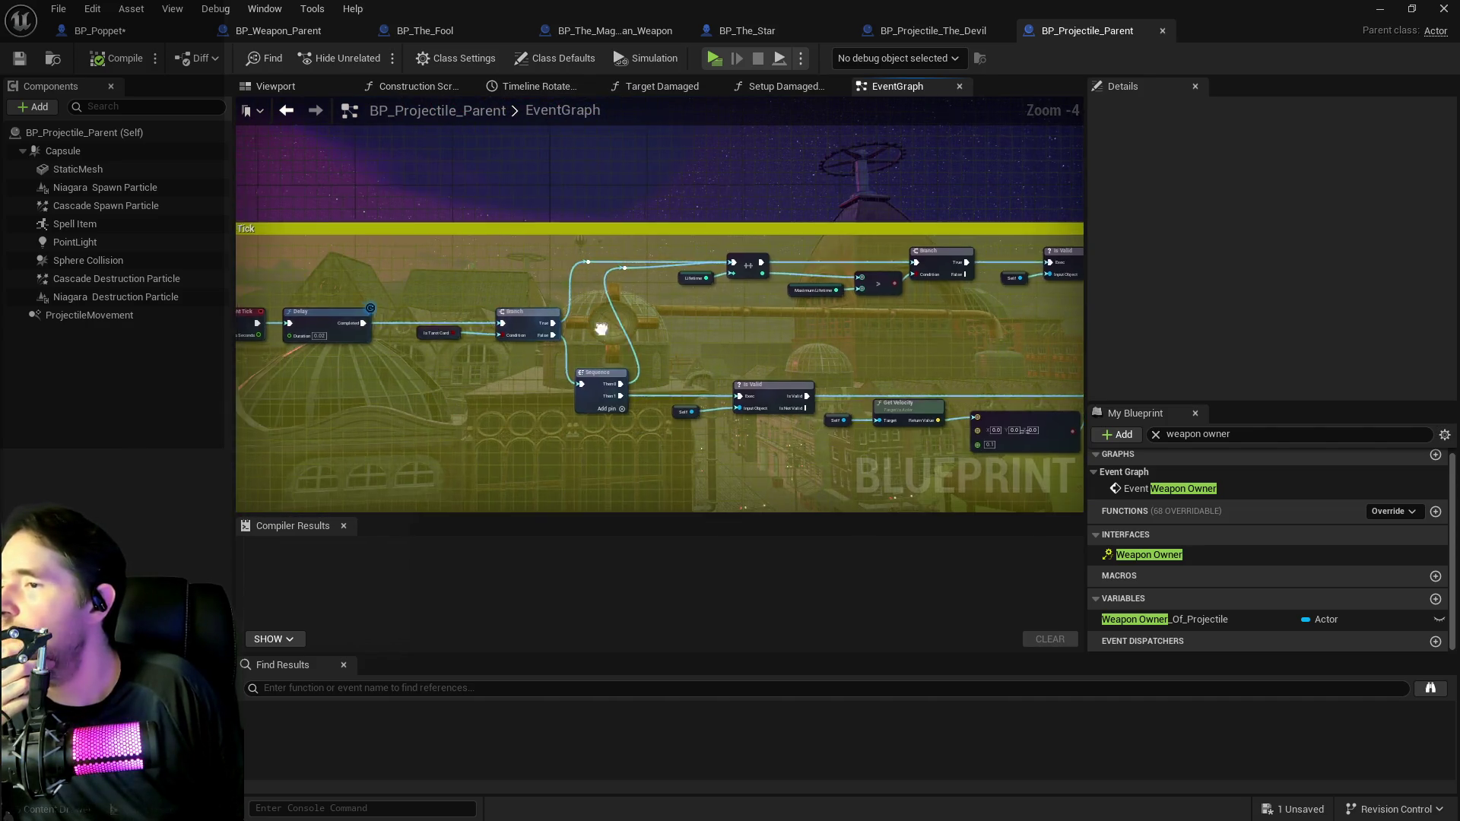
pyautogui.moveTo(638, 305); pyautogui.dragTo(493, 305)
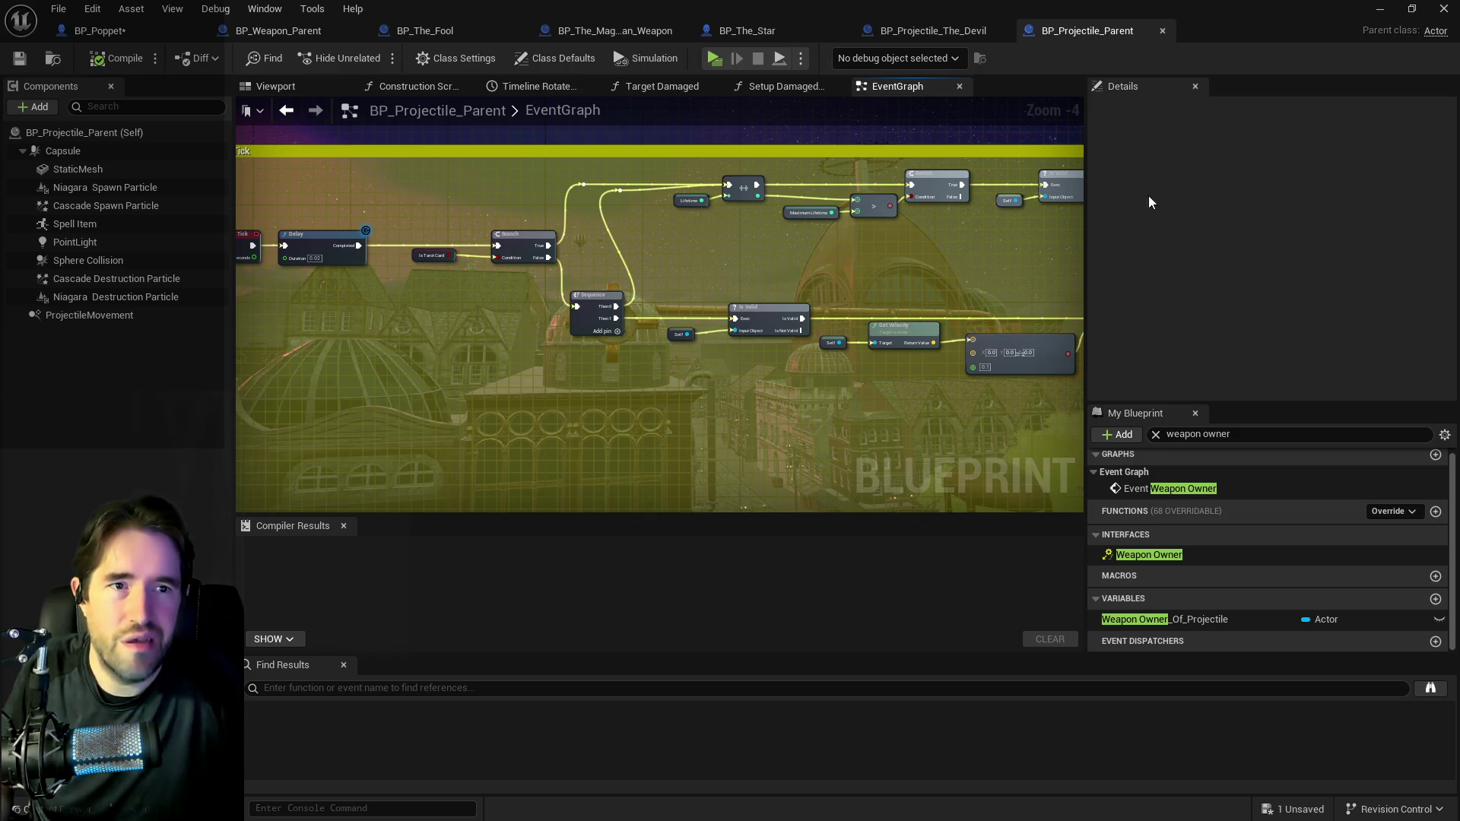
pyautogui.moveTo(496, 358); pyautogui.dragTo(224, 366)
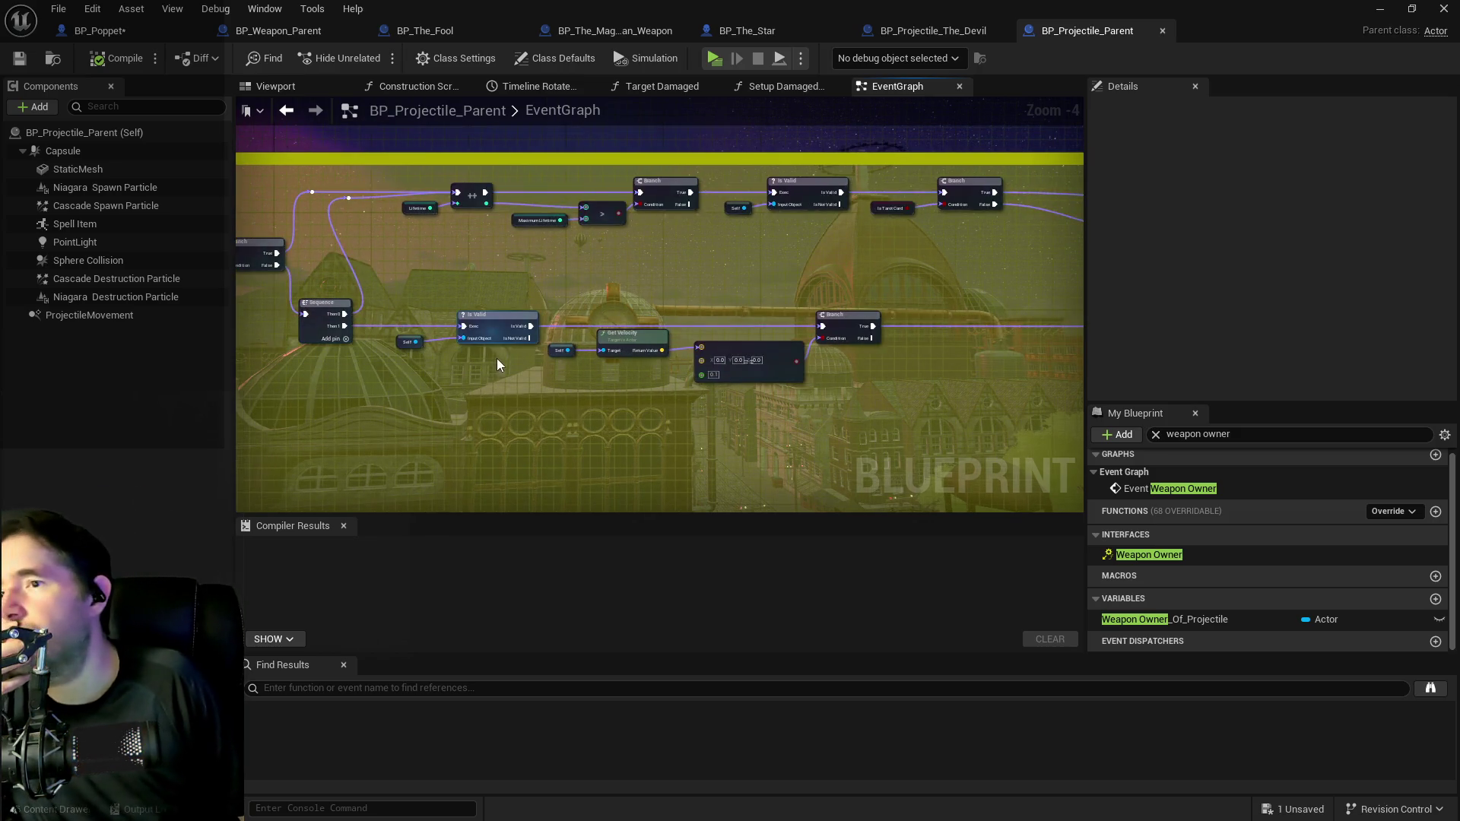
pyautogui.scroll(2, 502, 393)
pyautogui.moveTo(504, 393)
pyautogui.mouseDown()
pyautogui.moveTo(737, 360)
pyautogui.moveTo(994, 394)
pyautogui.moveTo(603, 411)
pyautogui.moveTo(606, 323)
pyautogui.moveTo(677, 274)
pyautogui.moveTo(619, 303)
pyautogui.moveTo(459, 281)
pyautogui.moveTo(597, 302)
pyautogui.moveTo(269, 299)
pyautogui.mouseUp()
pyautogui.scroll(-2, 738, 364)
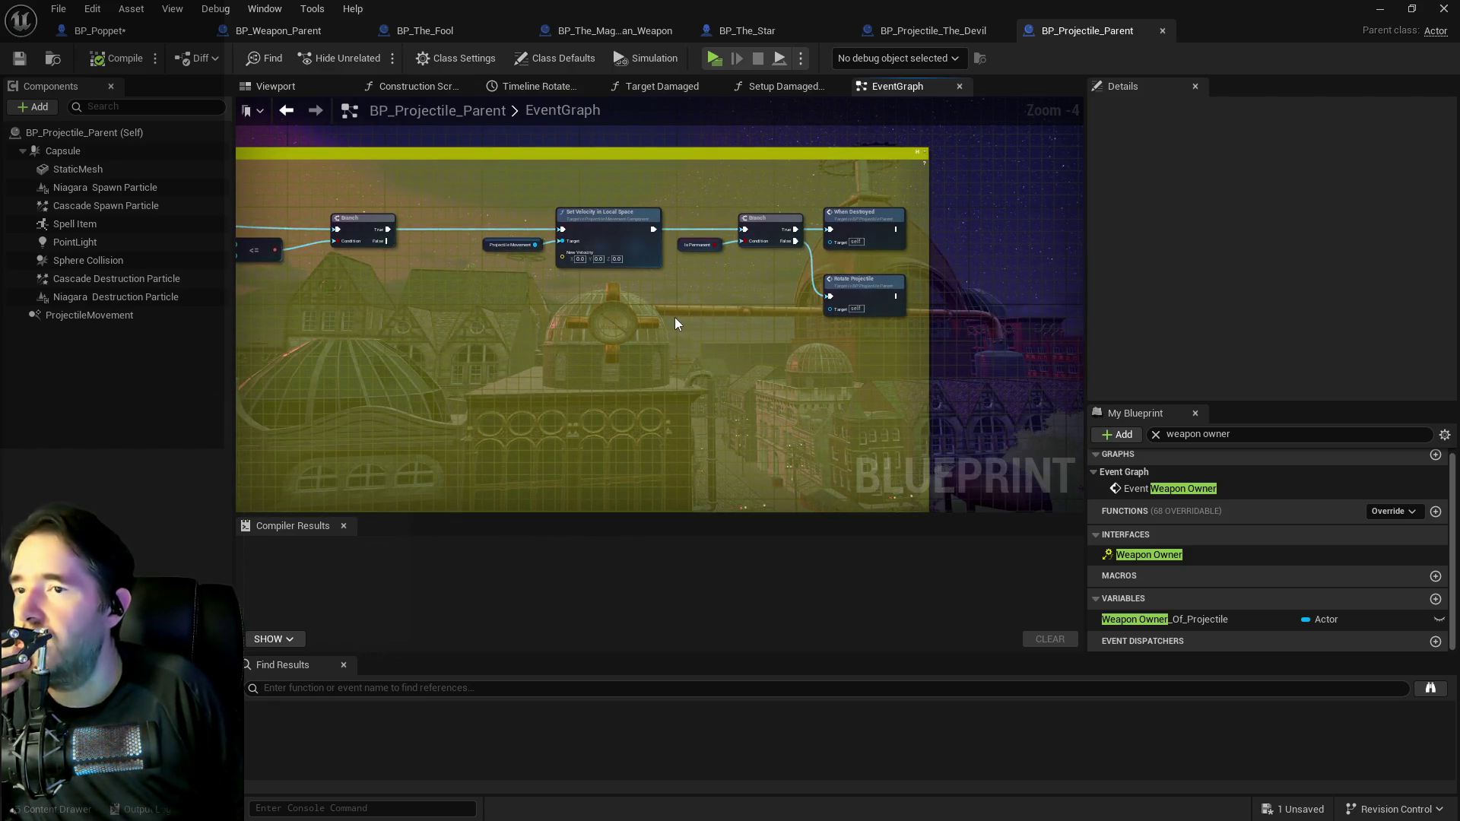
pyautogui.scroll(-4, 673, 317)
pyautogui.moveTo(596, 381); pyautogui.dragTo(850, 224)
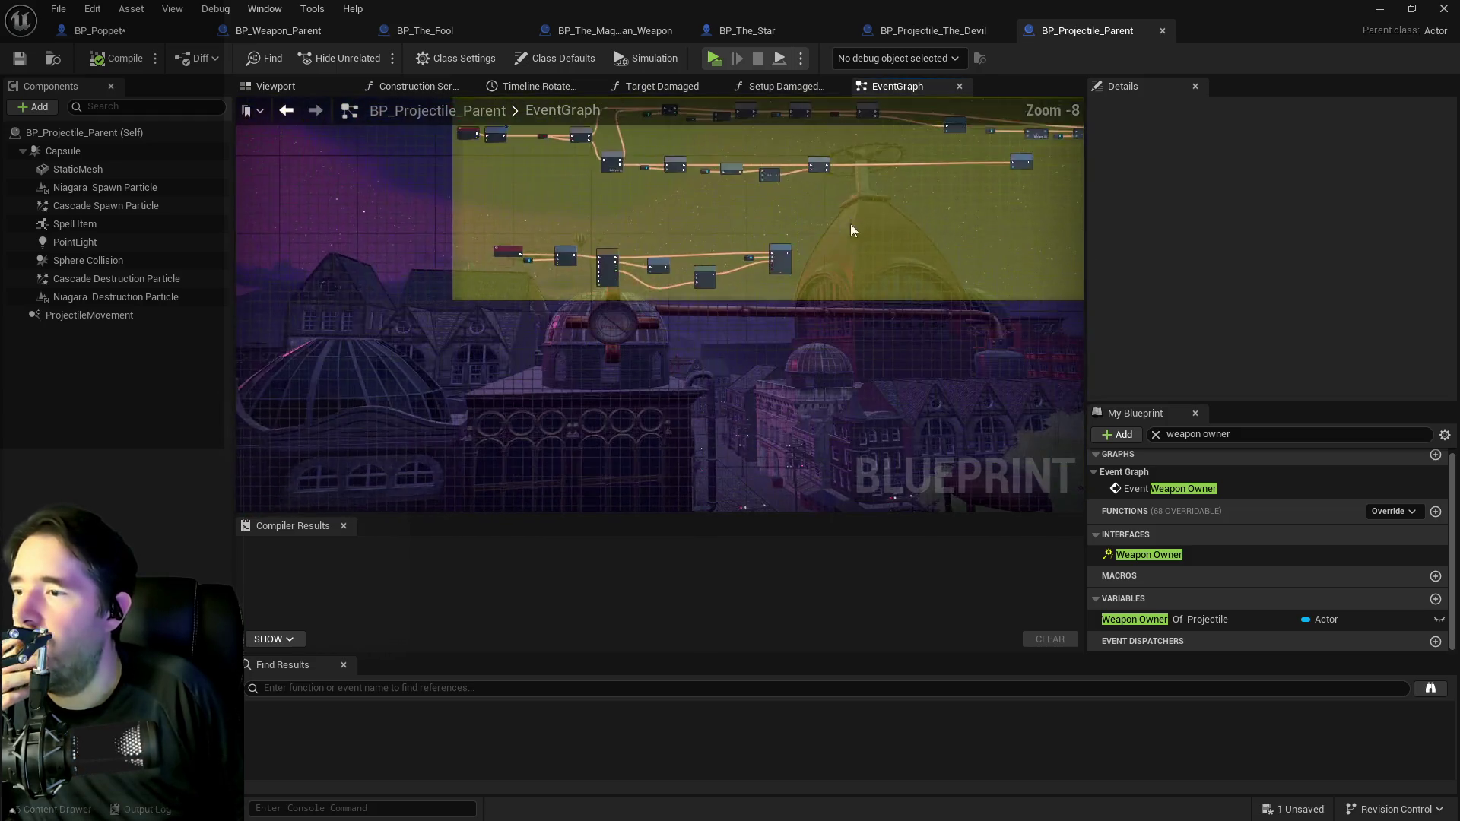
pyautogui.scroll(2, 485, 294)
pyautogui.scroll(2, 586, 258)
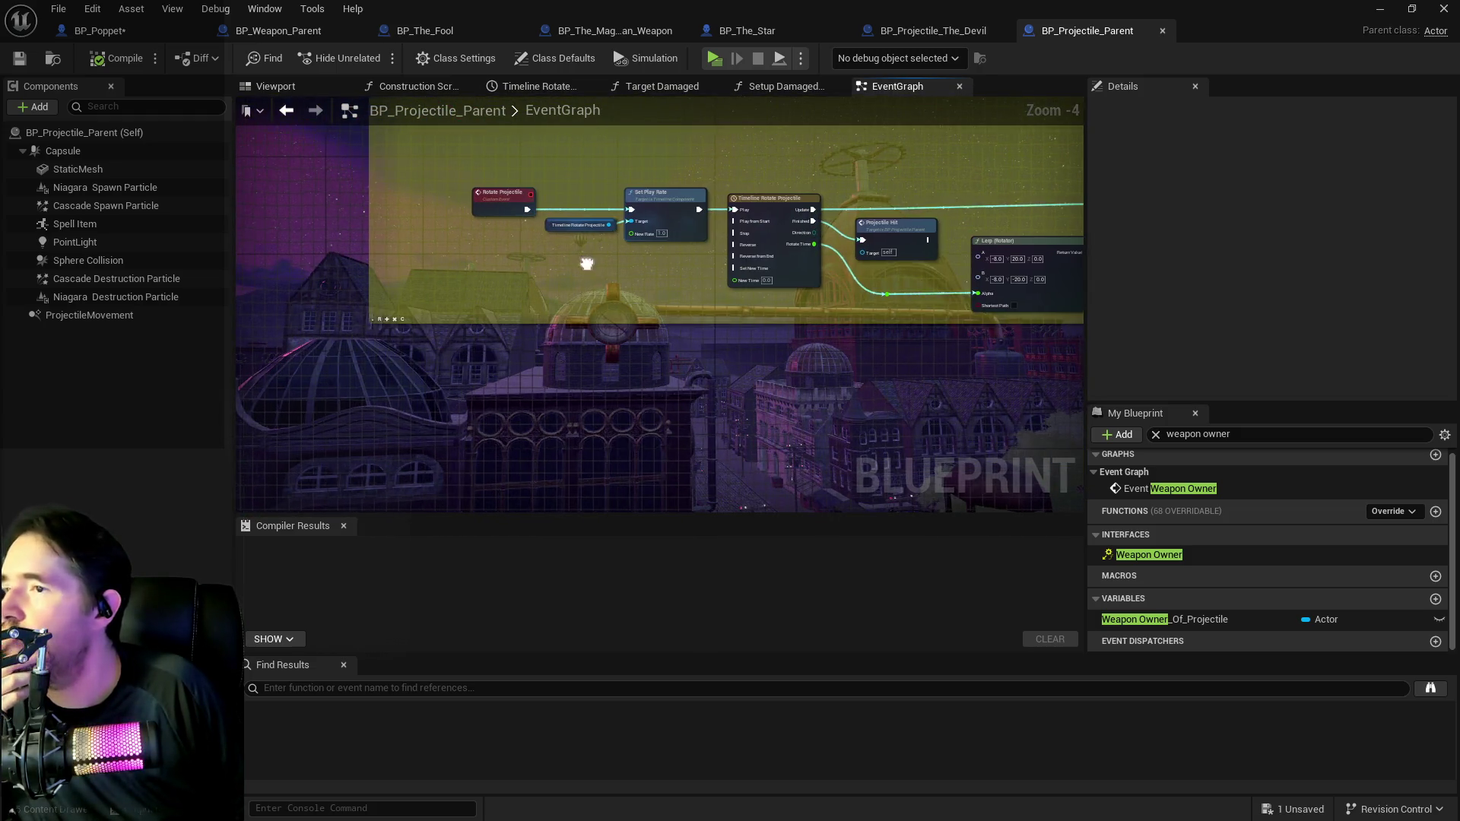
pyautogui.scroll(-7, 587, 263)
pyautogui.moveTo(540, 404); pyautogui.dragTo(462, 298)
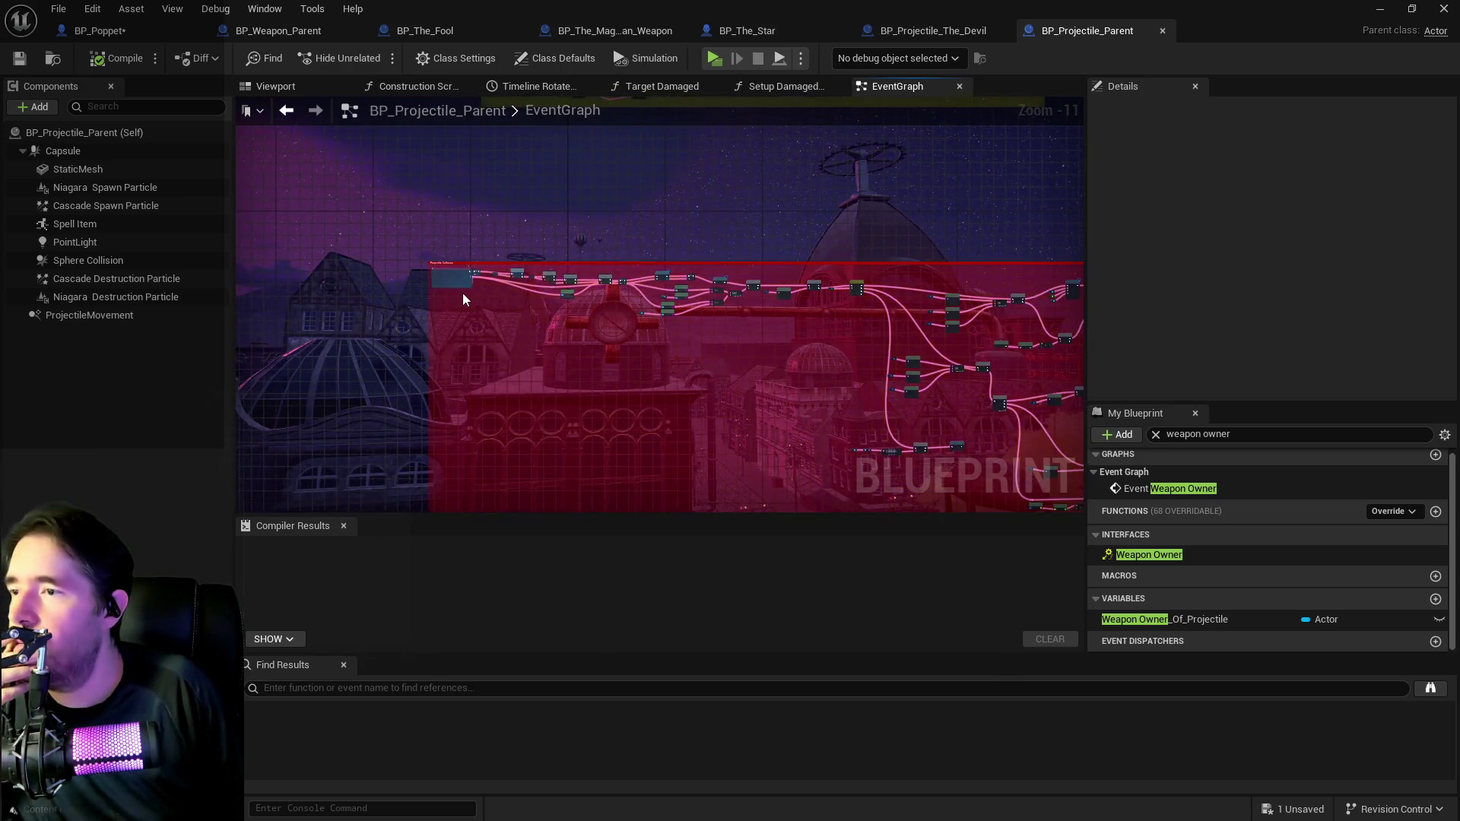
pyautogui.scroll(7, 464, 297)
pyautogui.scroll(-1, 639, 360)
pyautogui.scroll(1, 384, 298)
pyautogui.scroll(1, 665, 301)
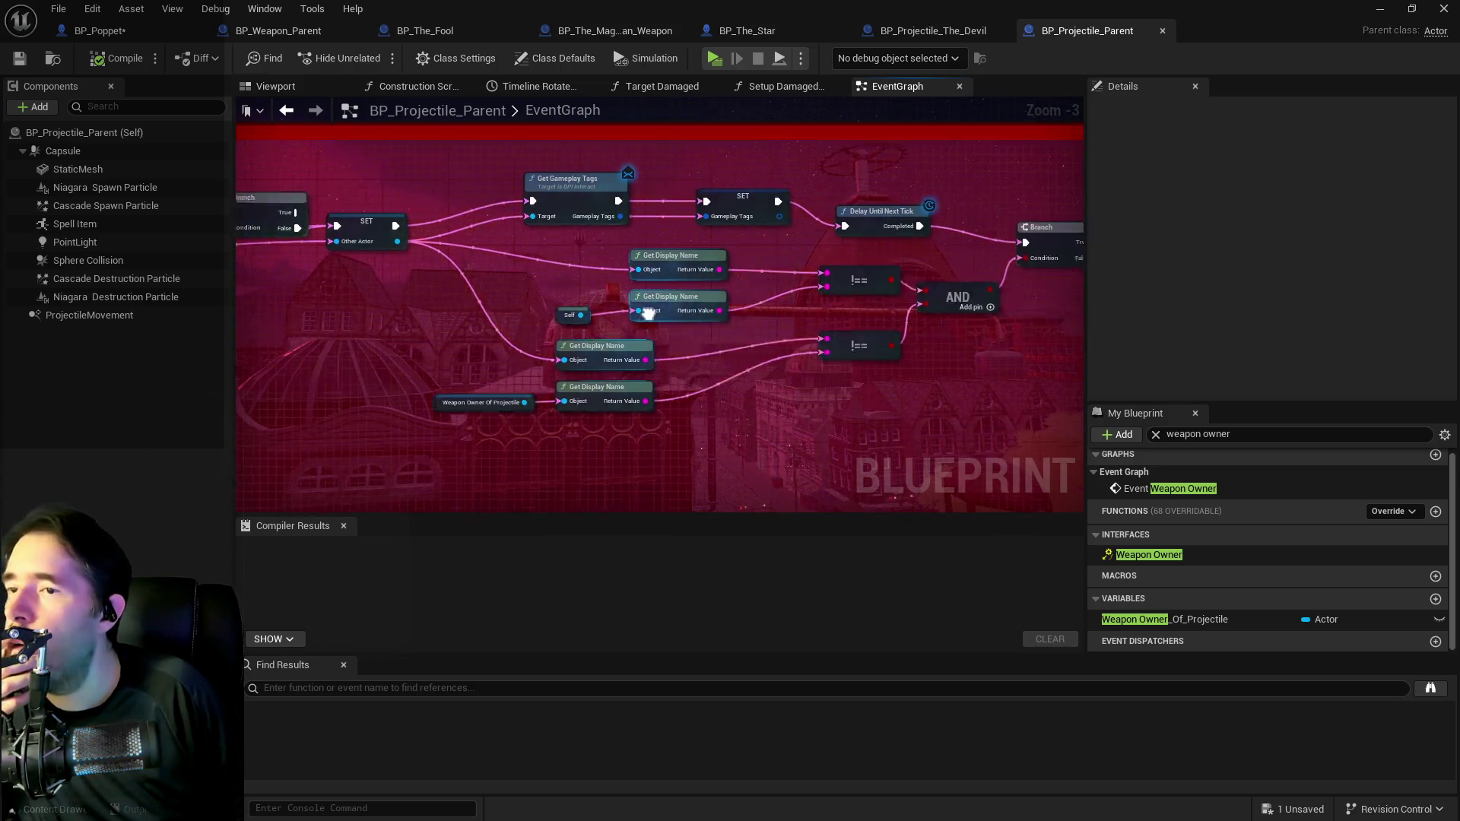
pyautogui.moveTo(648, 312); pyautogui.dragTo(443, 314)
pyautogui.moveTo(636, 343); pyautogui.dragTo(257, 349)
pyautogui.moveTo(732, 351)
pyautogui.mouseDown()
pyautogui.moveTo(694, 348)
pyautogui.moveTo(772, 320)
pyautogui.moveTo(475, 235)
pyautogui.moveTo(508, 339)
pyautogui.mouseUp()
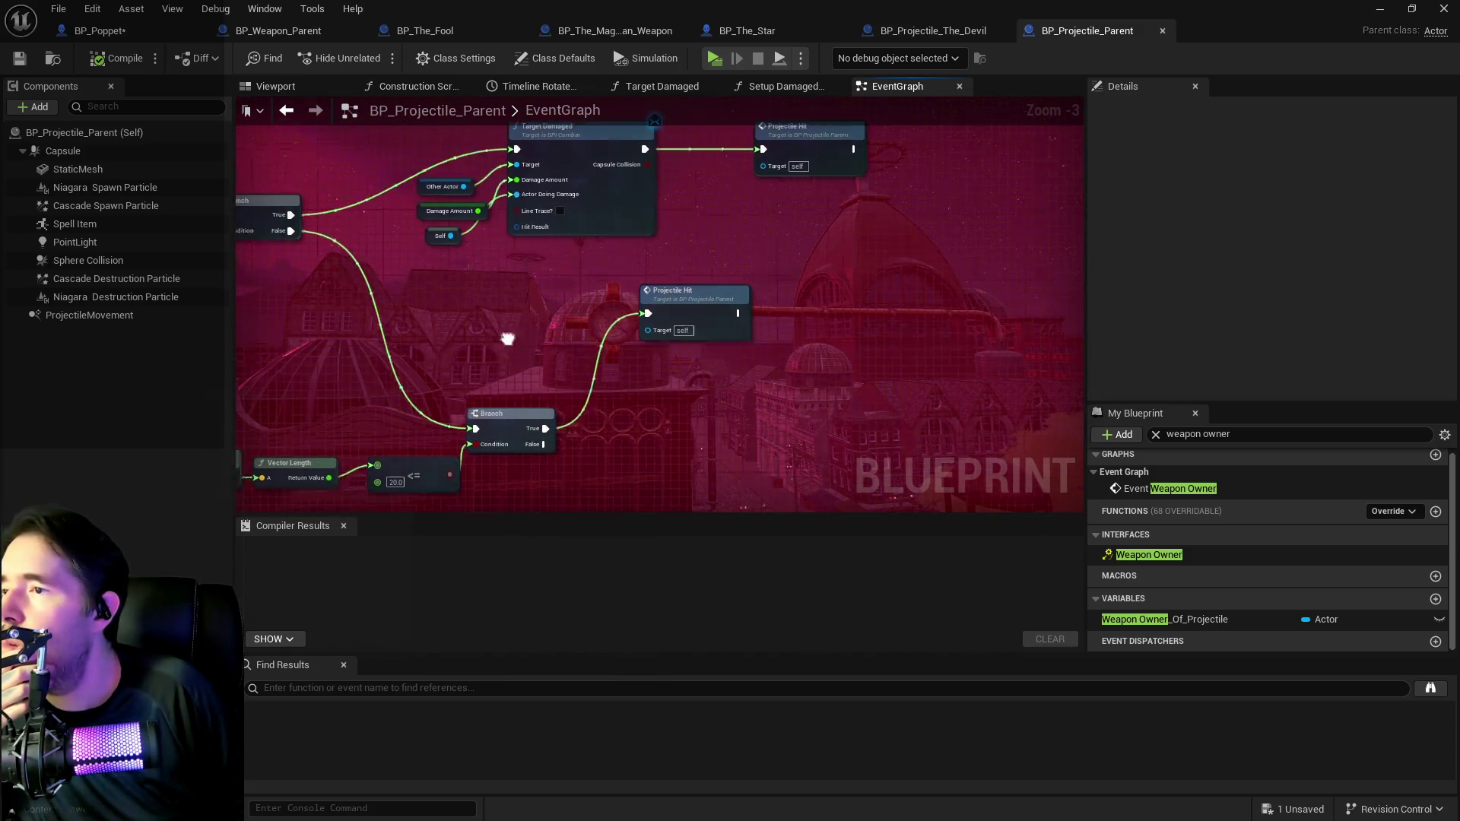
pyautogui.scroll(-2, 508, 339)
pyautogui.moveTo(696, 344)
pyautogui.mouseDown()
pyautogui.moveTo(531, 347)
pyautogui.moveTo(718, 252)
pyautogui.moveTo(653, 304)
pyautogui.moveTo(1036, 323)
pyautogui.moveTo(665, 433)
pyautogui.moveTo(996, 253)
pyautogui.mouseUp()
pyautogui.scroll(-1, 645, 426)
pyautogui.moveTo(788, 254)
pyautogui.mouseDown()
pyautogui.moveTo(776, 460)
pyautogui.moveTo(796, 442)
pyautogui.mouseUp()
pyautogui.moveTo(722, 130); pyautogui.dragTo(724, 199)
pyautogui.scroll(-4, 610, 286)
pyautogui.scroll(3, 606, 254)
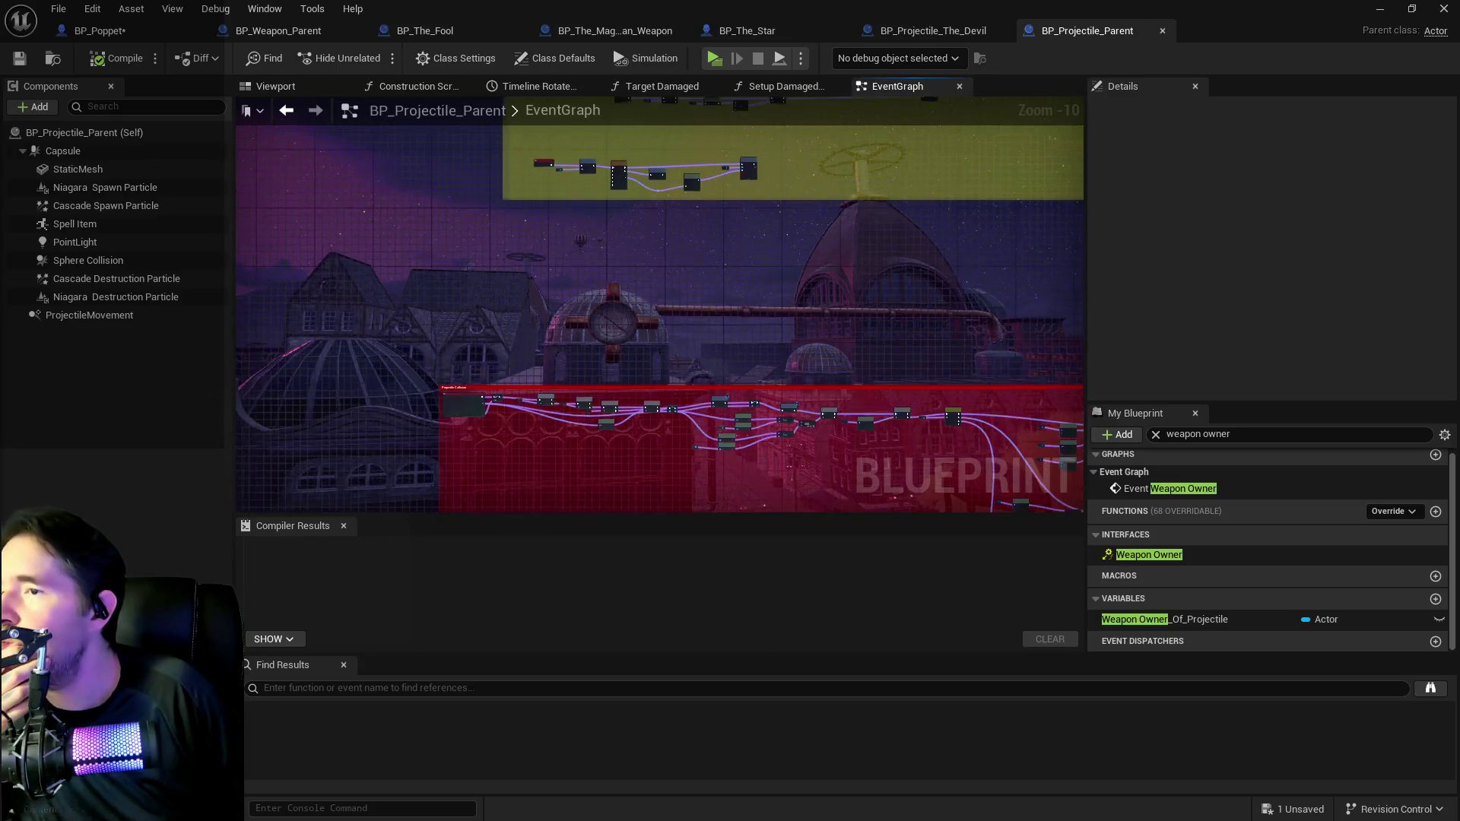
pyautogui.scroll(-3, 606, 254)
pyautogui.moveTo(606, 254)
pyautogui.mouseDown()
pyautogui.moveTo(546, 280)
pyautogui.moveTo(578, 251)
pyautogui.mouseUp()
# Add a Get Player Stats node beside the Weapon Owner event and its SET node.
pyautogui.scroll(-2, 546, 280)
pyautogui.scroll(4, 633, 247)
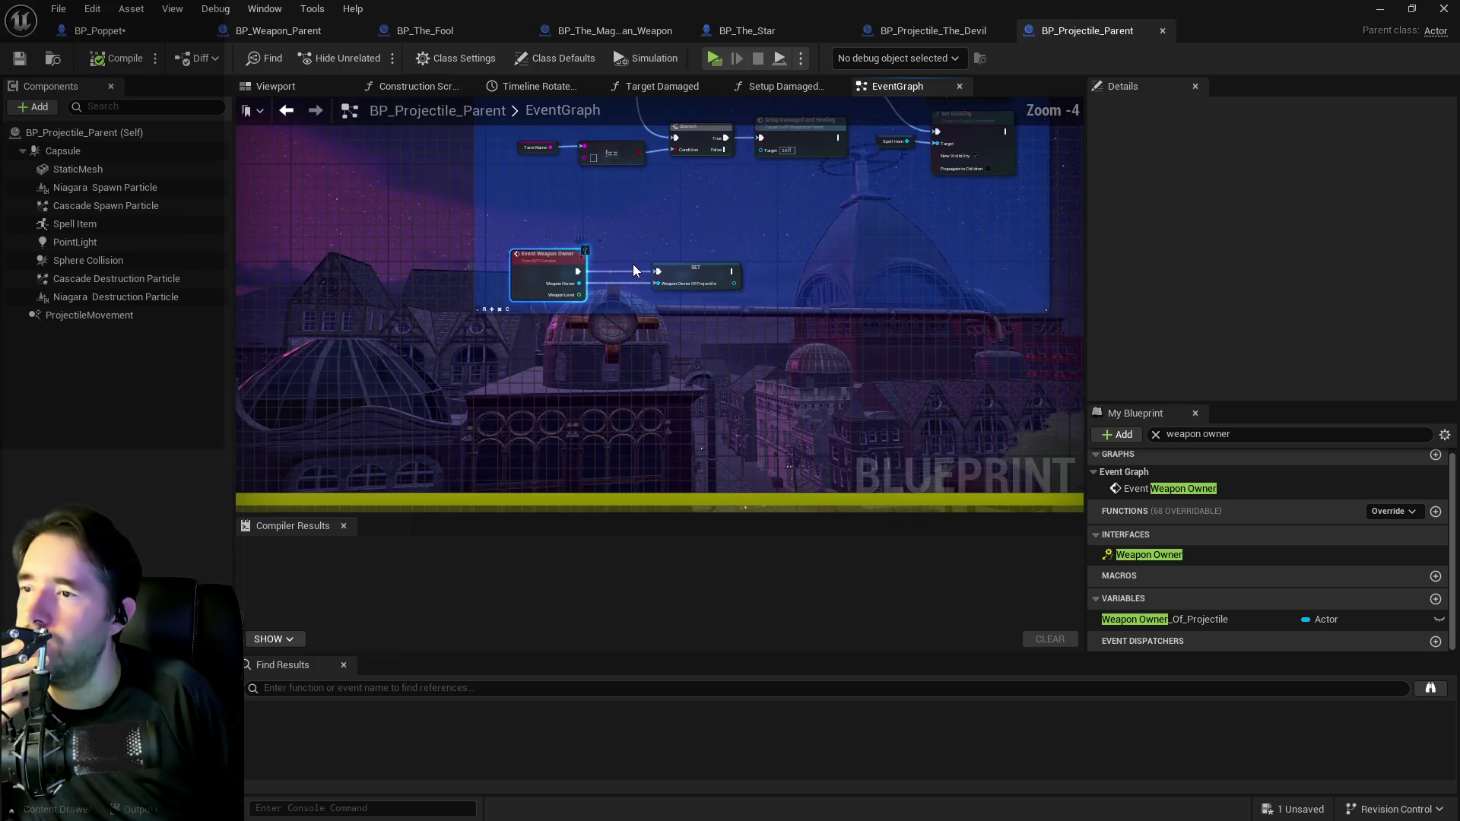
pyautogui.scroll(-3, 632, 263)
pyautogui.scroll(3, 632, 263)
pyautogui.moveTo(616, 213); pyautogui.dragTo(582, 481)
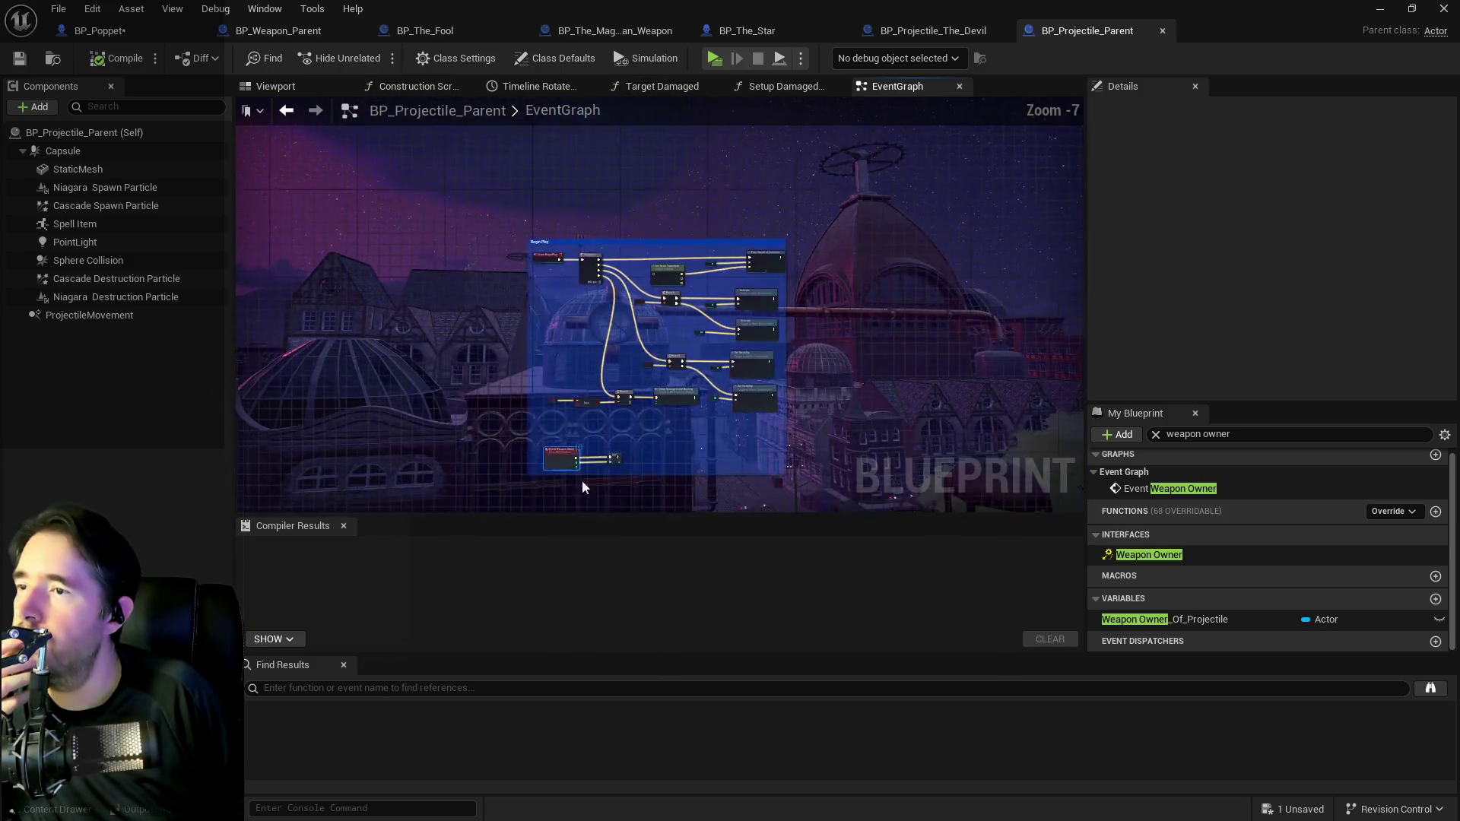
pyautogui.scroll(6, 607, 428)
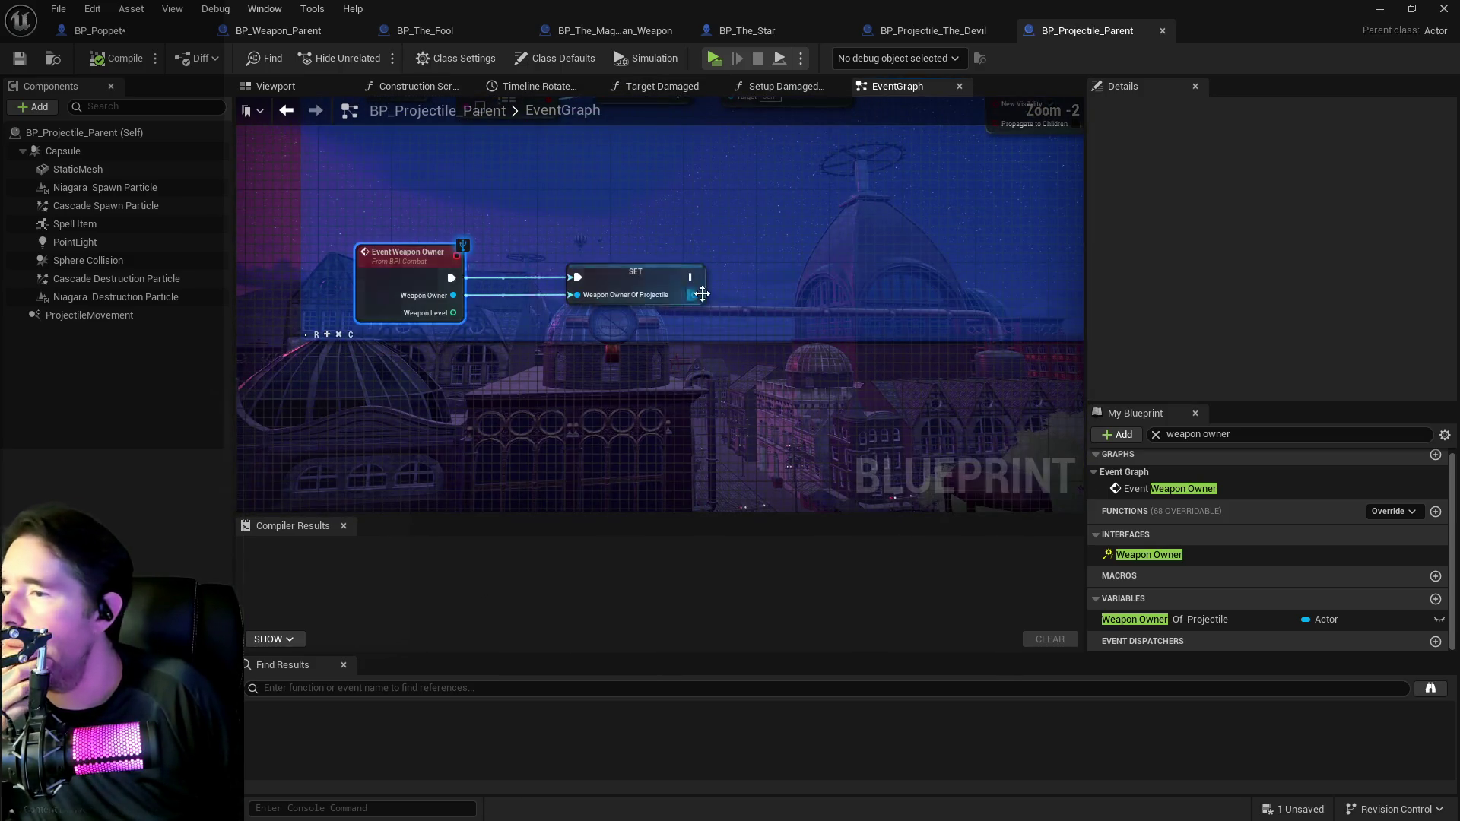
pyautogui.rightClick(590, 379)
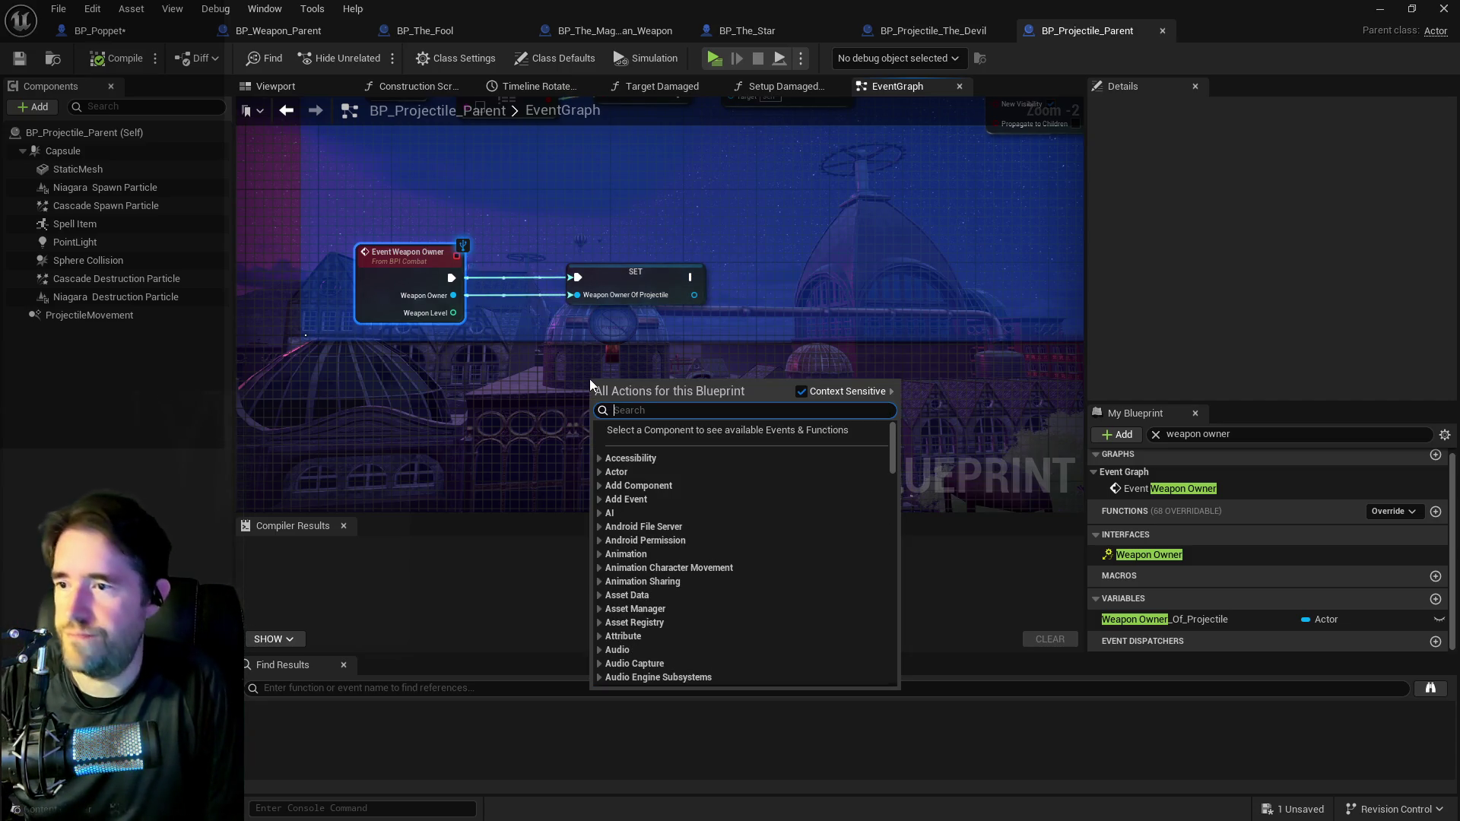
pyautogui.write('get player stat')
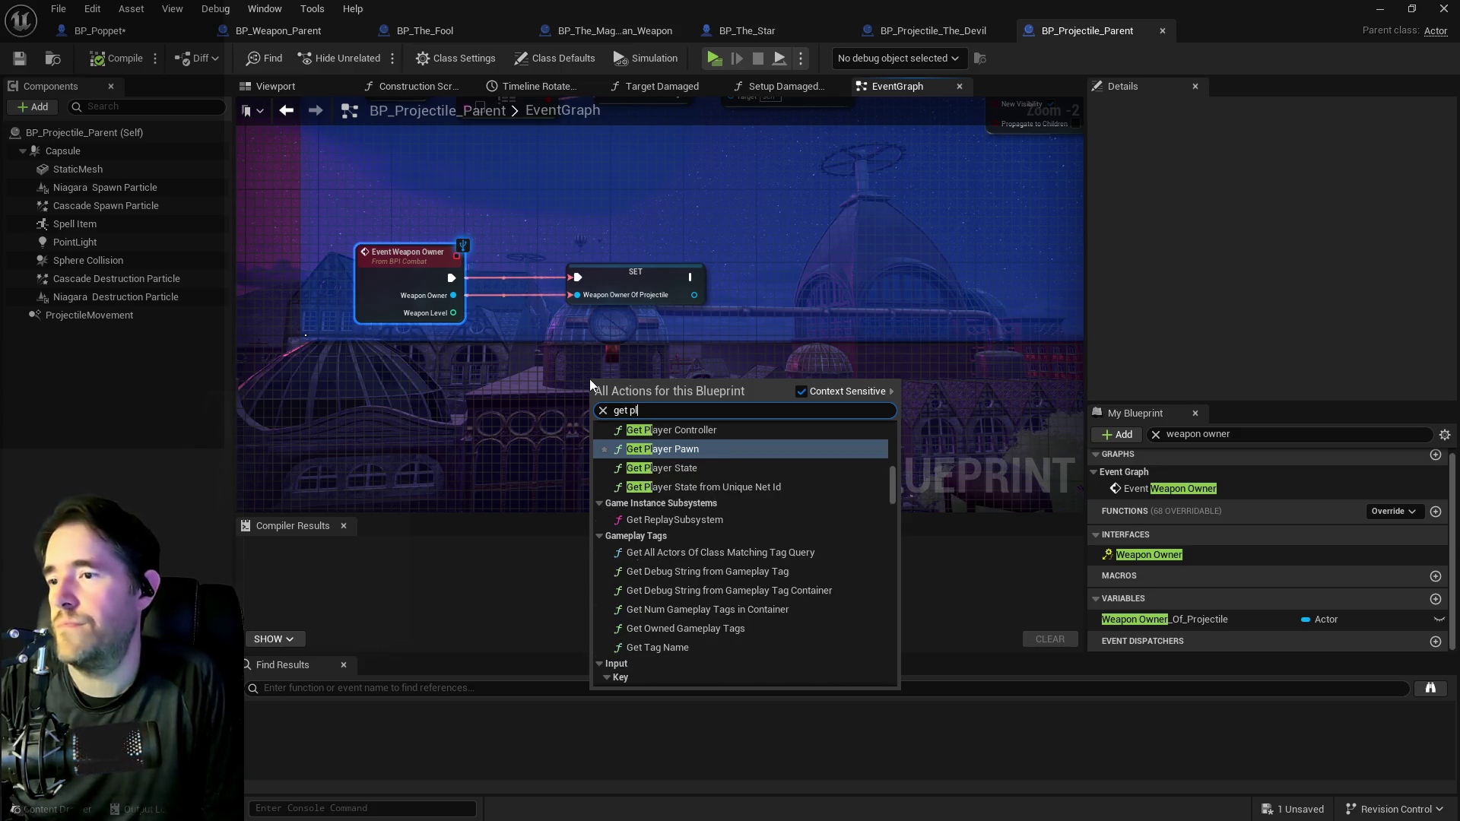
pyautogui.write('s')
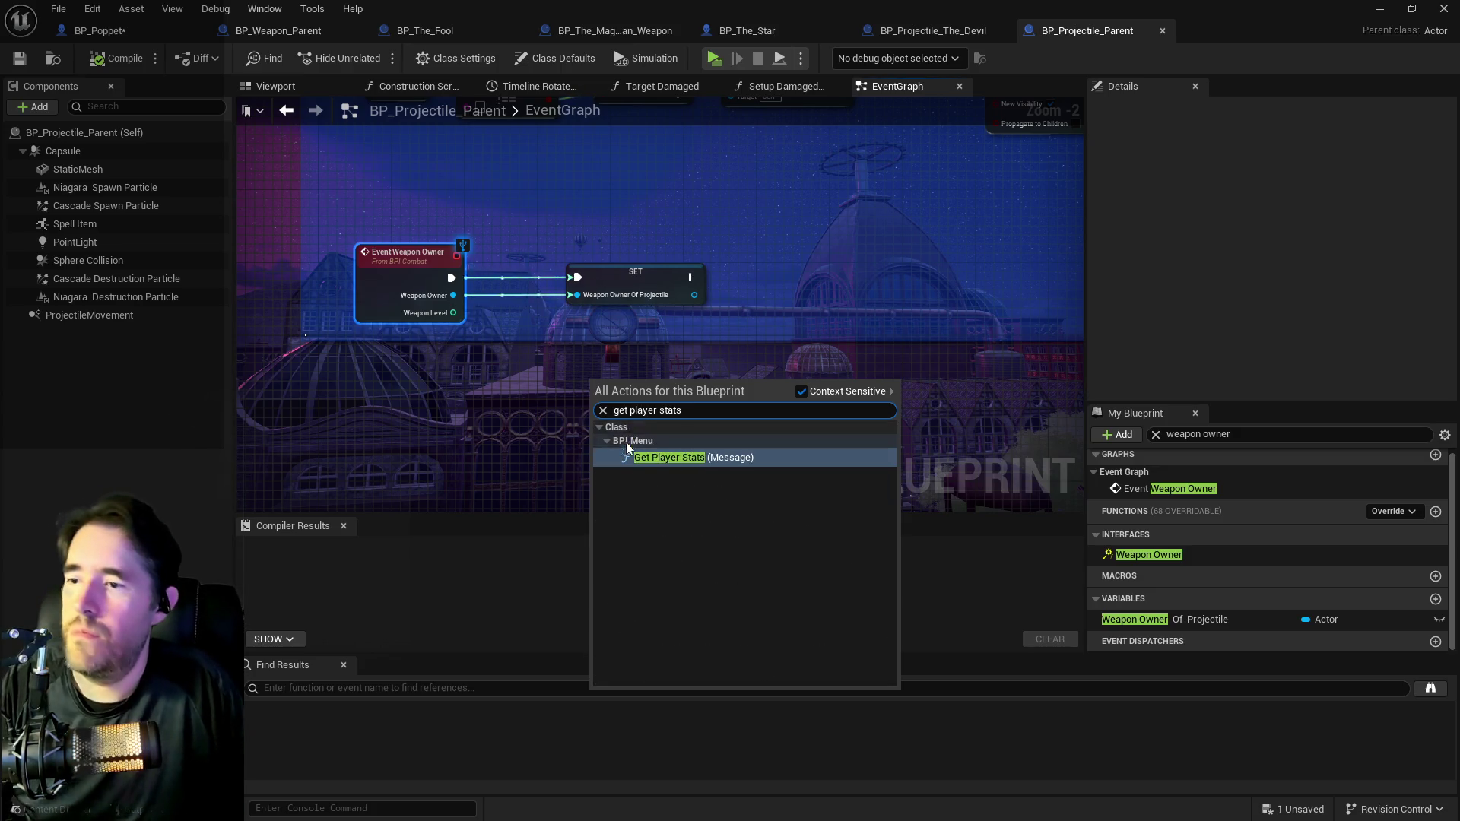
pyautogui.click(639, 457)
pyautogui.moveTo(624, 382); pyautogui.dragTo(733, 345)
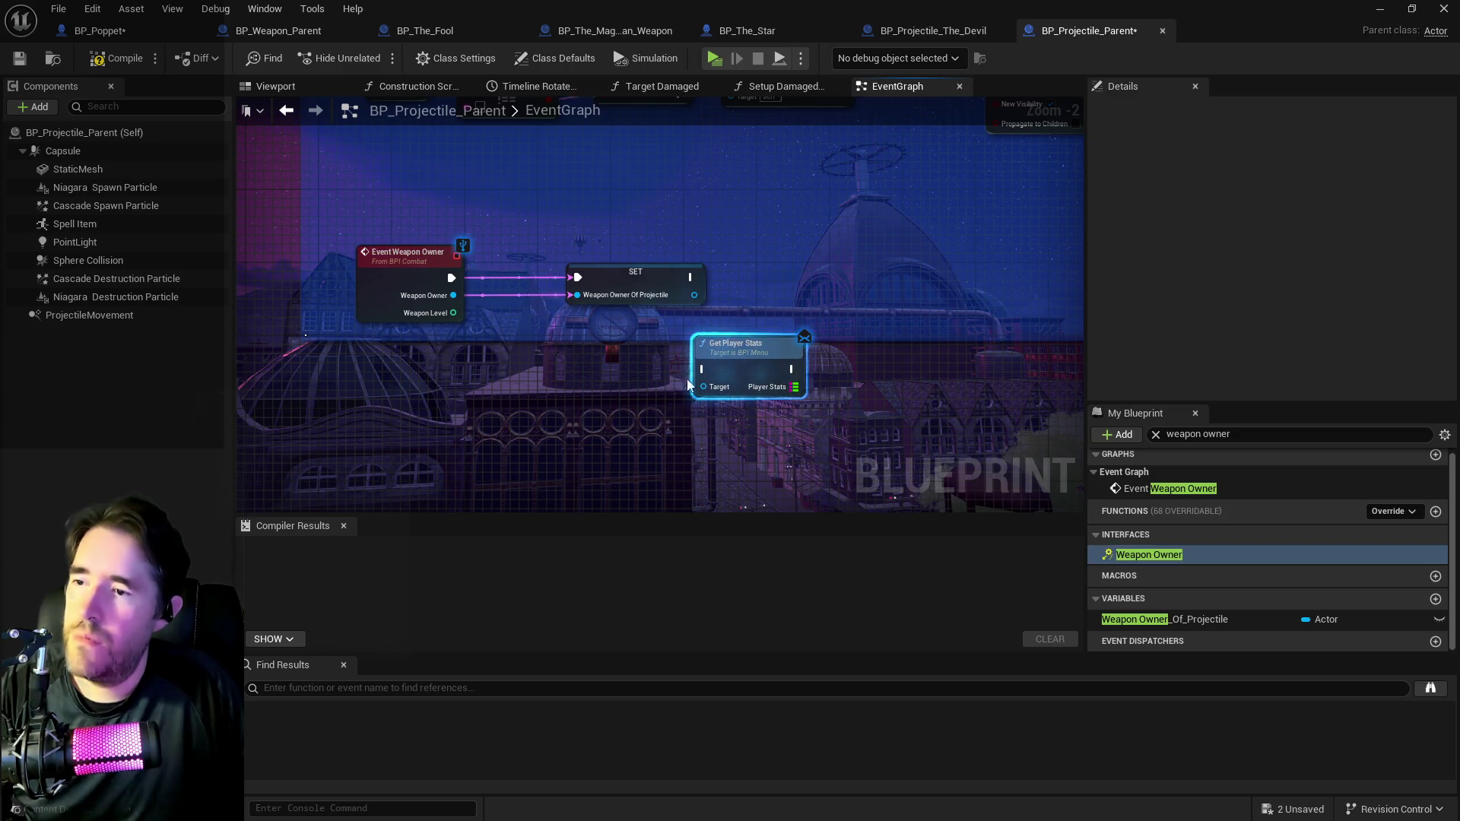
# Wire a new Get Player Character into Get Player Stats' Target, then switch to BP_Weapon_Parent.
pyautogui.rightClick(624, 394)
pyautogui.write('get l')
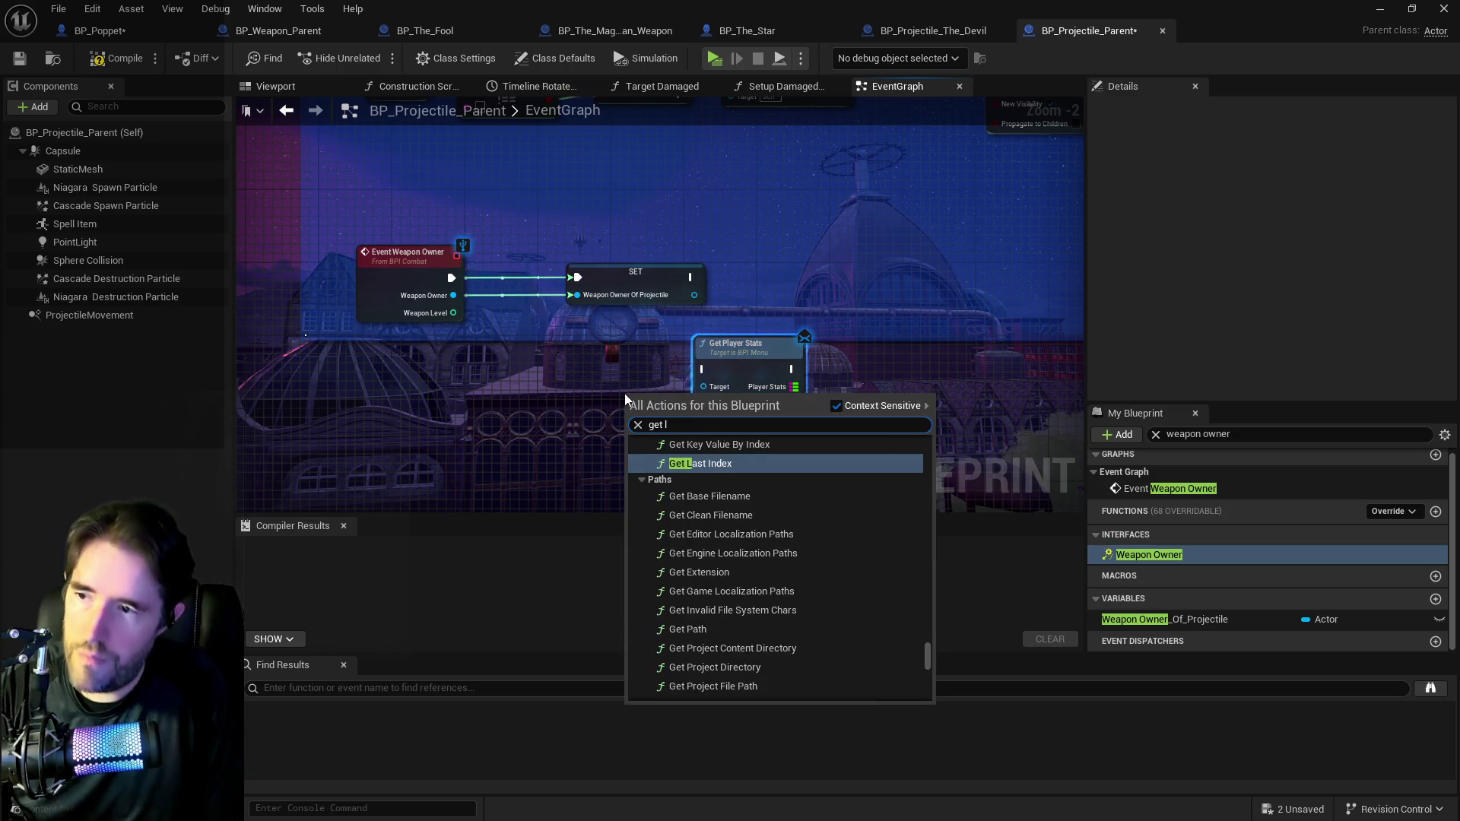
pyautogui.press('BackSpace')
pyautogui.write('player char')
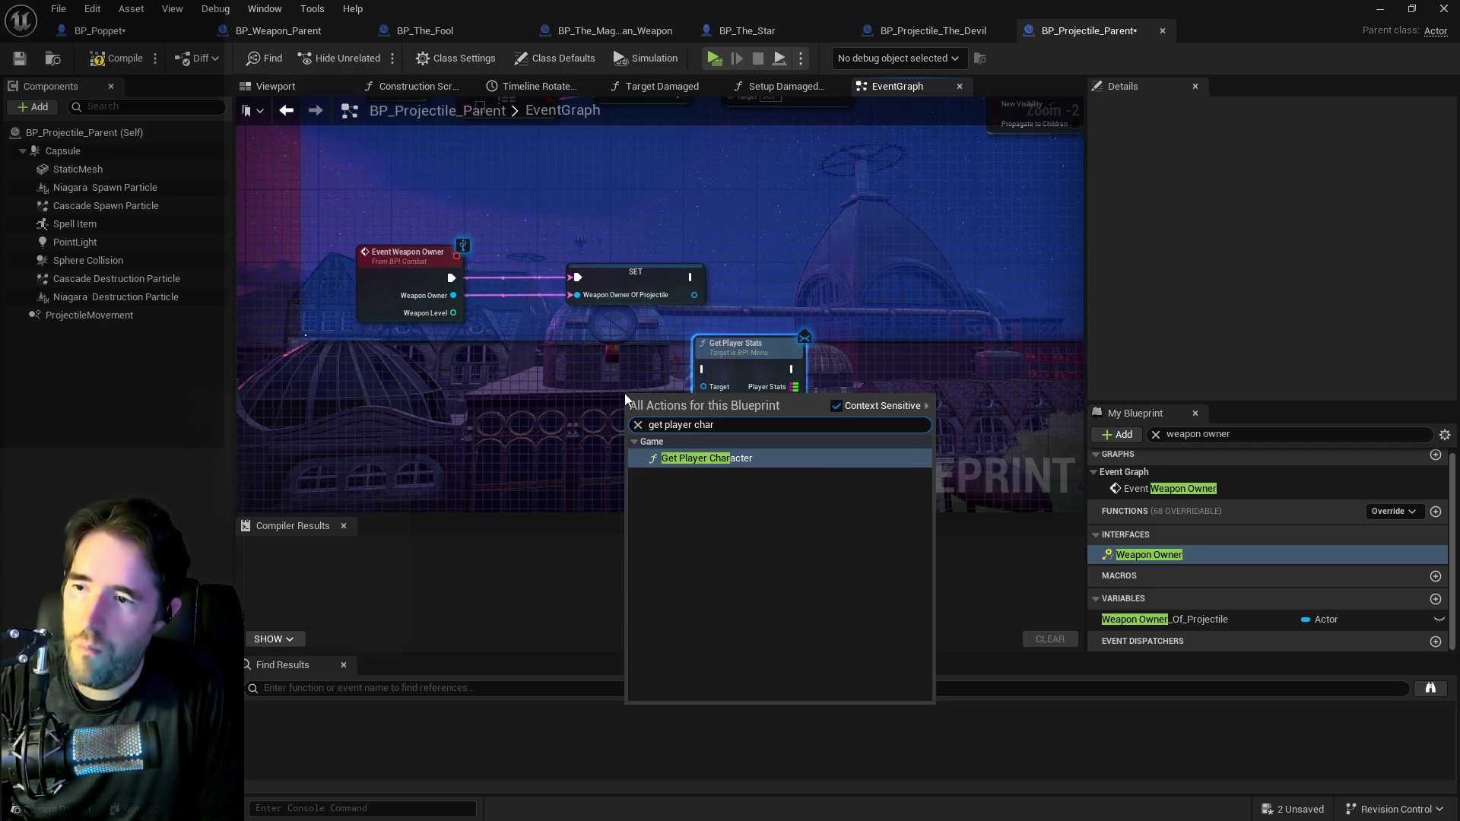
pyautogui.click(681, 458)
pyautogui.moveTo(669, 389); pyautogui.dragTo(511, 389)
pyautogui.moveTo(595, 406)
pyautogui.mouseDown()
pyautogui.moveTo(810, 362)
pyautogui.moveTo(808, 376)
pyautogui.moveTo(791, 369)
pyautogui.mouseUp()
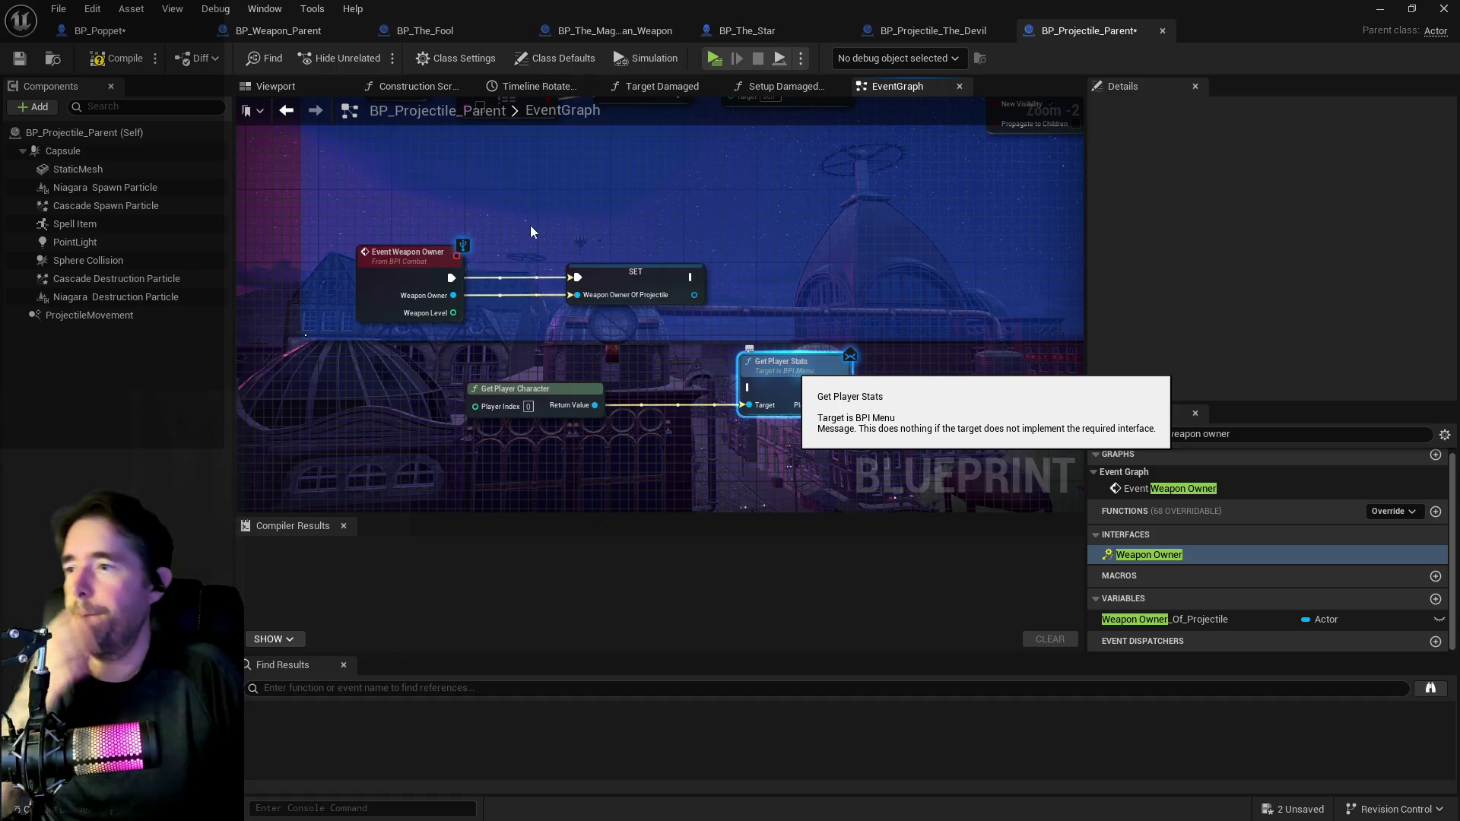
pyautogui.click(280, 31)
pyautogui.scroll(-4, 645, 366)
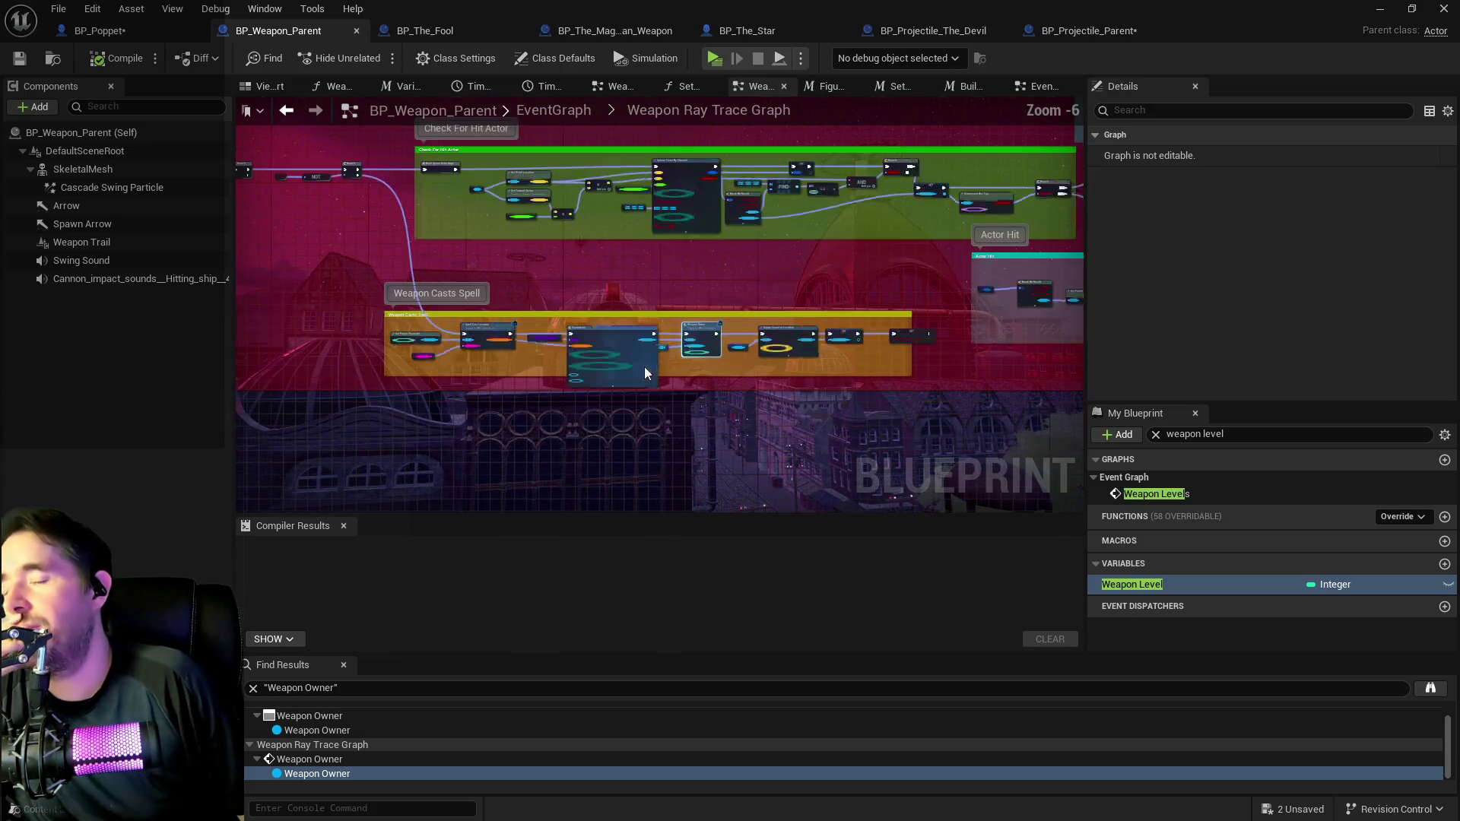
# Frame the Weapon Casts Spell section, showing Spell Cast Location, SpawnActor and Get Player Character.
pyautogui.moveTo(618, 281)
pyautogui.mouseDown()
pyautogui.moveTo(659, 226)
pyautogui.moveTo(659, 394)
pyautogui.mouseUp()
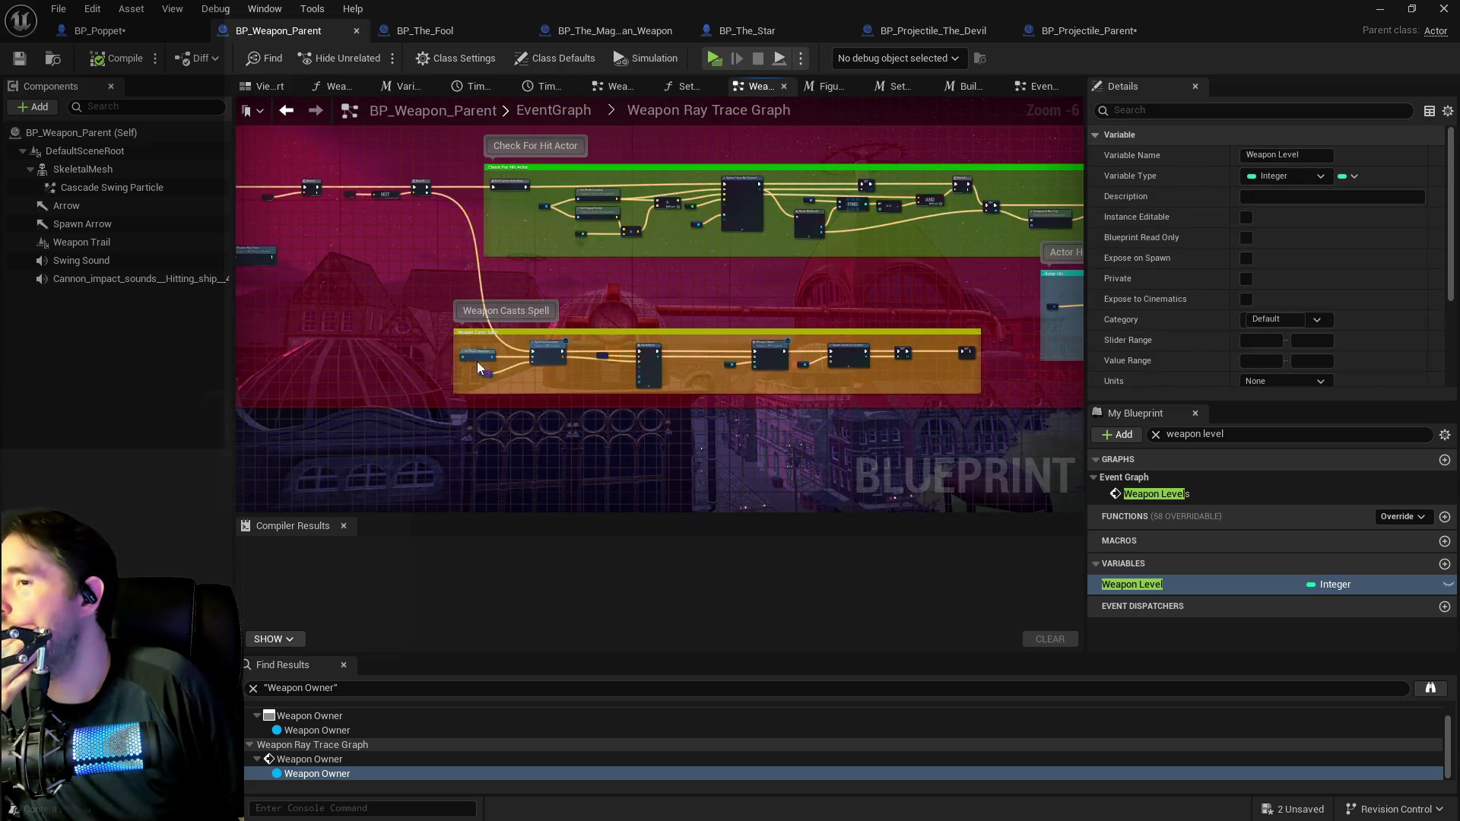
pyautogui.moveTo(430, 338)
pyautogui.mouseDown()
pyautogui.moveTo(505, 266)
pyautogui.moveTo(687, 406)
pyautogui.moveTo(342, 223)
pyautogui.mouseUp()
pyautogui.scroll(5, 457, 266)
pyautogui.moveTo(689, 351)
pyautogui.mouseDown()
pyautogui.moveTo(544, 351)
pyautogui.moveTo(764, 319)
pyautogui.moveTo(805, 290)
pyautogui.mouseUp()
pyautogui.moveTo(372, 255)
pyautogui.mouseDown()
pyautogui.moveTo(714, 263)
pyautogui.moveTo(689, 279)
pyautogui.moveTo(538, 276)
pyautogui.moveTo(603, 365)
pyautogui.moveTo(572, 356)
pyautogui.moveTo(572, 423)
pyautogui.moveTo(481, 300)
pyautogui.mouseUp()
pyautogui.scroll(-3, 573, 423)
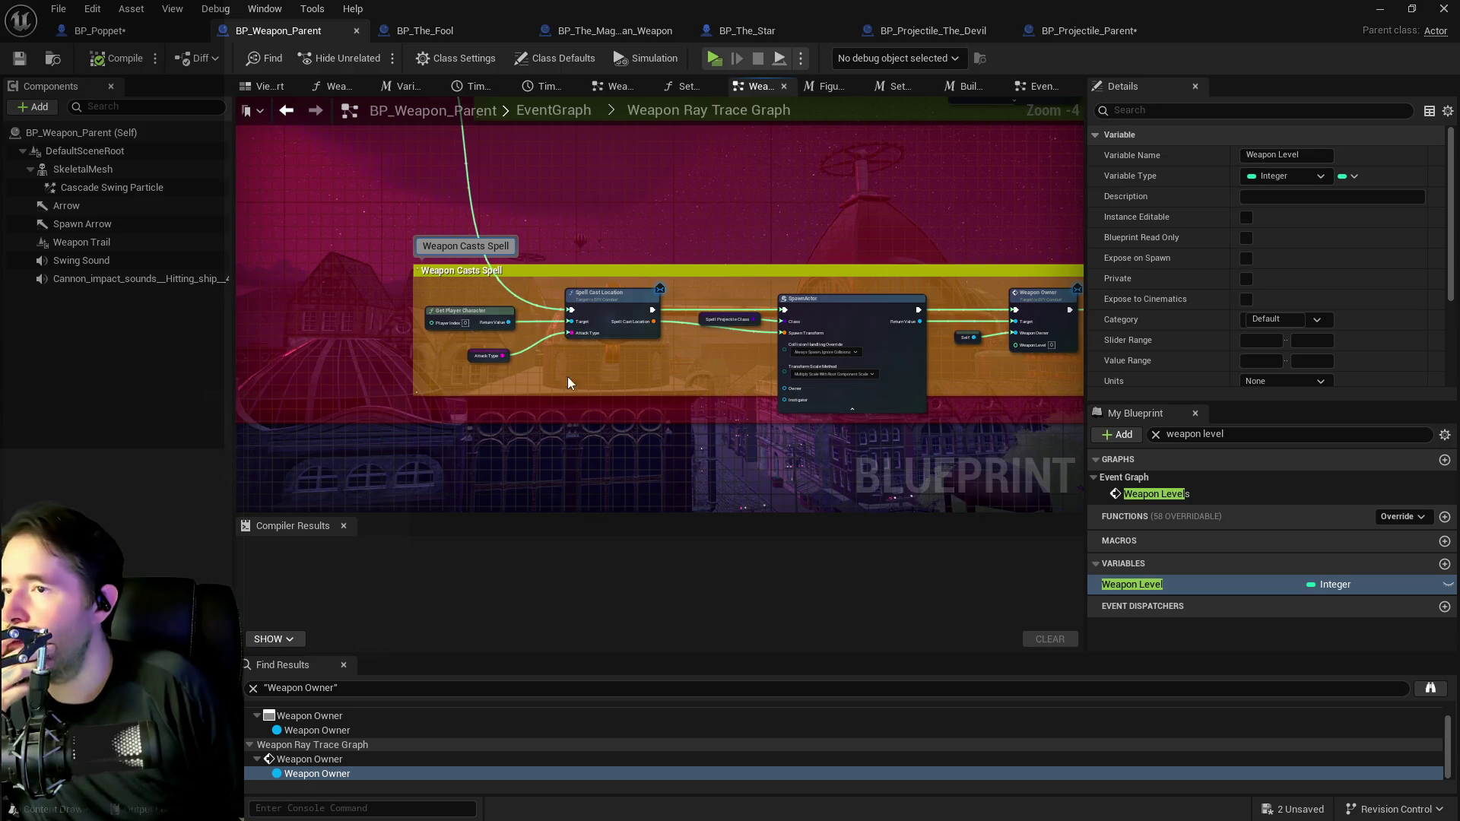
pyautogui.moveTo(567, 377); pyautogui.dragTo(574, 397)
pyautogui.moveTo(610, 248)
pyautogui.mouseDown()
pyautogui.moveTo(617, 441)
pyautogui.moveTo(584, 293)
pyautogui.mouseUp()
pyautogui.click(547, 403)
pyautogui.scroll(1, 537, 441)
pyautogui.moveTo(537, 439)
pyautogui.mouseDown()
pyautogui.moveTo(404, 383)
pyautogui.moveTo(330, 326)
pyautogui.moveTo(536, 339)
pyautogui.mouseUp()
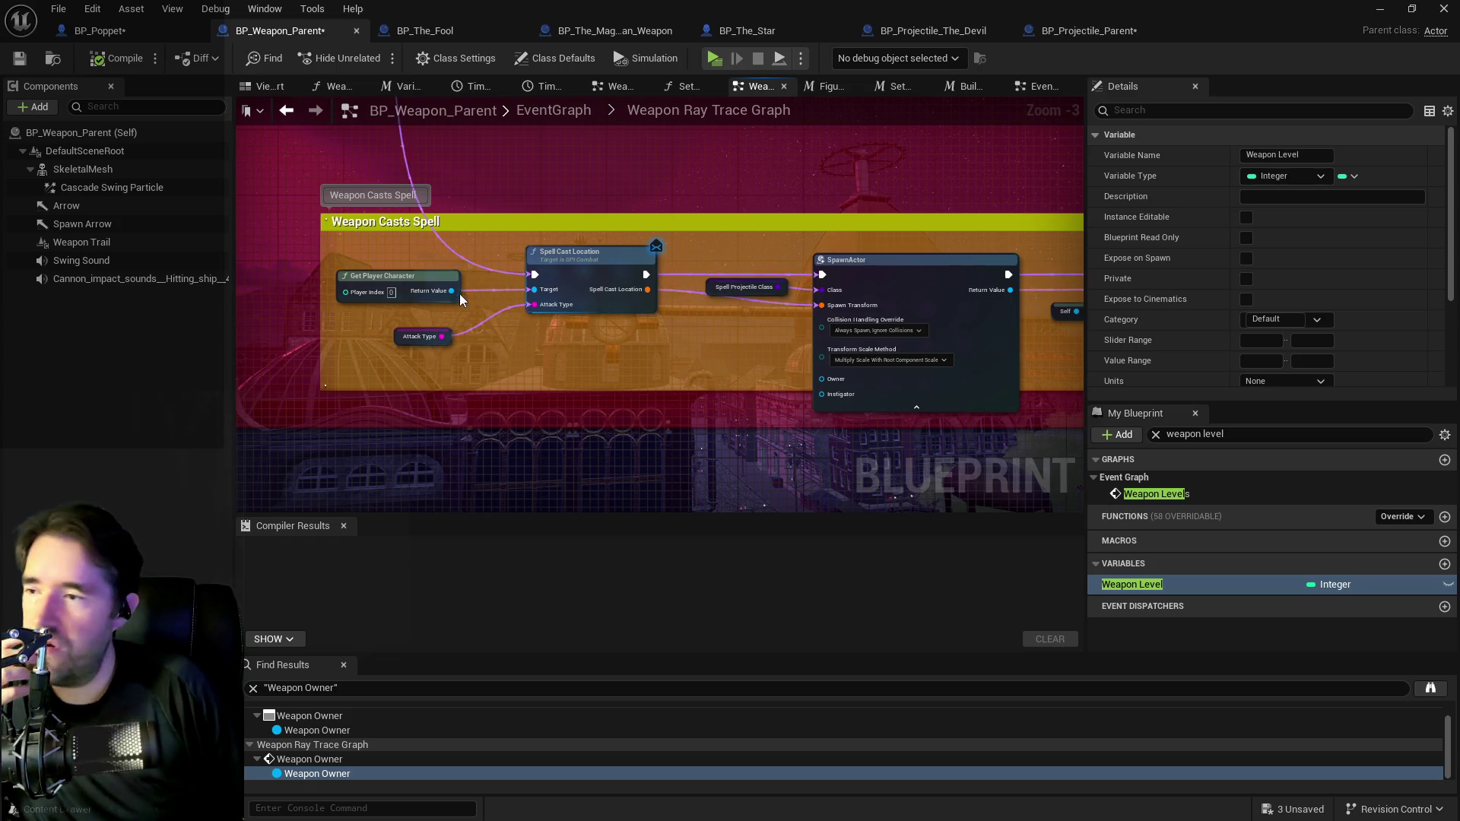
pyautogui.click(430, 286)
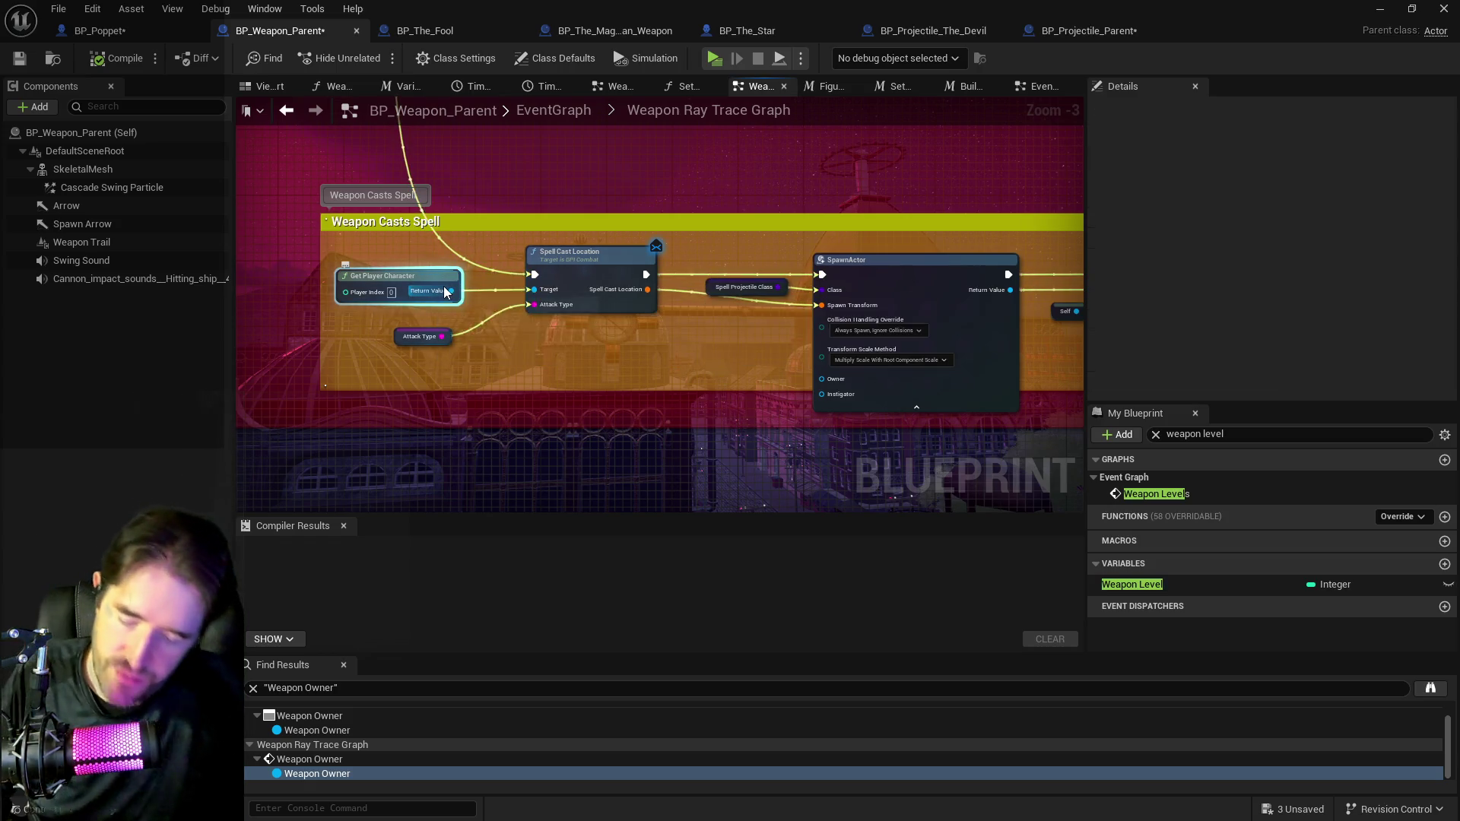
# Place Get Player Character beside Weapon Owner and add Get Player Stats from its Return Value.
pyautogui.moveTo(422, 278)
pyautogui.mouseDown()
pyautogui.moveTo(684, 373)
pyautogui.moveTo(647, 384)
pyautogui.moveTo(631, 425)
pyautogui.moveTo(604, 442)
pyautogui.moveTo(654, 391)
pyautogui.mouseUp()
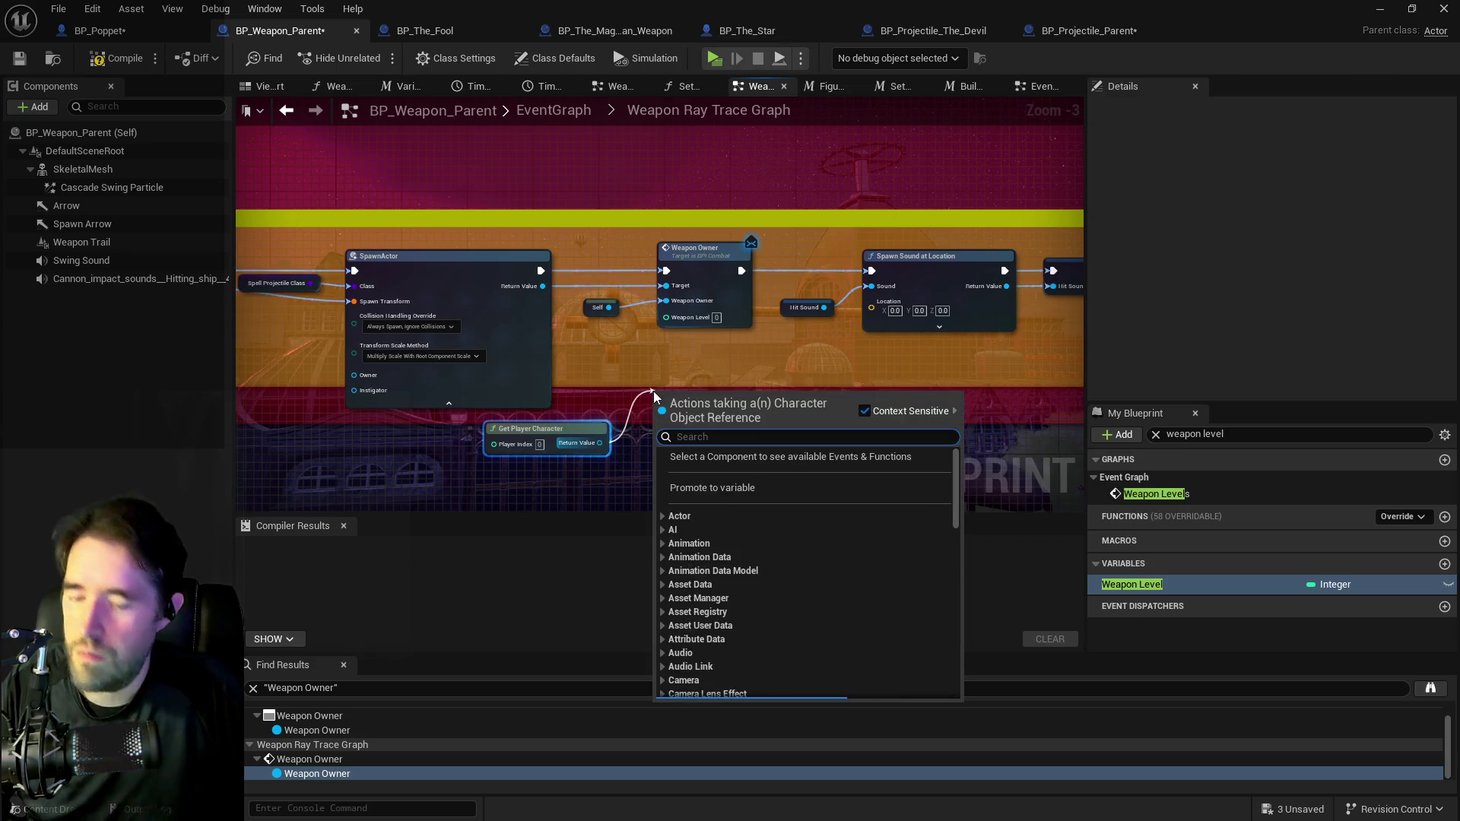
pyautogui.write('get player leve')
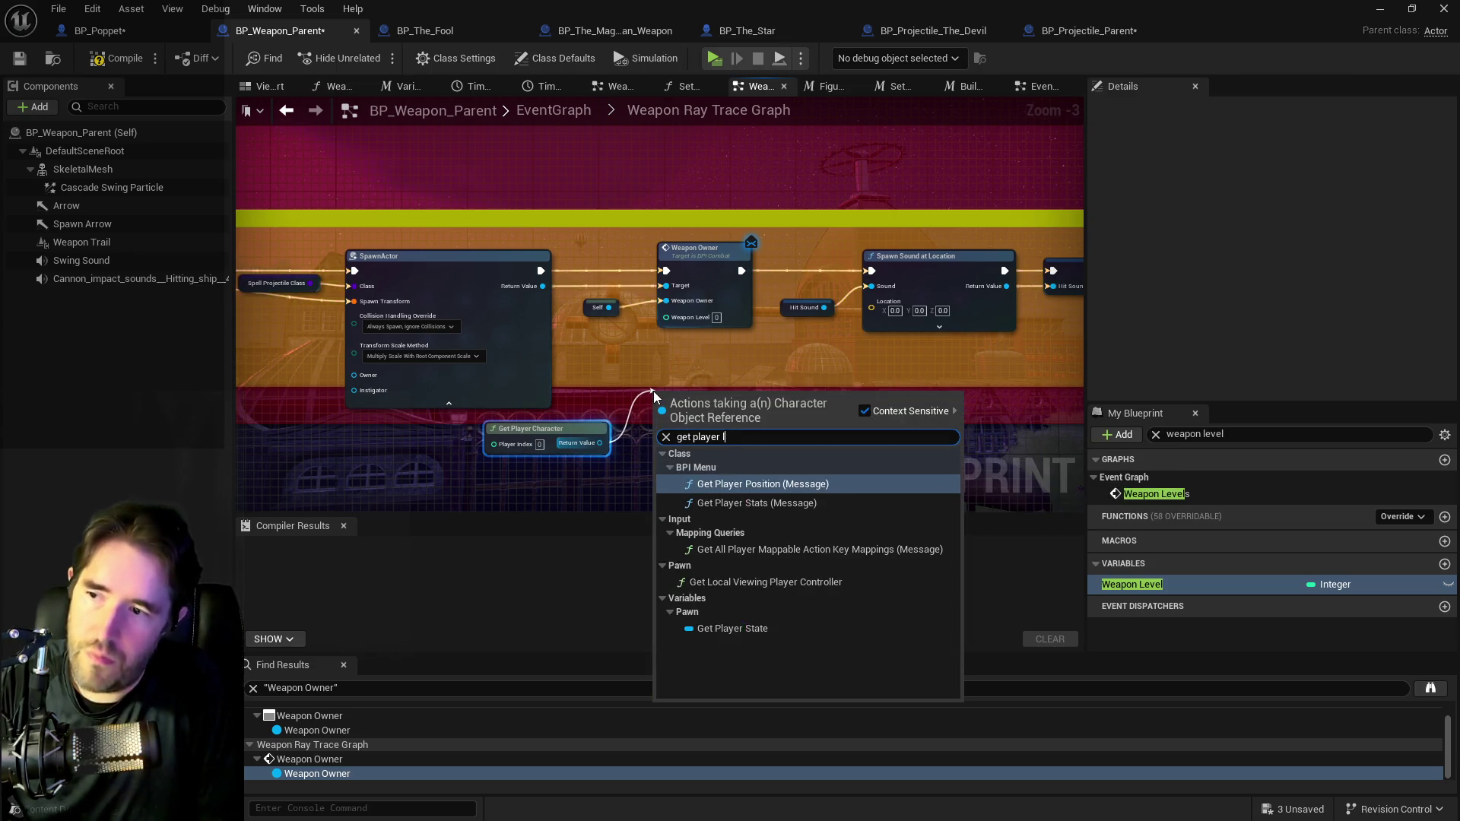
pyautogui.press('BackSpace')
pyautogui.press('BackSpace')
pyautogui.press('BackSpace')
pyautogui.write('stats')
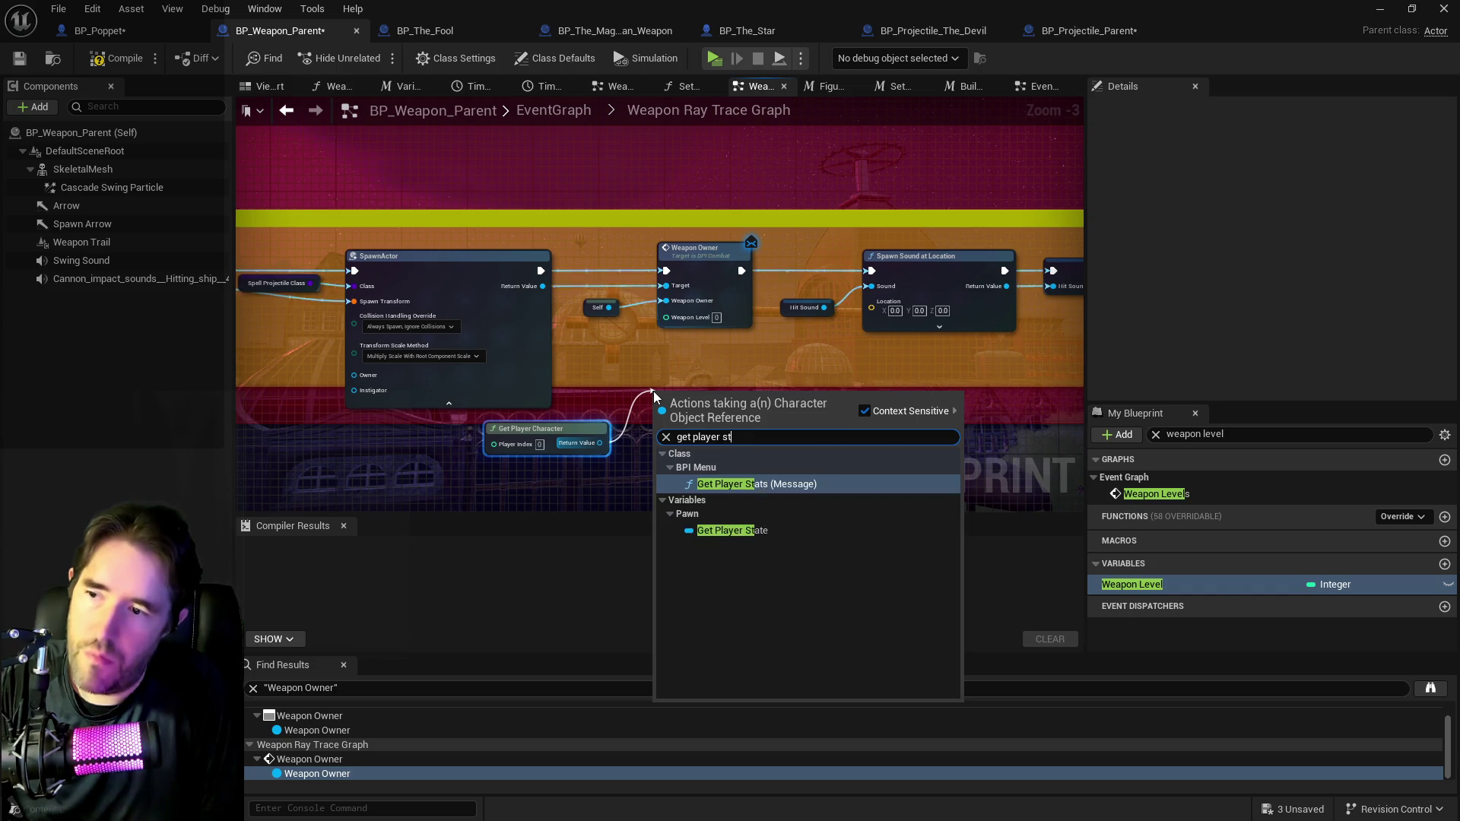
pyautogui.click(728, 487)
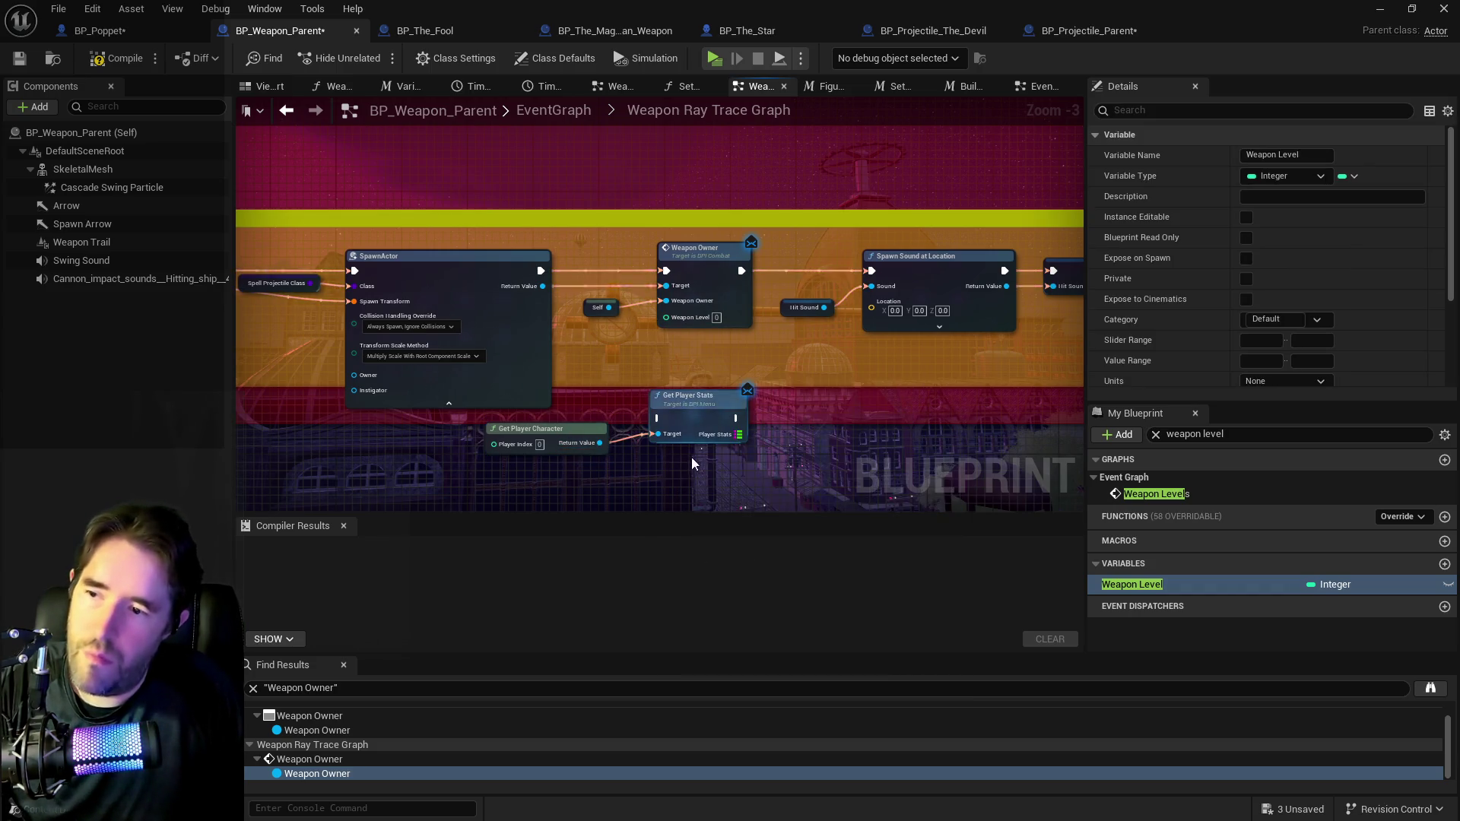
pyautogui.moveTo(647, 393); pyautogui.dragTo(806, 335)
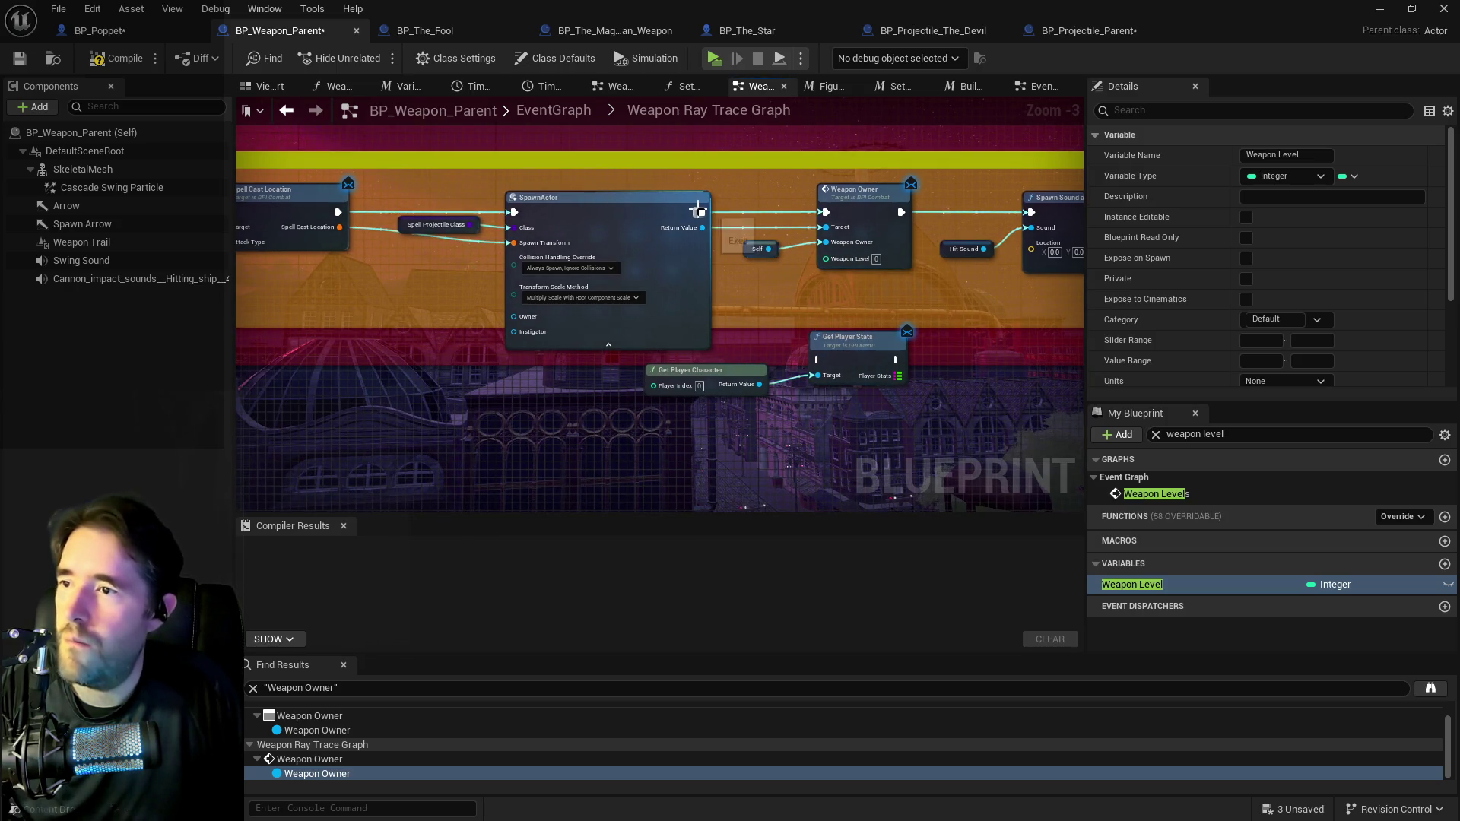
# Run Get Player Stats after SpawnActor and add a Find lookup on its Player Stats map.
pyautogui.moveTo(698, 212)
pyautogui.mouseDown()
pyautogui.moveTo(813, 364)
pyautogui.moveTo(949, 415)
pyautogui.mouseUp()
pyautogui.write('find tar')
pyautogui.press('BackSpace')
pyautogui.press('BackSpace')
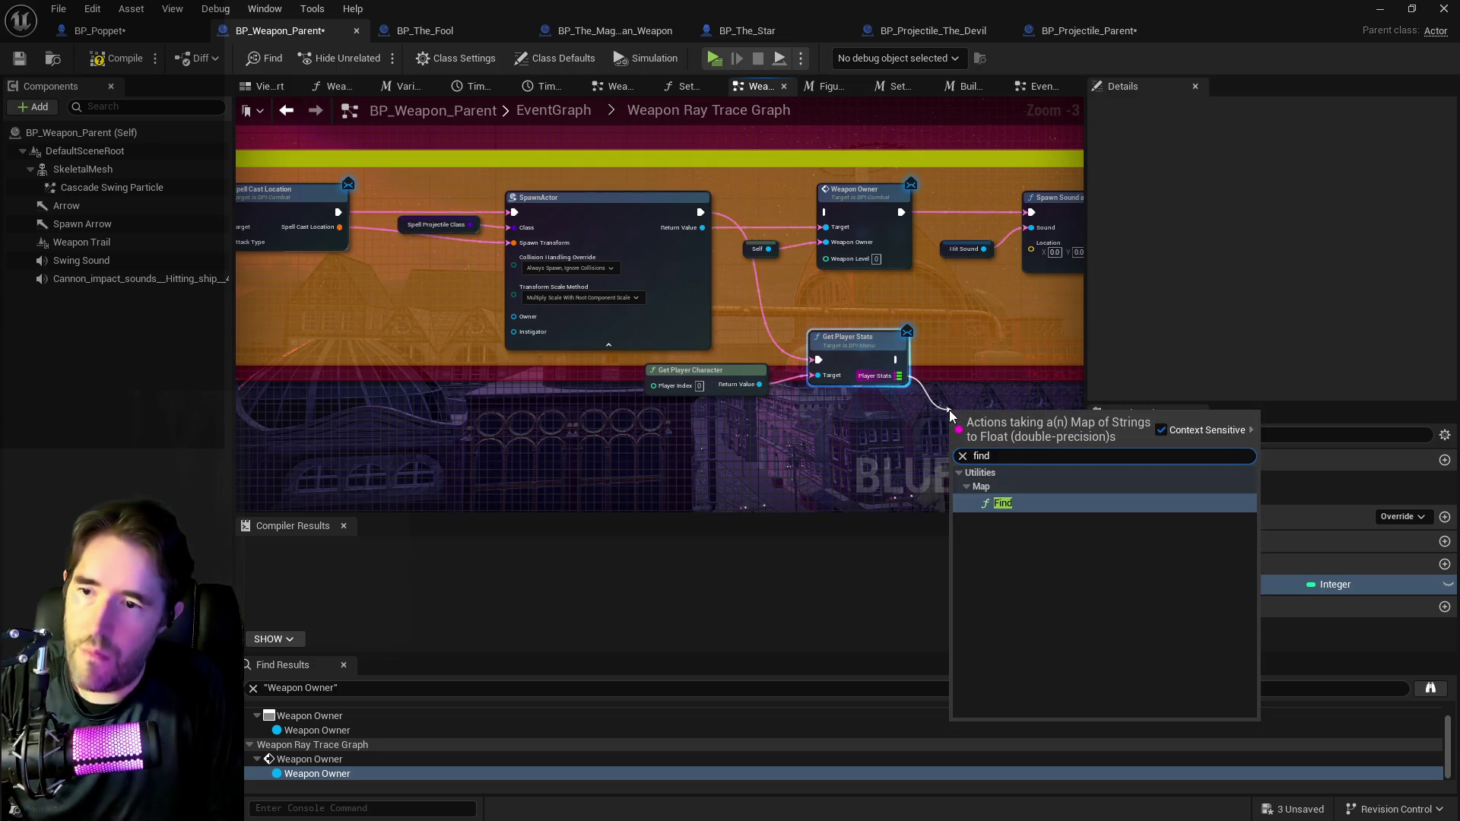
pyautogui.press('Return')
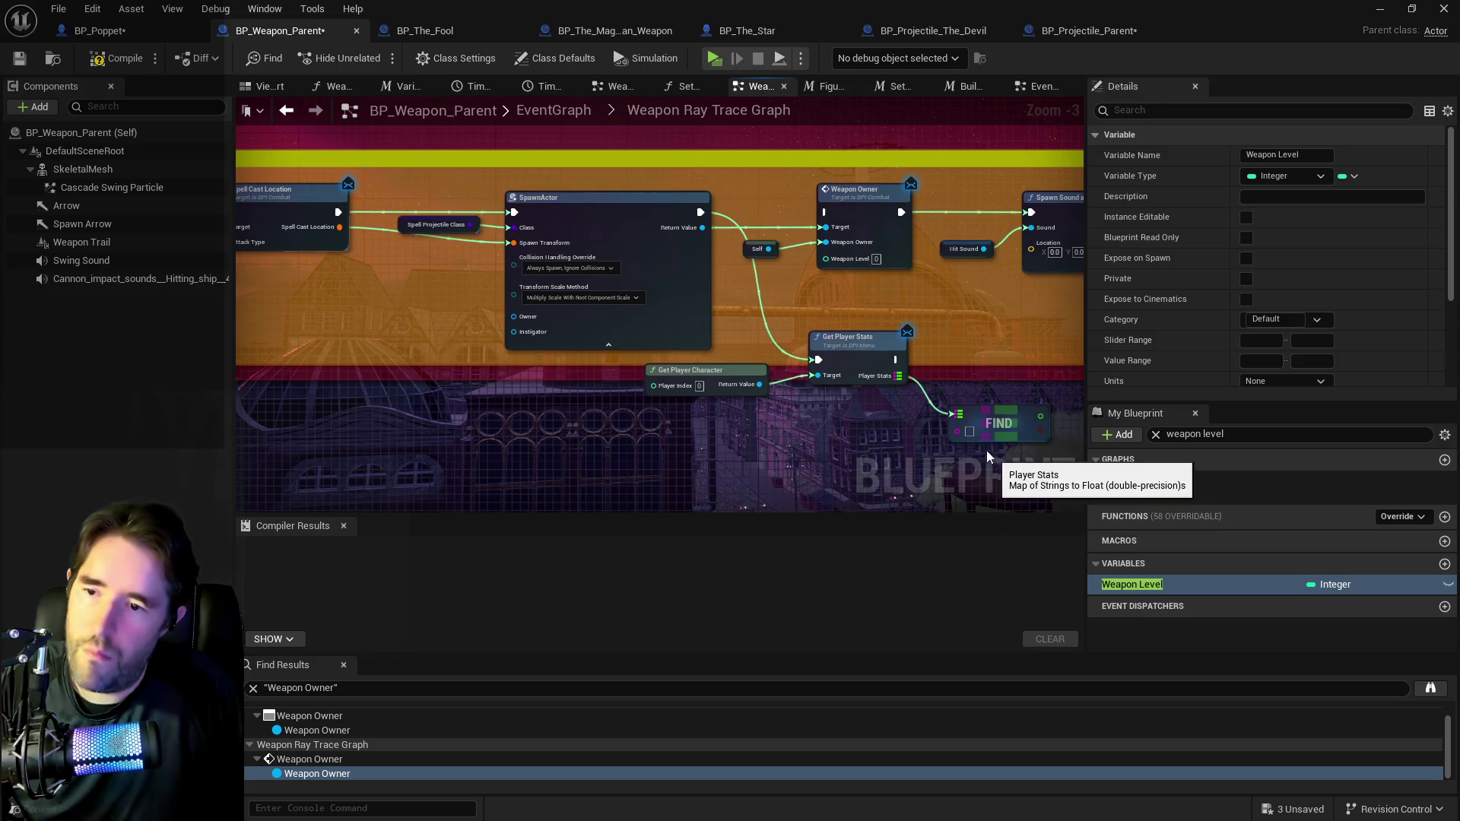
pyautogui.click(972, 428)
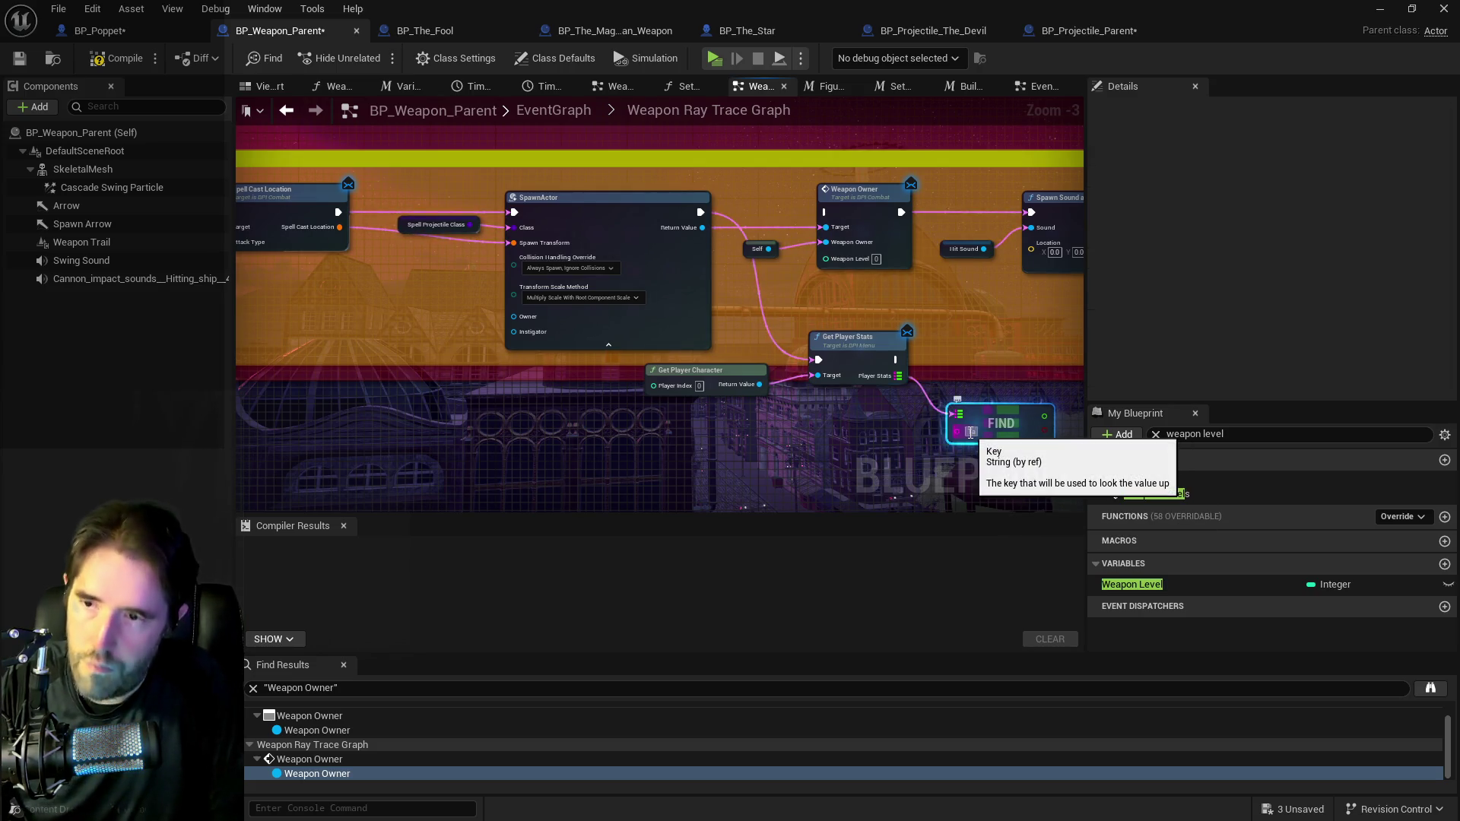
pyautogui.moveTo(970, 431)
pyautogui.mouseDown()
pyautogui.moveTo(773, 401)
pyautogui.moveTo(683, 313)
pyautogui.mouseUp()
# Feed the truncated found value into Weapon Owner's Weapon Level, executing Weapon Owner after Get Player Stats.
pyautogui.moveTo(537, 254); pyautogui.dragTo(532, 253)
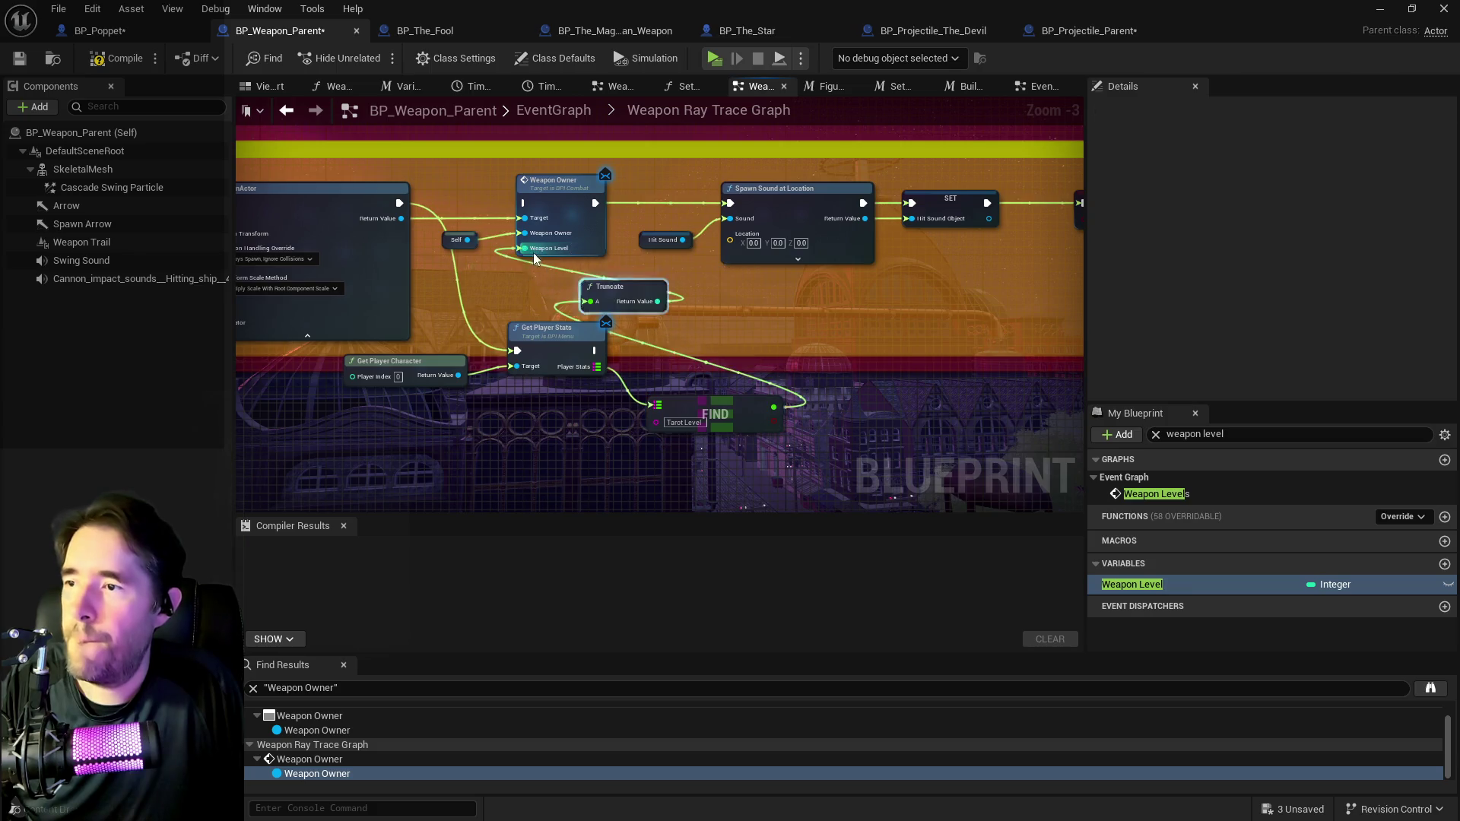
pyautogui.click(682, 296)
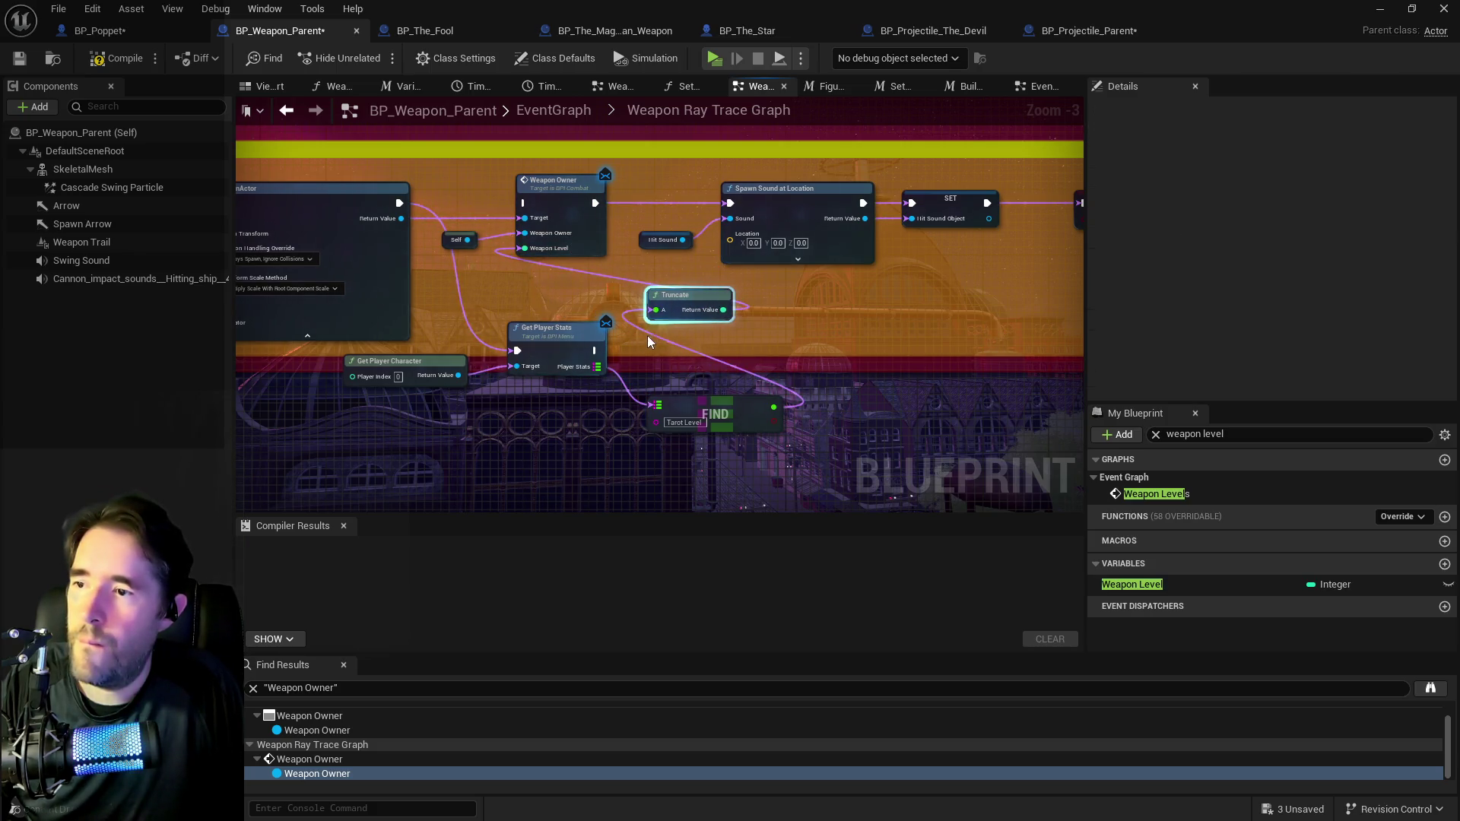
pyautogui.moveTo(600, 349)
pyautogui.mouseDown()
pyautogui.moveTo(566, 339)
pyautogui.moveTo(524, 203)
pyautogui.mouseUp()
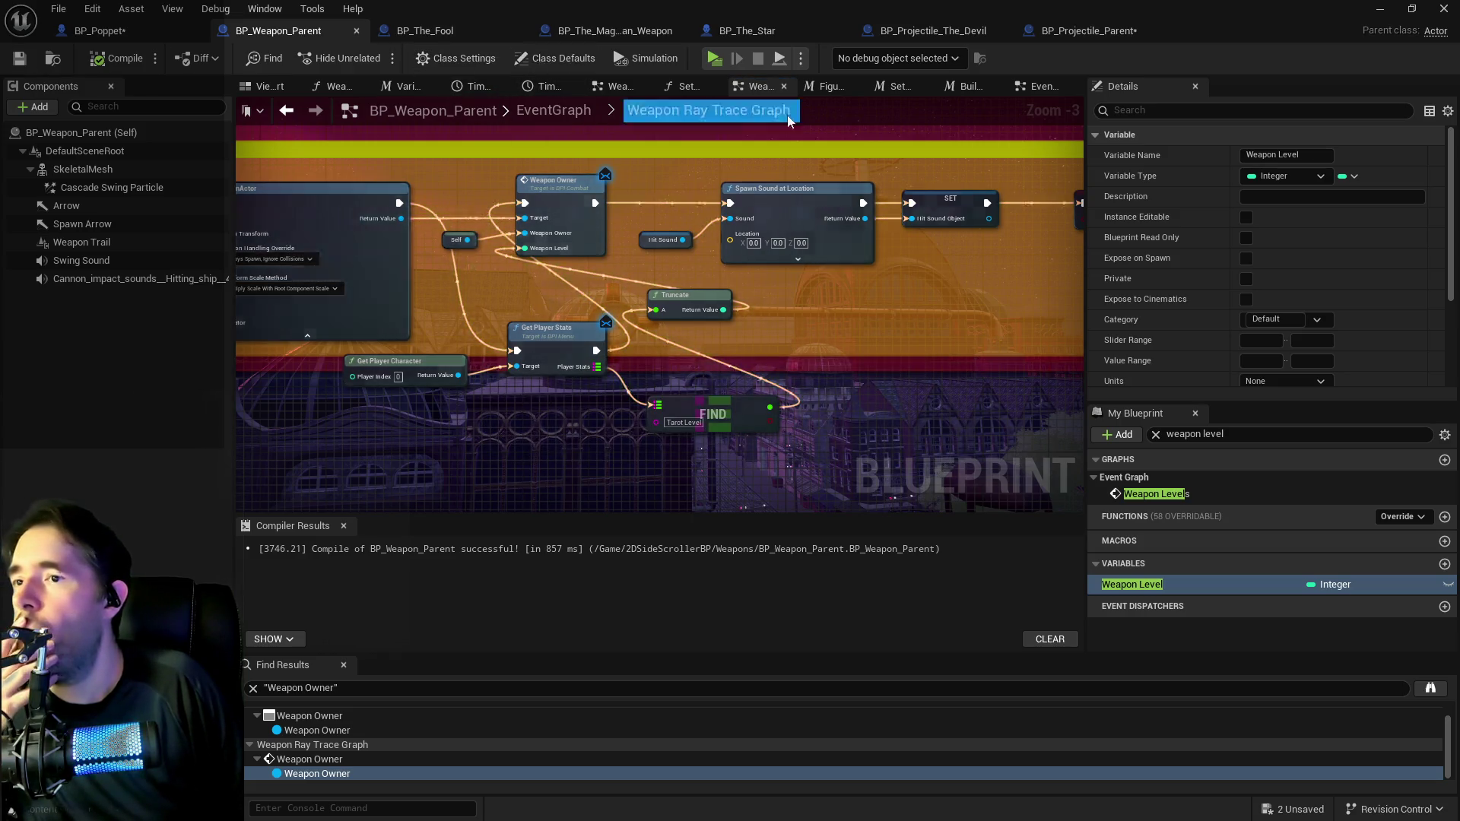
pyautogui.click(1086, 36)
# Move the Get Player Character and Get Player Stats nodes down and to the right.
pyautogui.click(520, 384)
pyautogui.keyDown('ctrl'); pyautogui.click(804, 392); pyautogui.keyUp('ctrl')
pyautogui.moveTo(792, 376)
pyautogui.mouseDown()
pyautogui.moveTo(873, 345)
pyautogui.moveTo(864, 334)
pyautogui.moveTo(837, 403)
pyautogui.mouseUp()
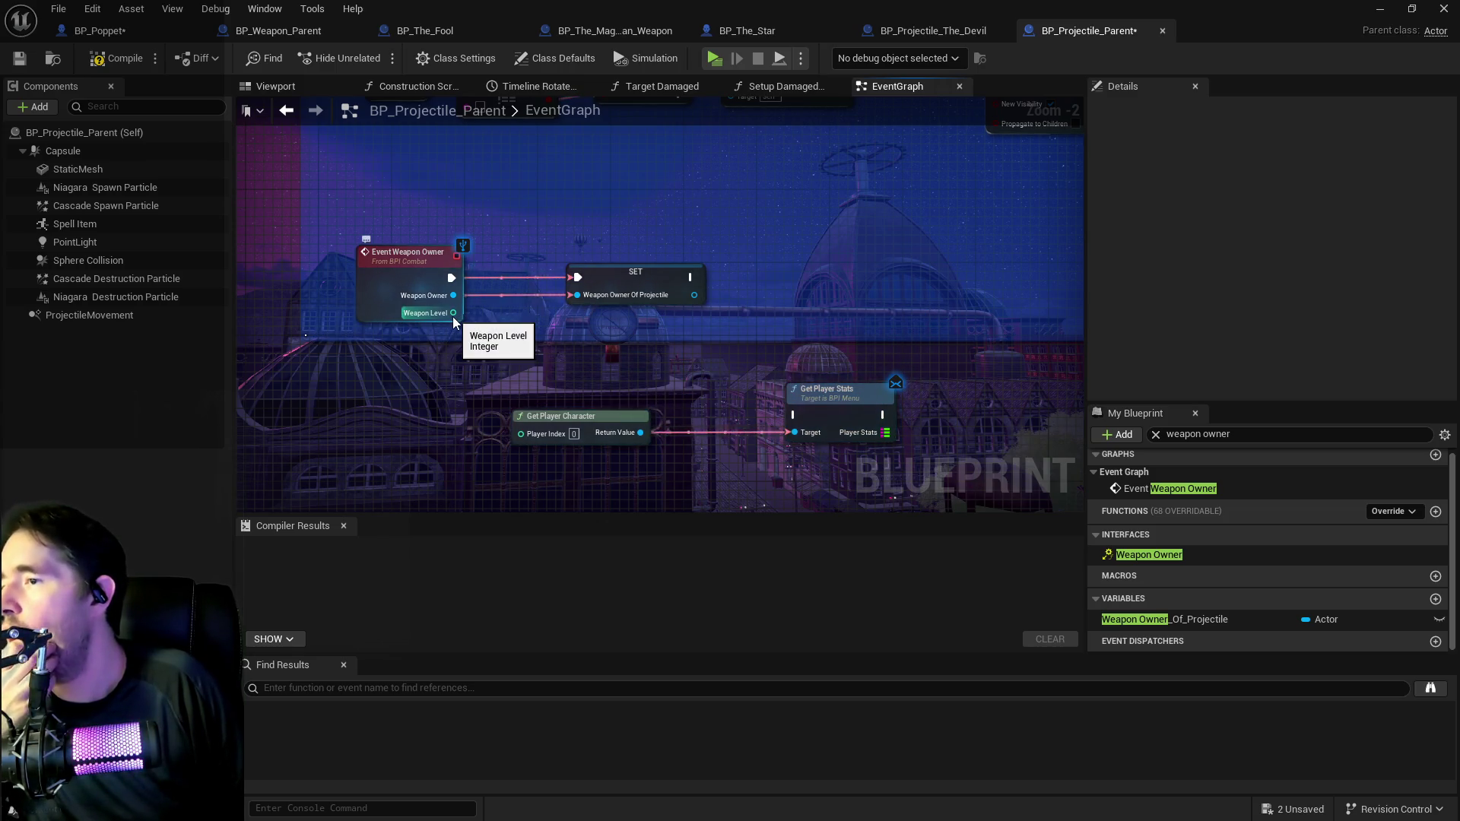
pyautogui.scroll(-2, 453, 316)
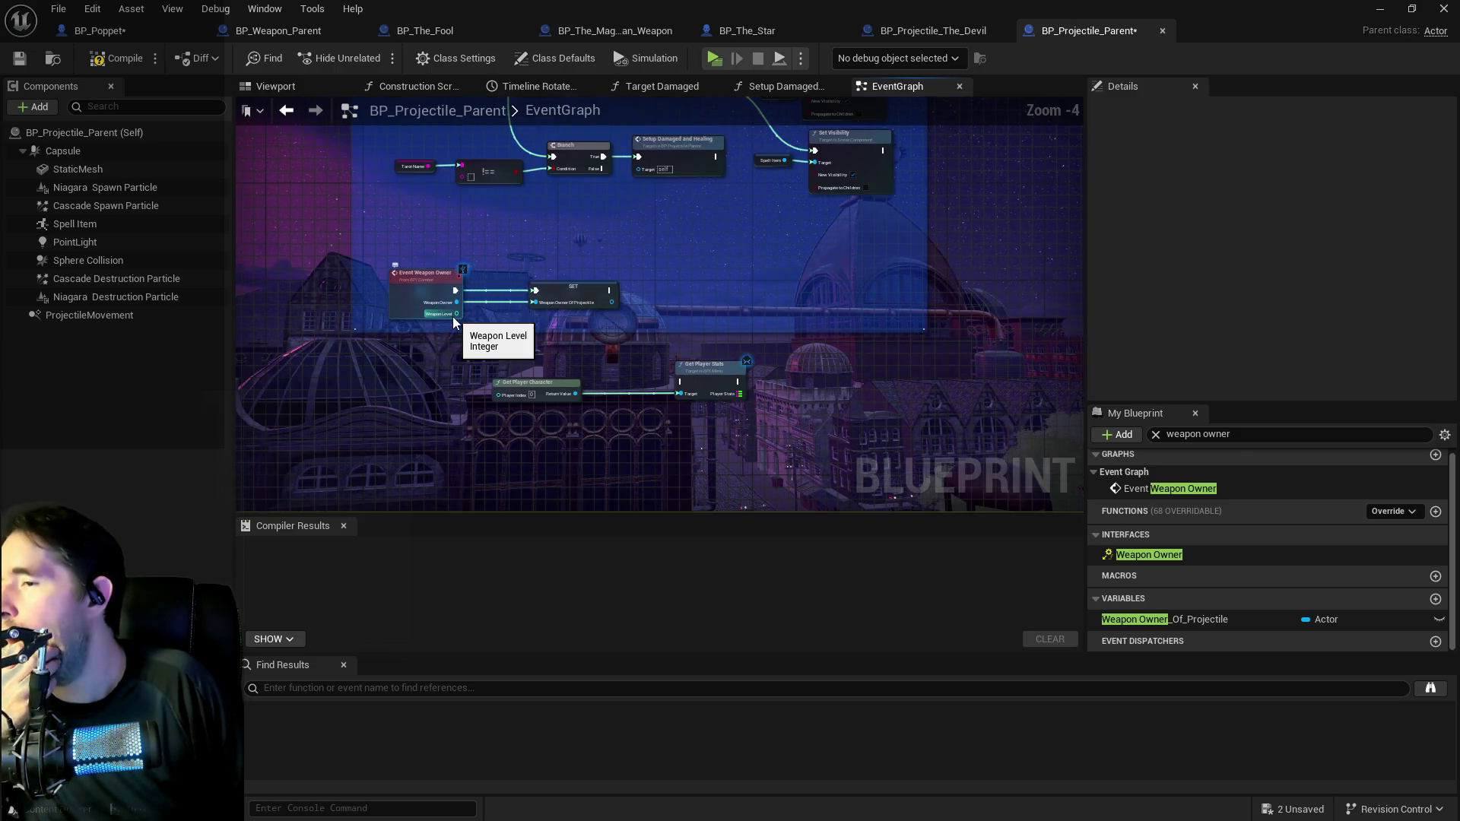
pyautogui.scroll(2, 453, 318)
# Promote the event's Weapon Level to a variable, chaining its SET after Weapon Owner Of Projectile.
pyautogui.moveTo(454, 316)
pyautogui.mouseDown()
pyautogui.moveTo(711, 327)
pyautogui.moveTo(820, 303)
pyautogui.mouseUp()
pyautogui.click(847, 402)
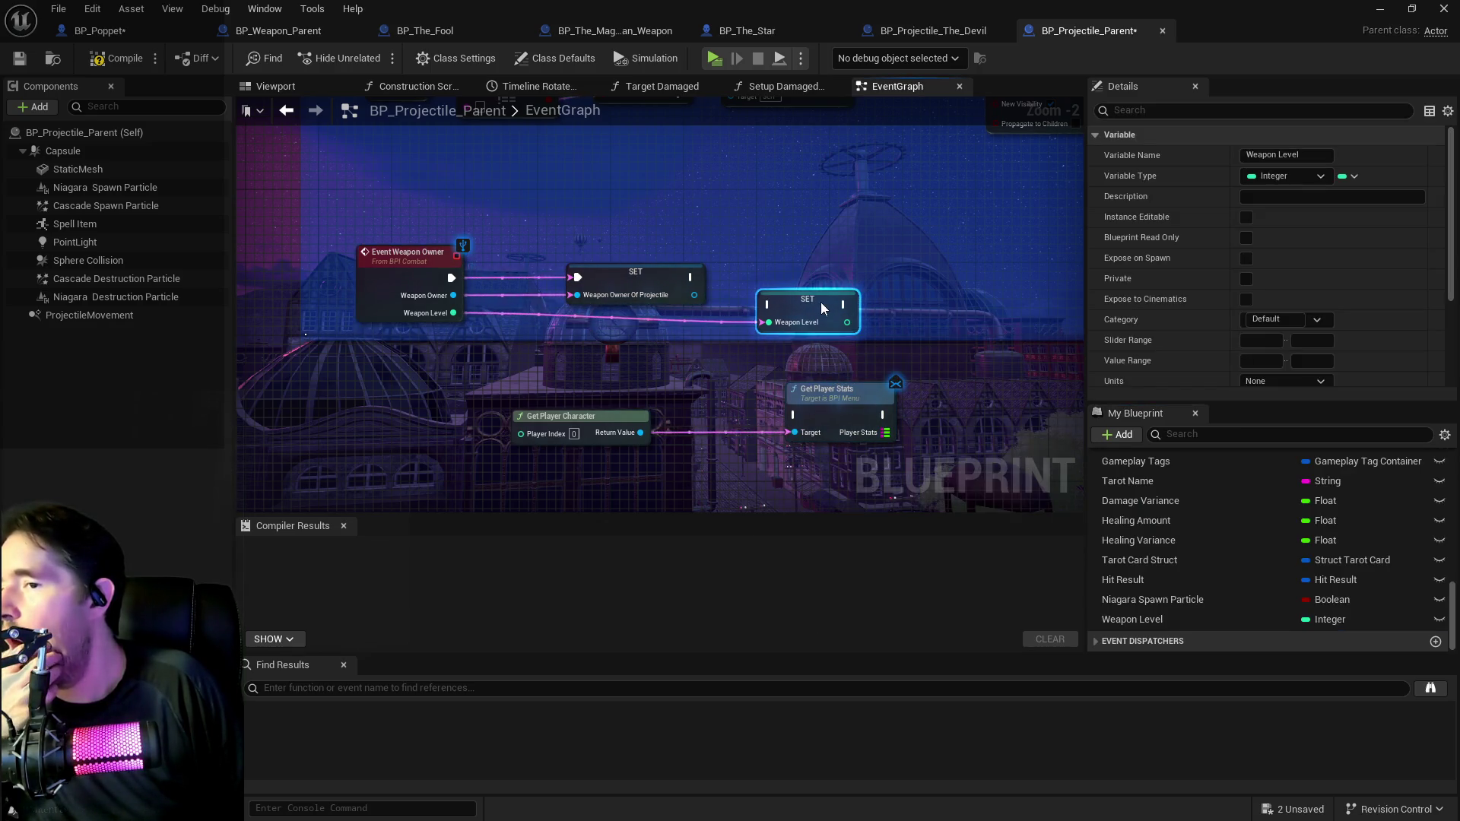
pyautogui.moveTo(689, 277)
pyautogui.mouseDown()
pyautogui.moveTo(755, 297)
pyautogui.moveTo(591, 158)
pyautogui.moveTo(1055, 291)
pyautogui.moveTo(815, 315)
pyautogui.moveTo(721, 200)
pyautogui.moveTo(329, 391)
pyautogui.moveTo(844, 308)
pyautogui.mouseUp()
pyautogui.scroll(-3, 728, 308)
pyautogui.scroll(-1, 717, 319)
pyautogui.scroll(3, 624, 250)
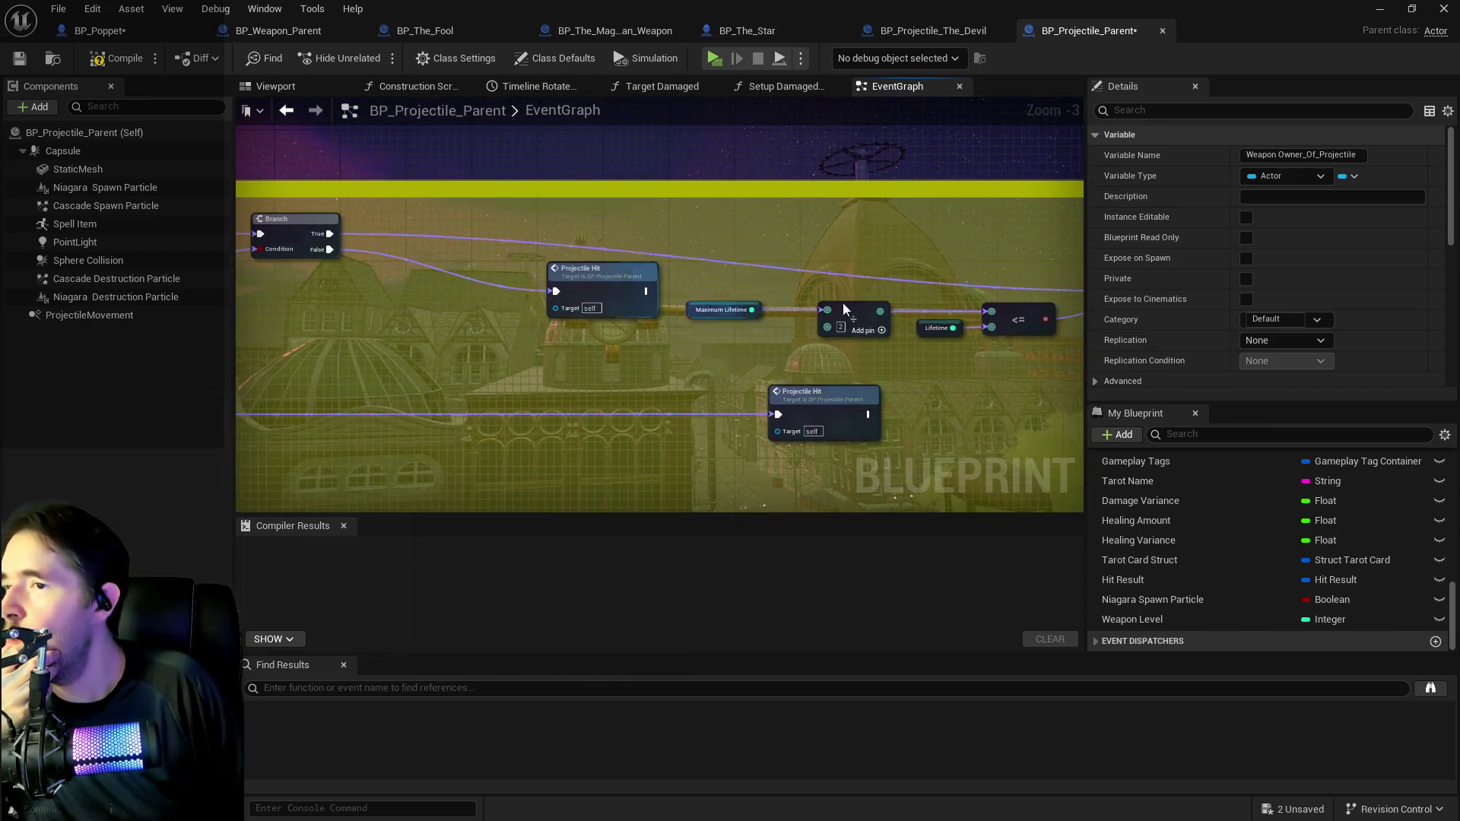
# Open the Weapon Level variable's settings and its default value.
pyautogui.click(532, 274)
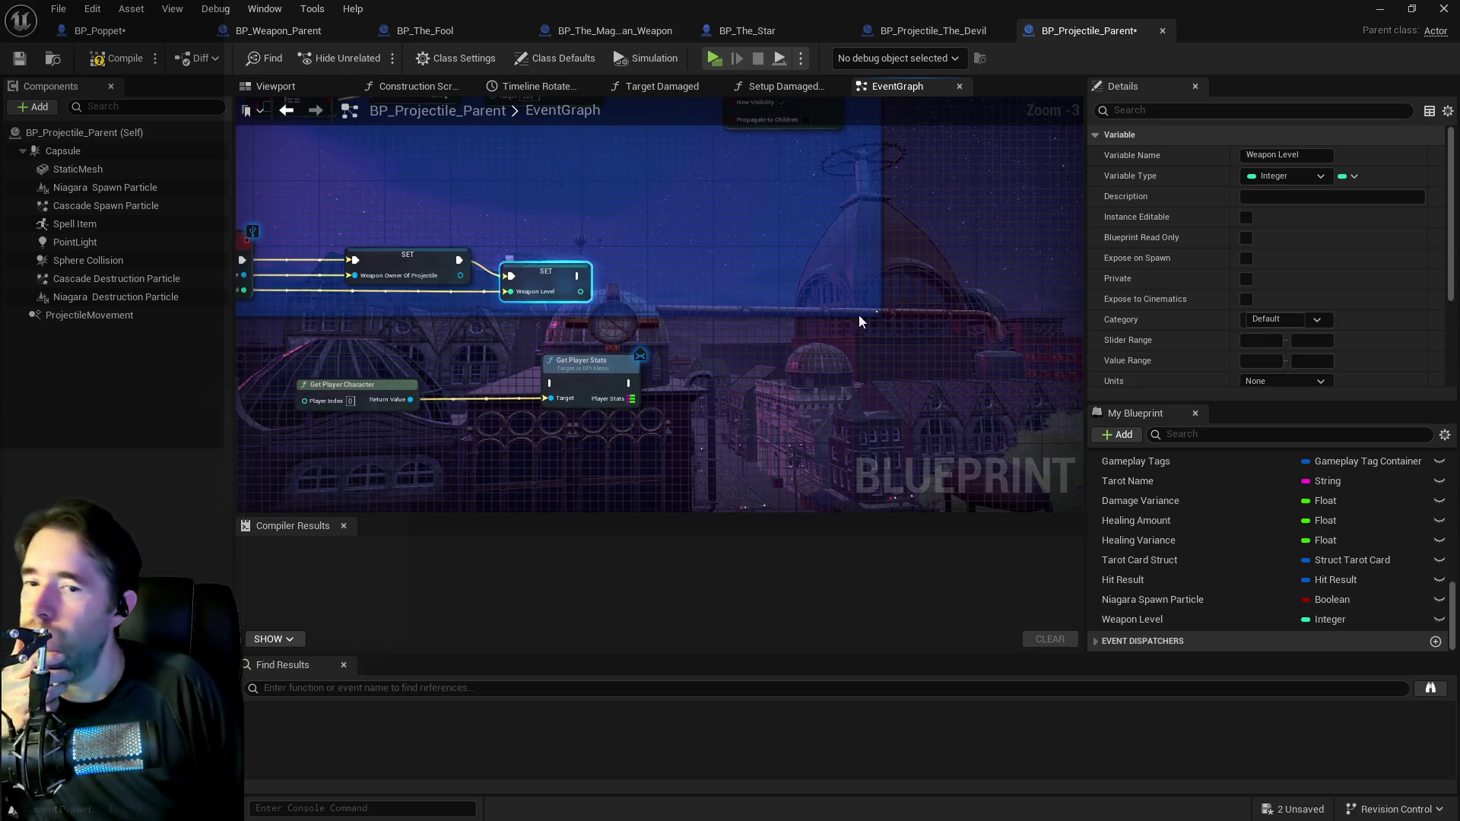
pyautogui.scroll(-4, 1219, 335)
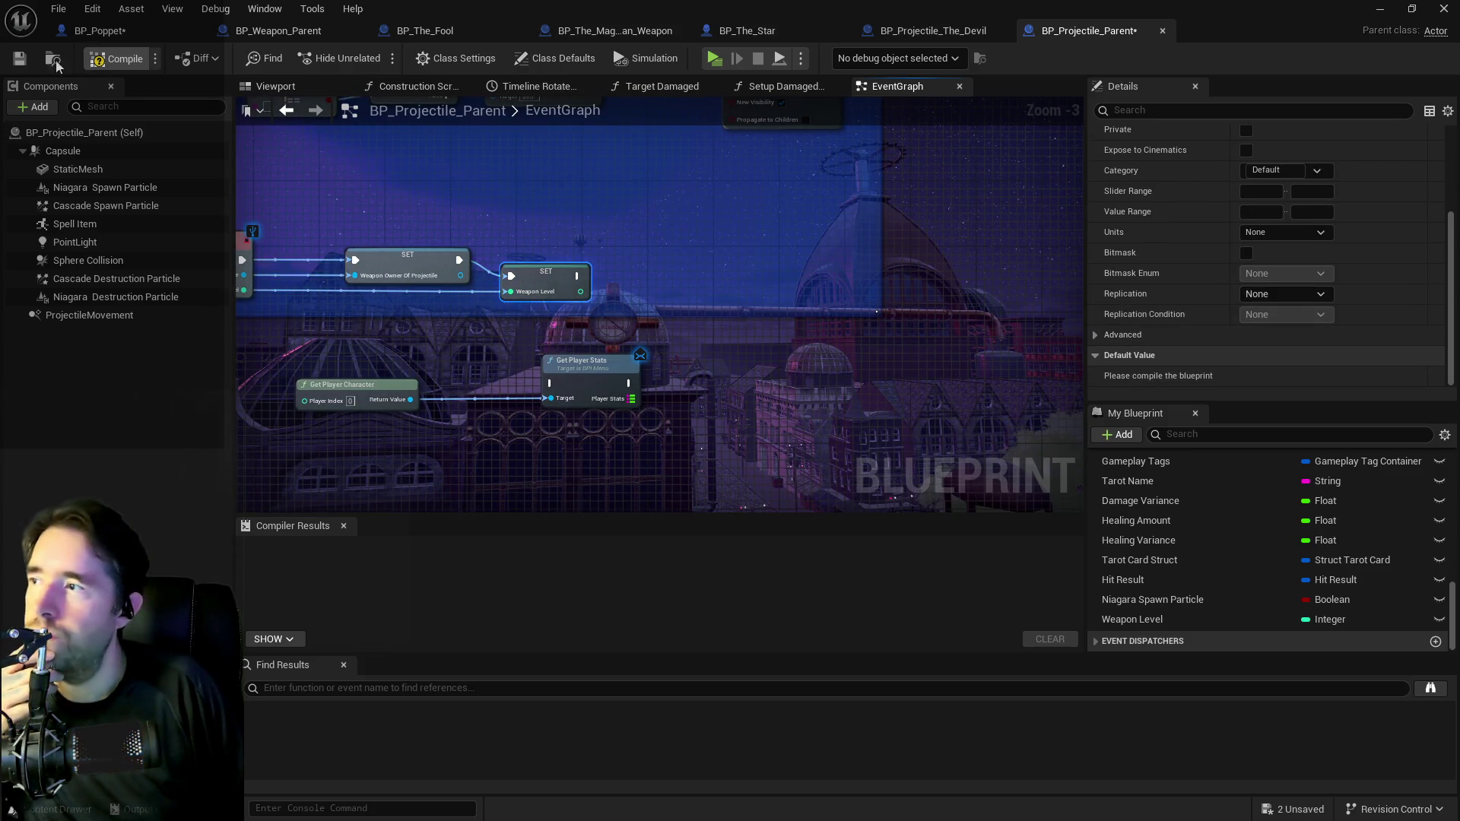
pyautogui.click(1284, 376)
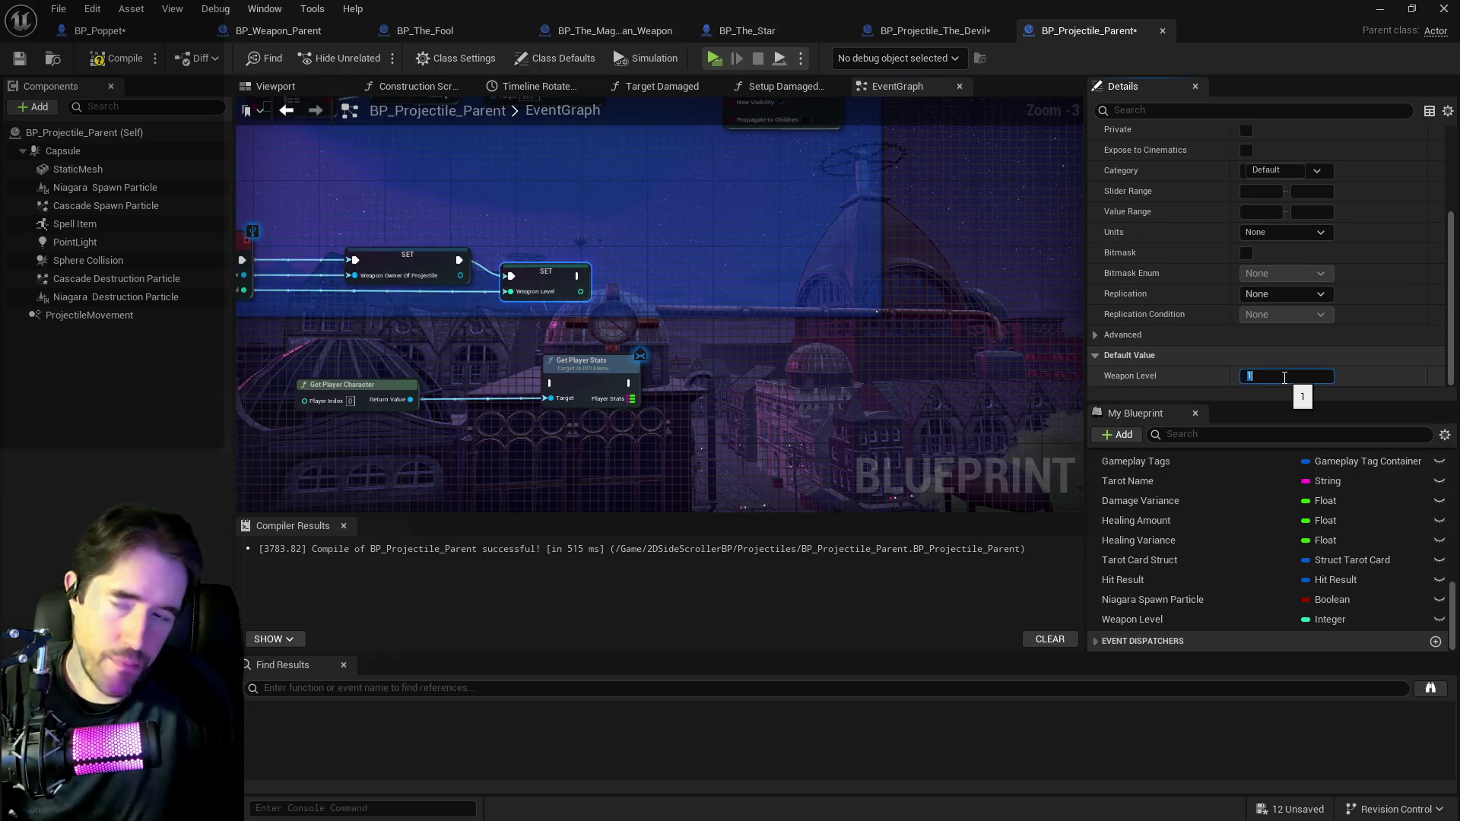
pyautogui.click(438, 367)
pyautogui.scroll(-2, 620, 328)
pyautogui.moveTo(671, 245); pyautogui.dragTo(674, 241)
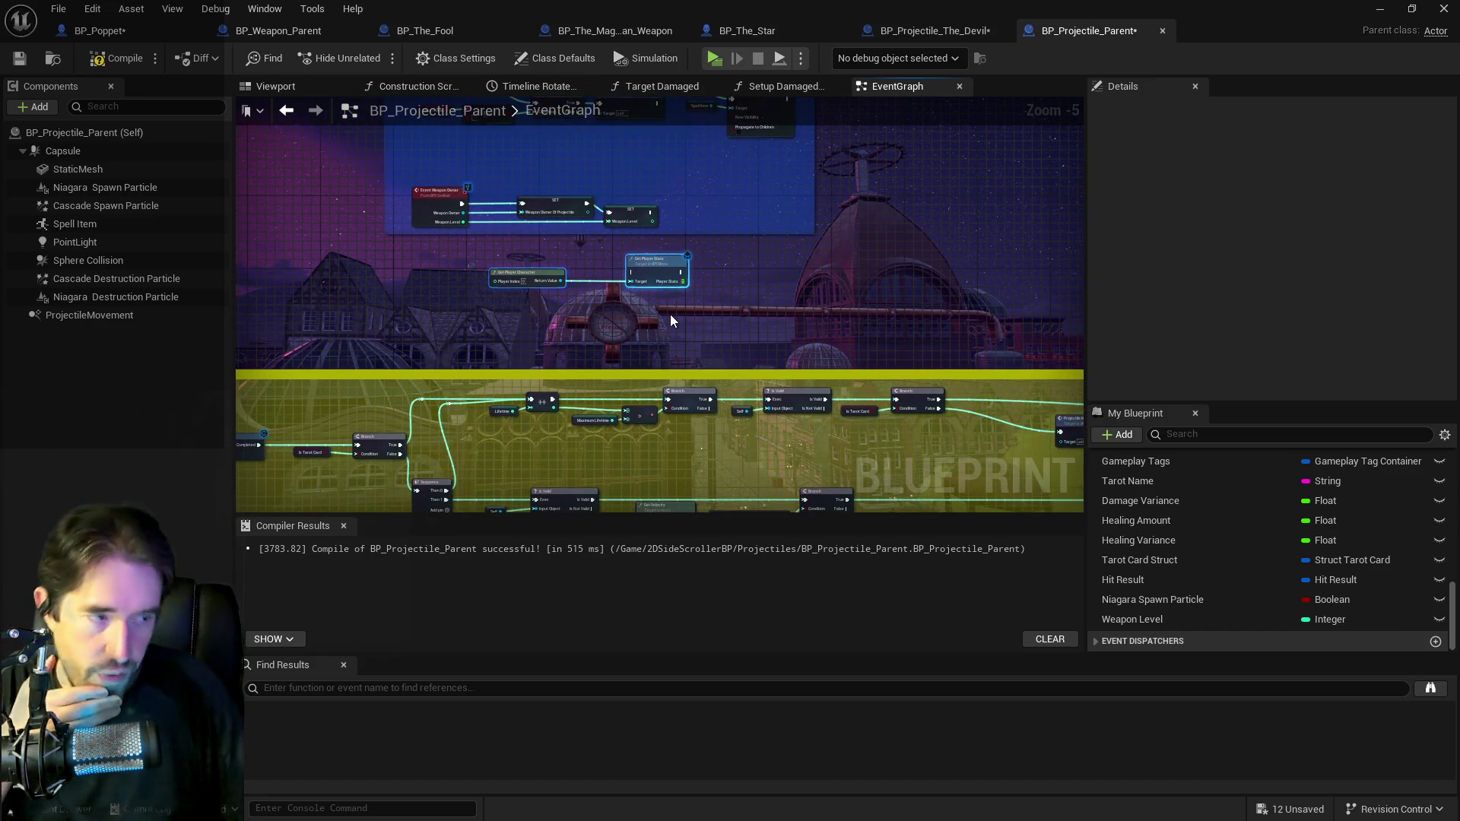
pyautogui.moveTo(757, 276)
pyautogui.mouseDown()
pyautogui.moveTo(400, 172)
pyautogui.moveTo(425, 278)
pyautogui.mouseUp()
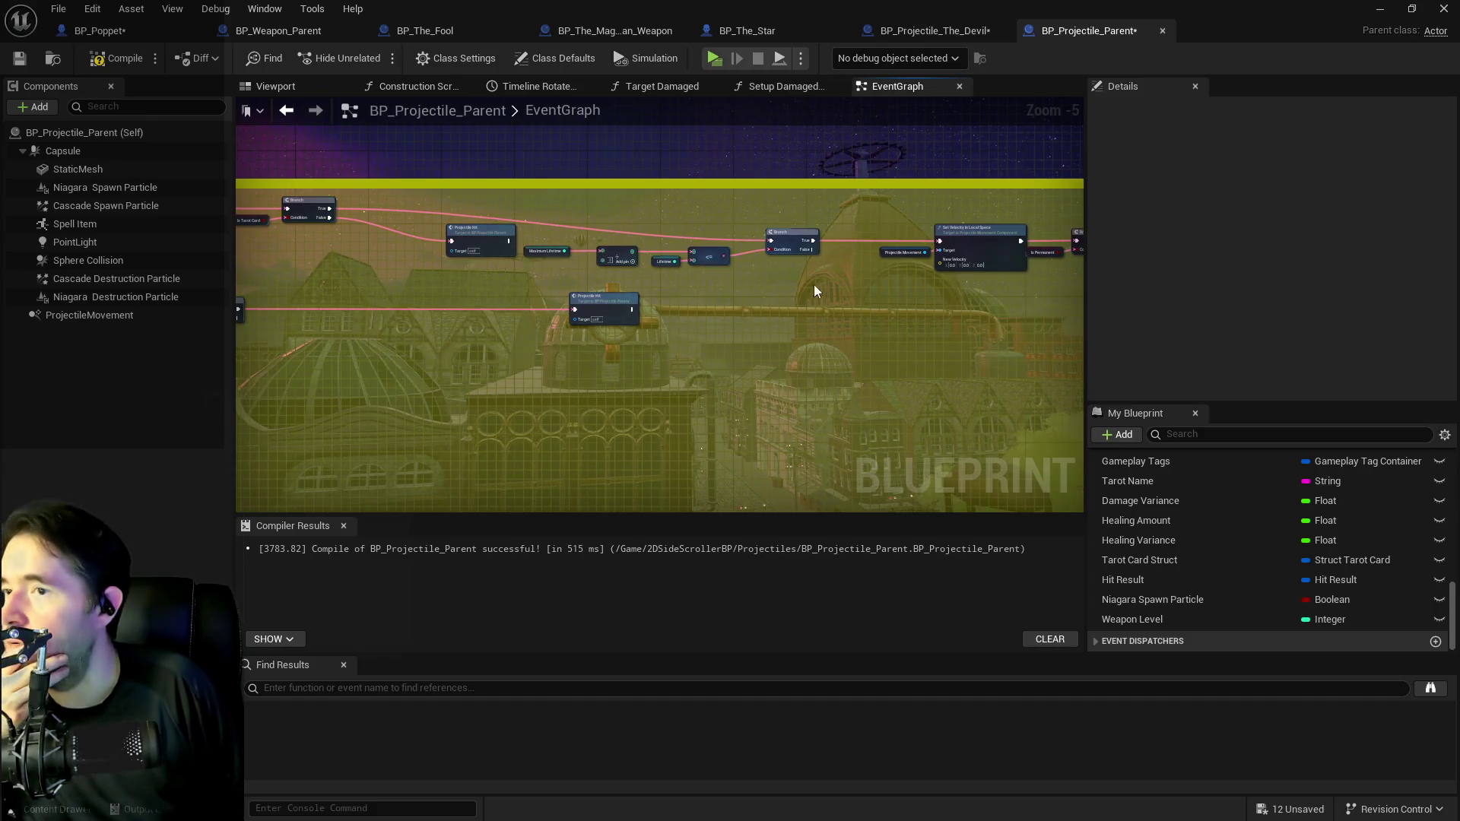
pyautogui.moveTo(992, 247); pyautogui.dragTo(667, 250)
pyautogui.scroll(2, 607, 251)
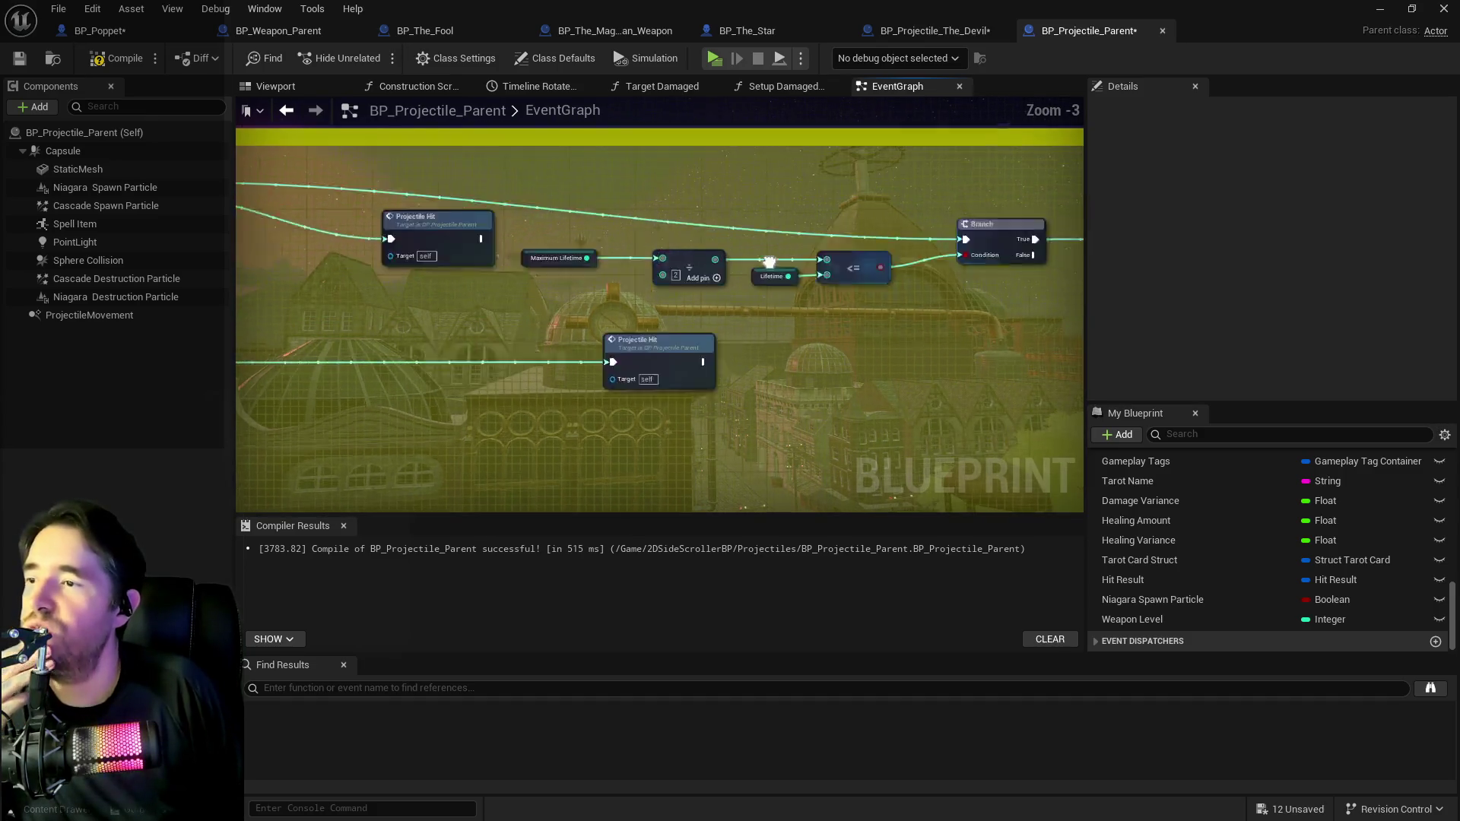
pyautogui.scroll(-2, 613, 263)
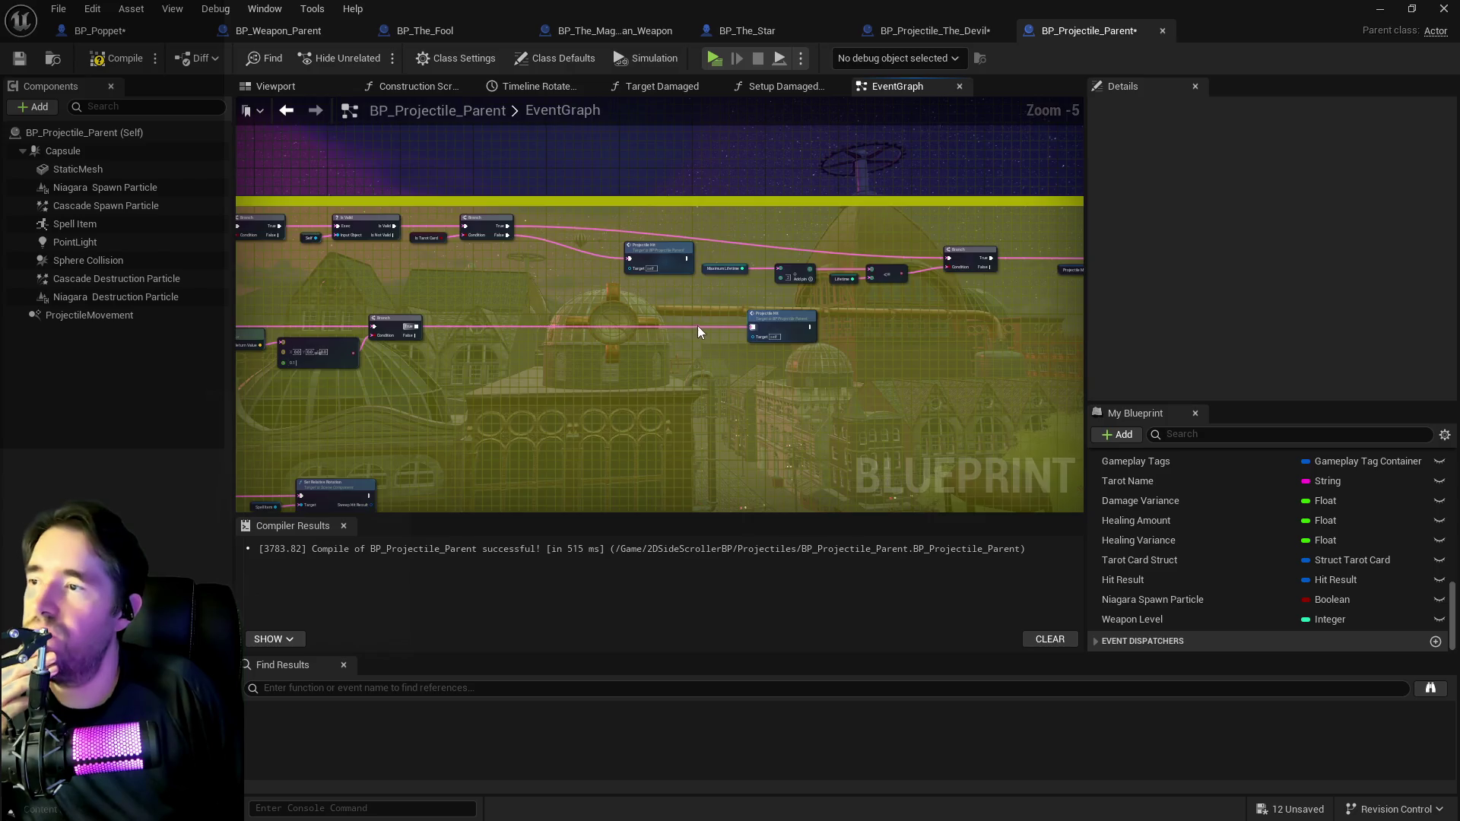
pyautogui.scroll(-4, 533, 228)
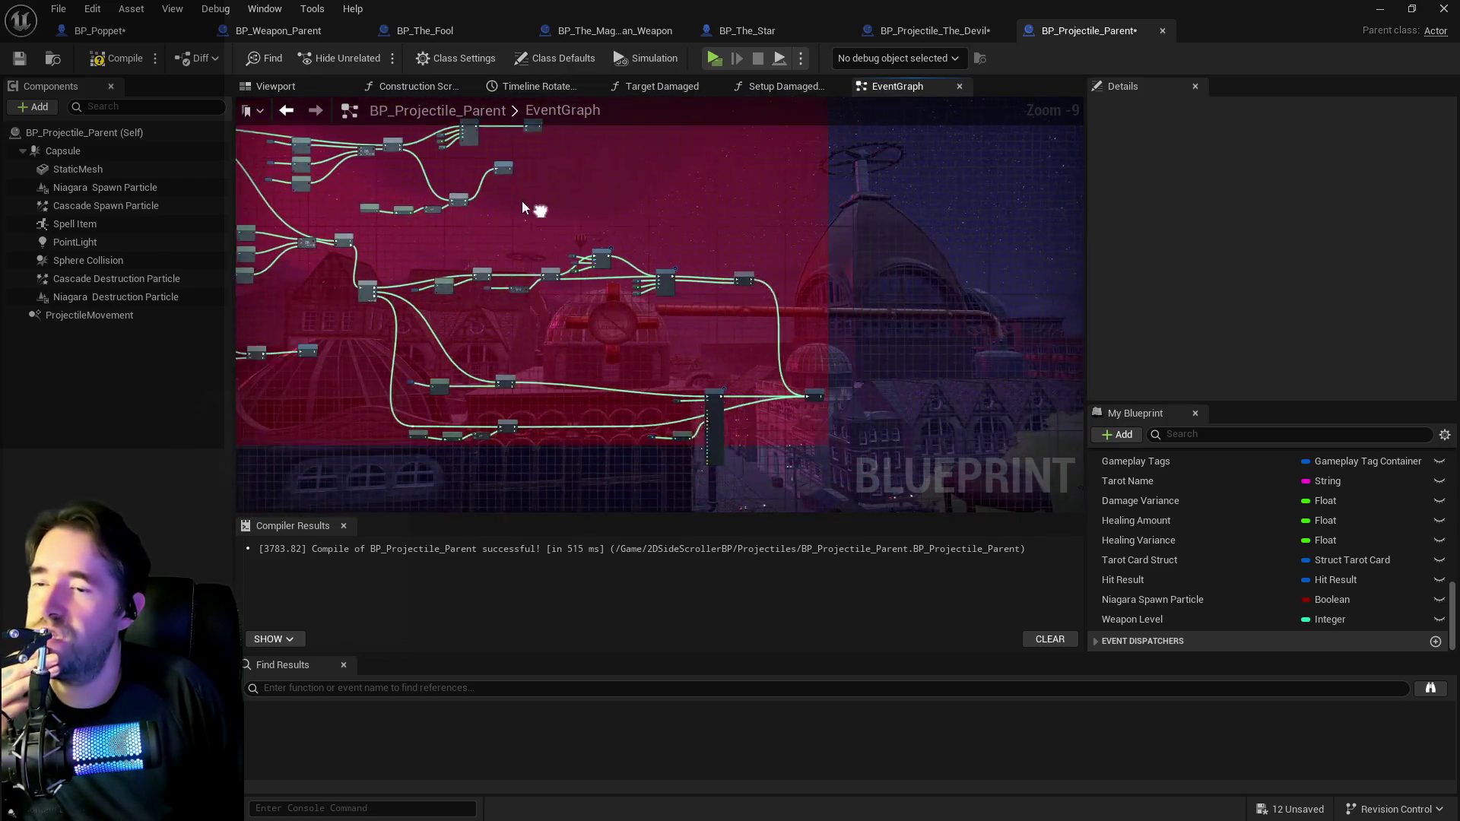
pyautogui.scroll(4, 601, 283)
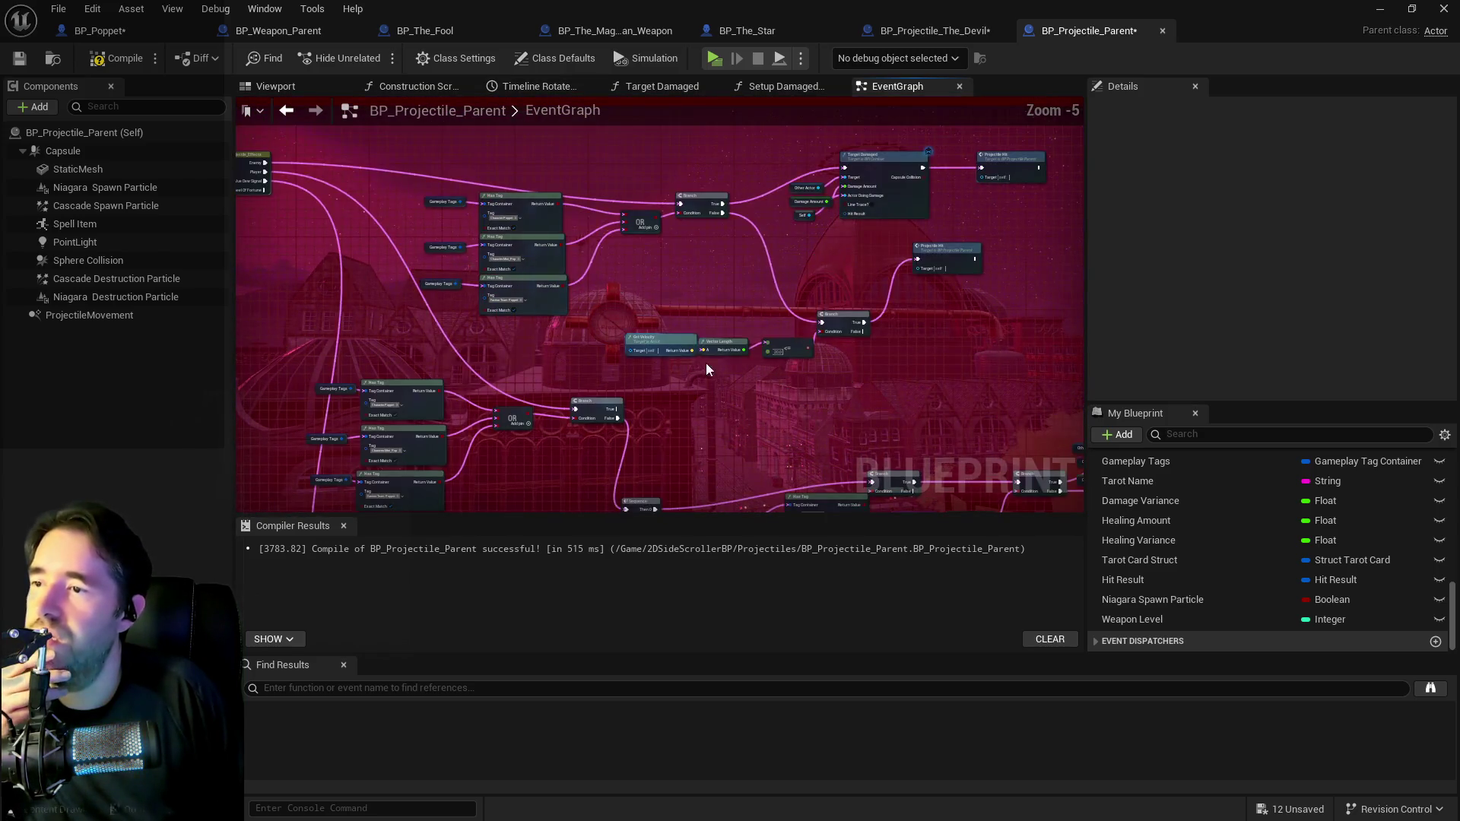
pyautogui.scroll(1, 738, 363)
pyautogui.moveTo(719, 297)
pyautogui.mouseDown()
pyautogui.moveTo(719, 369)
pyautogui.moveTo(898, 426)
pyautogui.mouseUp()
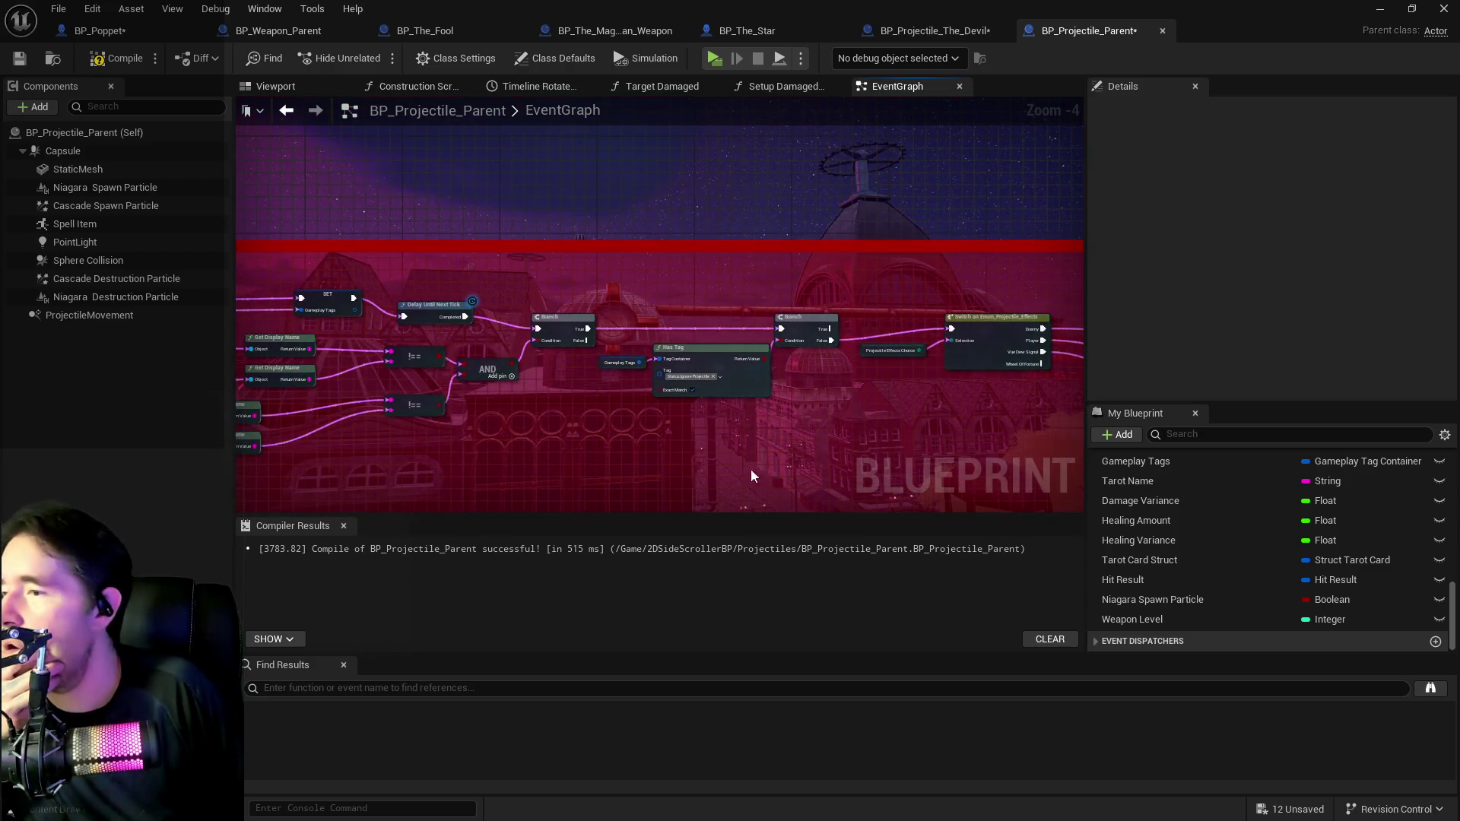
pyautogui.moveTo(751, 475); pyautogui.dragTo(911, 473)
pyautogui.moveTo(466, 349)
pyautogui.mouseDown()
pyautogui.moveTo(837, 248)
pyautogui.moveTo(708, 226)
pyautogui.moveTo(722, 140)
pyautogui.moveTo(424, 177)
pyautogui.mouseUp()
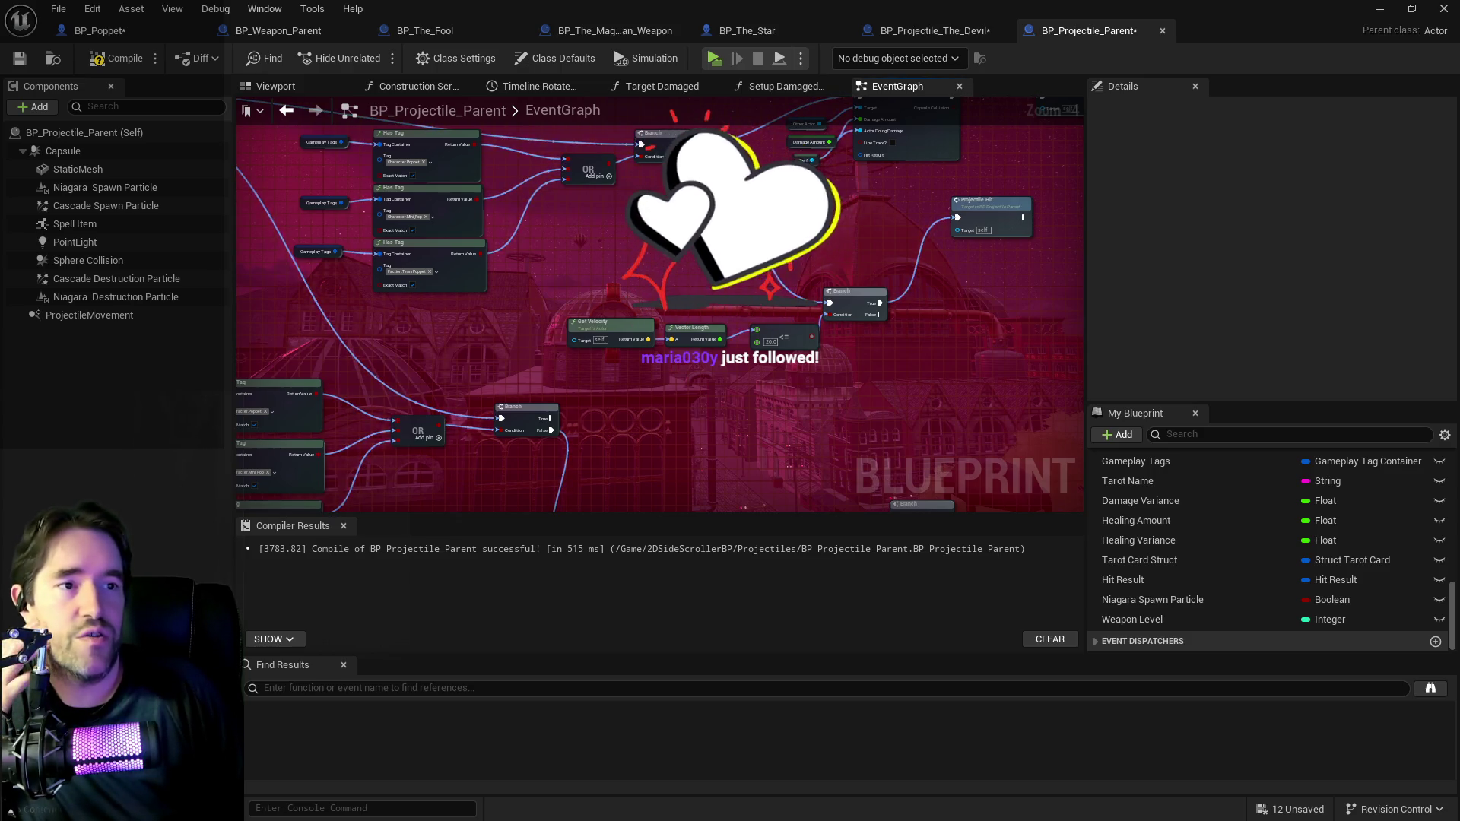
pyautogui.moveTo(693, 274)
pyautogui.mouseDown()
pyautogui.moveTo(791, 334)
pyautogui.moveTo(806, 316)
pyautogui.mouseUp()
pyautogui.scroll(-3, 636, 325)
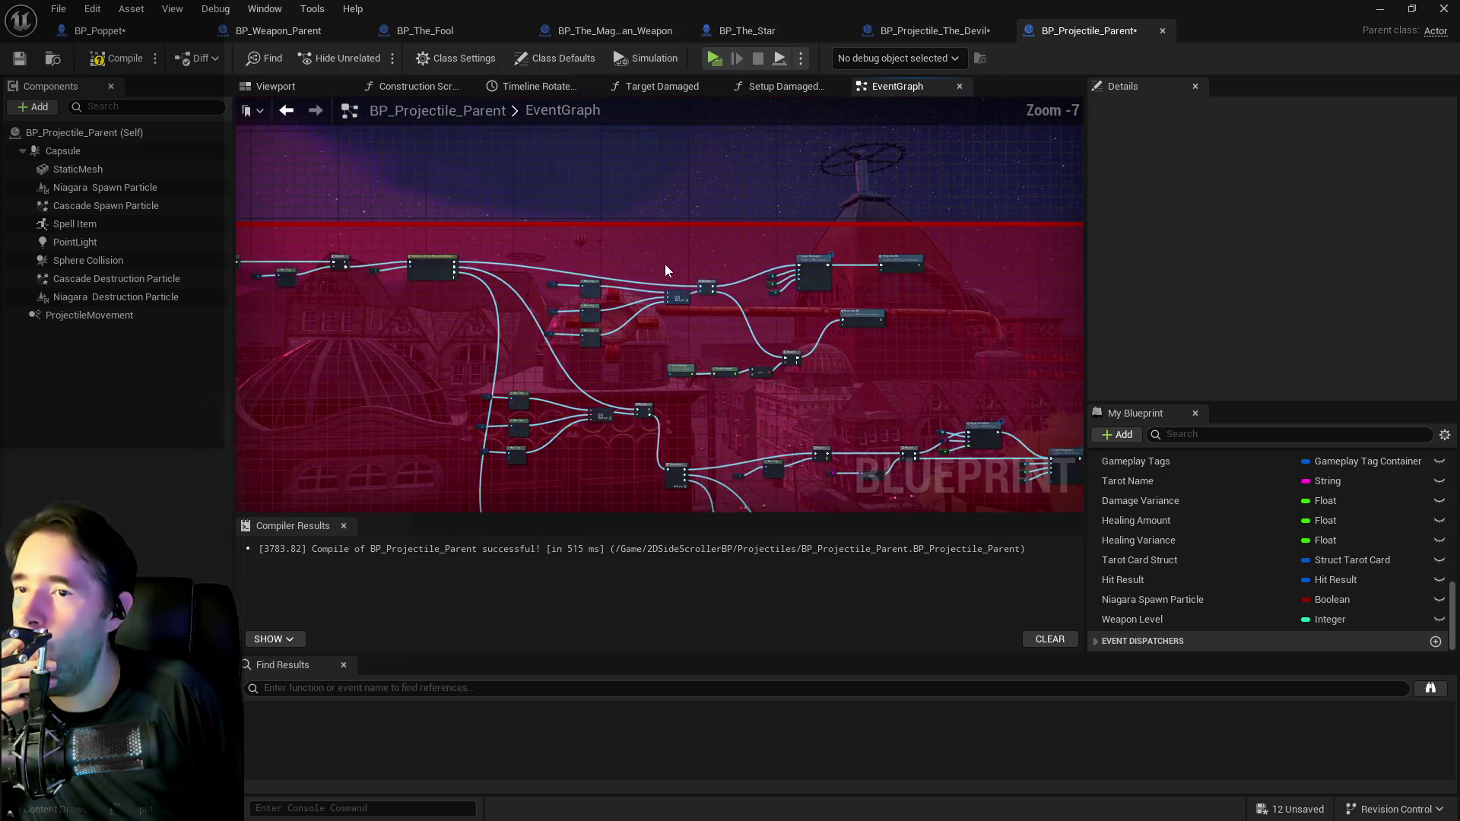
pyautogui.click(800, 269)
pyautogui.moveTo(806, 270); pyautogui.dragTo(804, 287)
pyautogui.click(777, 329)
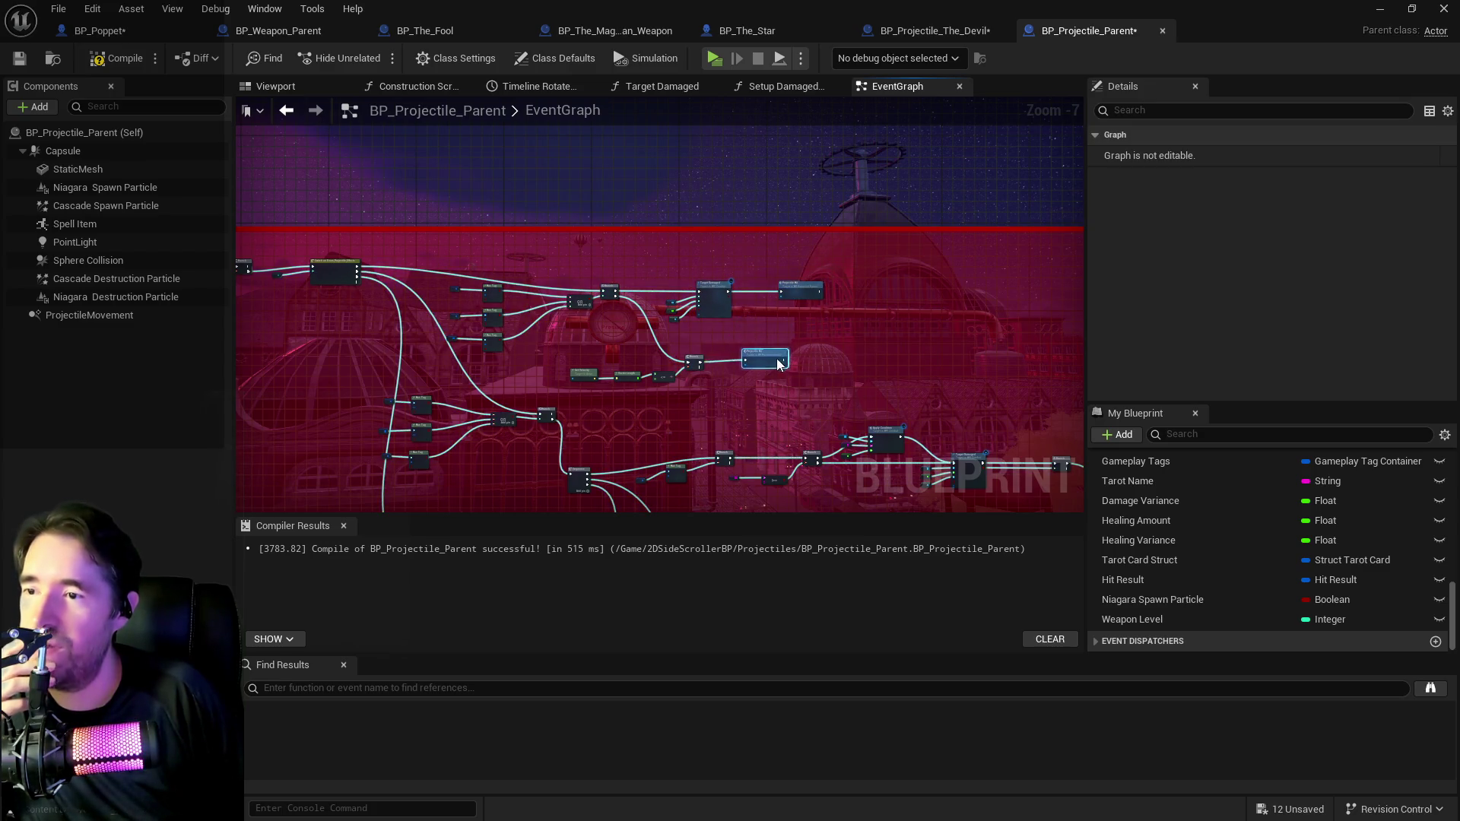
pyautogui.scroll(3, 817, 359)
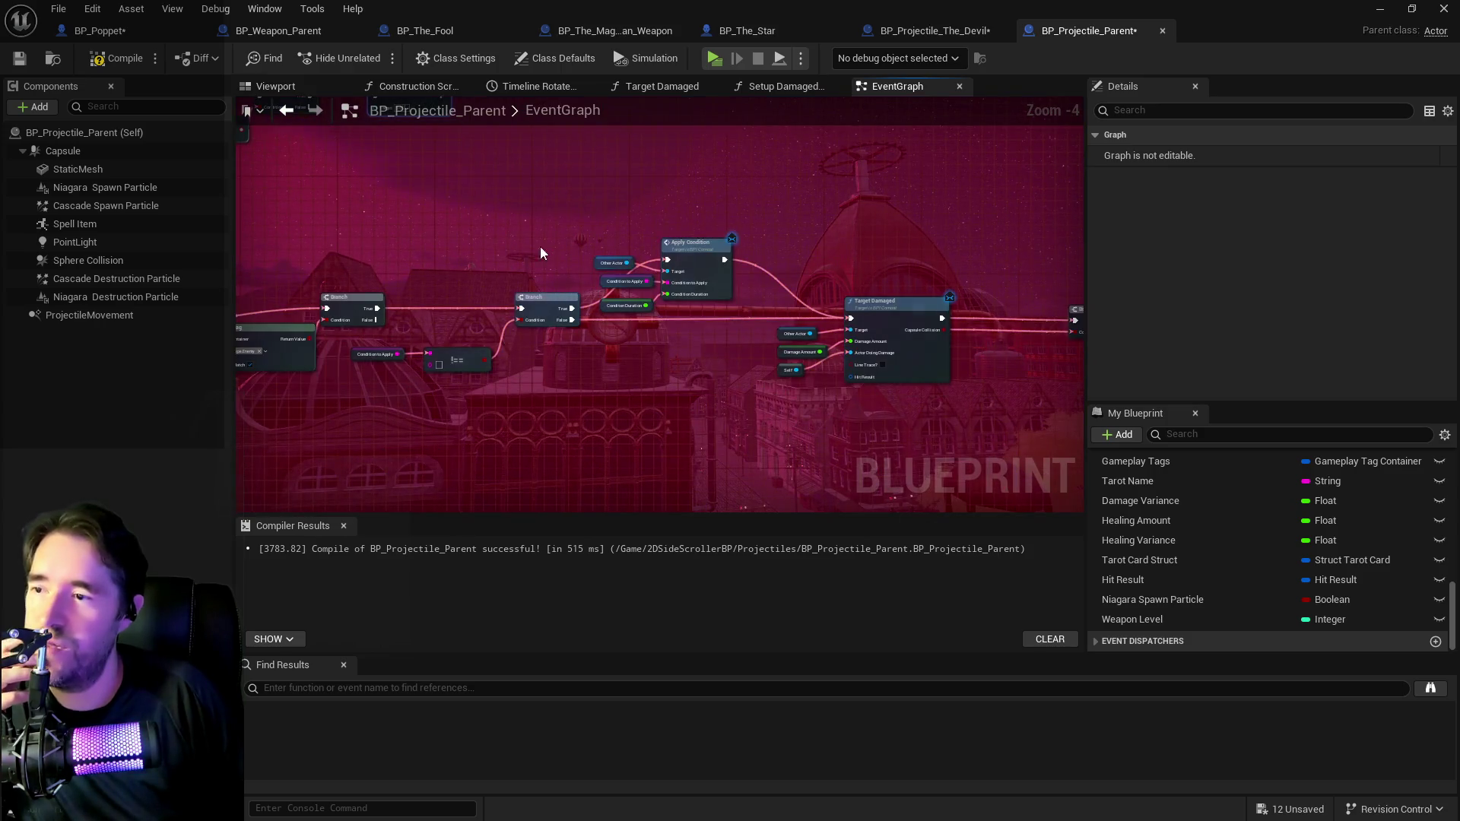
pyautogui.scroll(1, 522, 239)
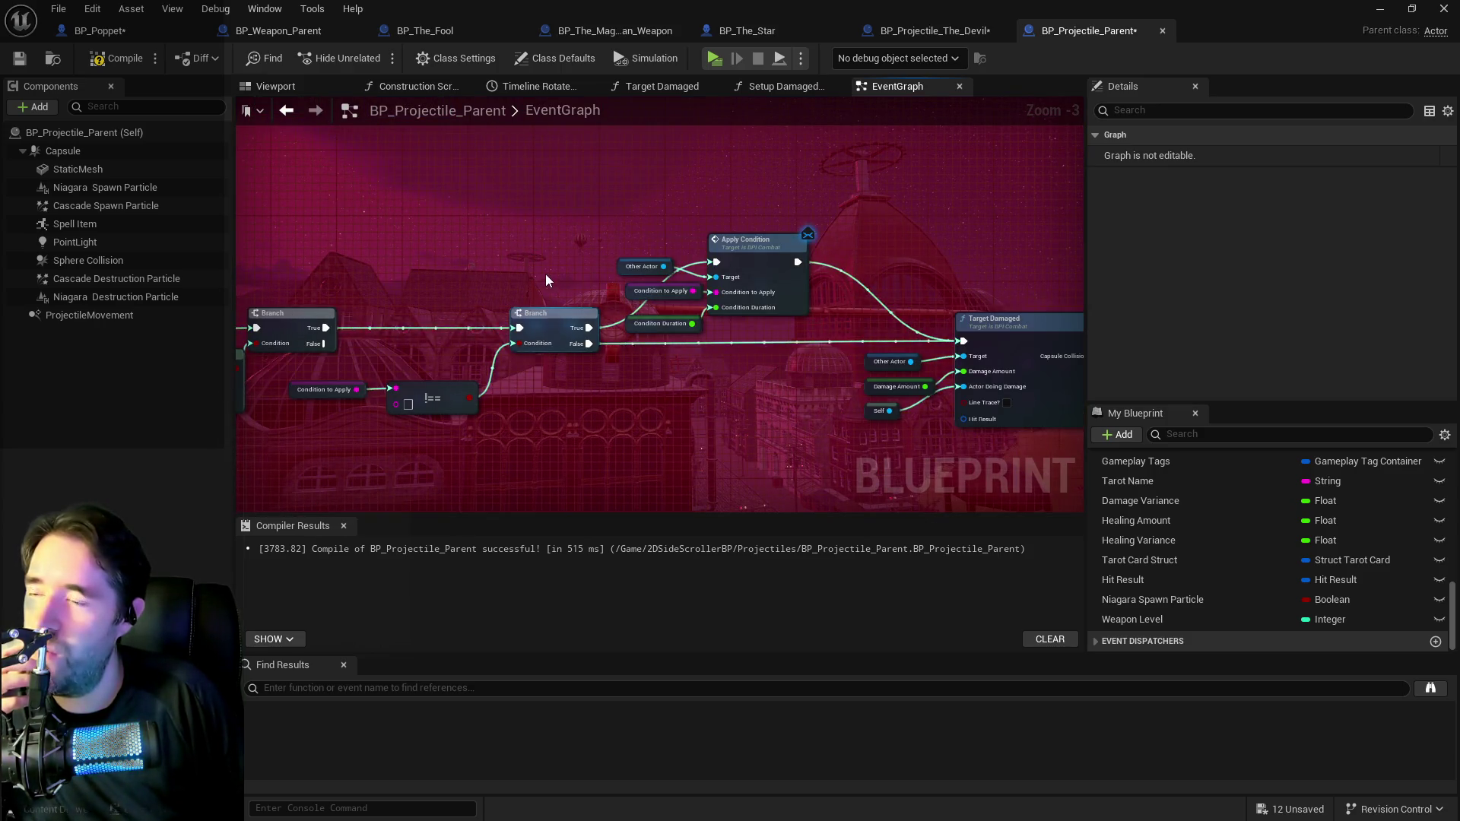
pyautogui.scroll(-2, 542, 271)
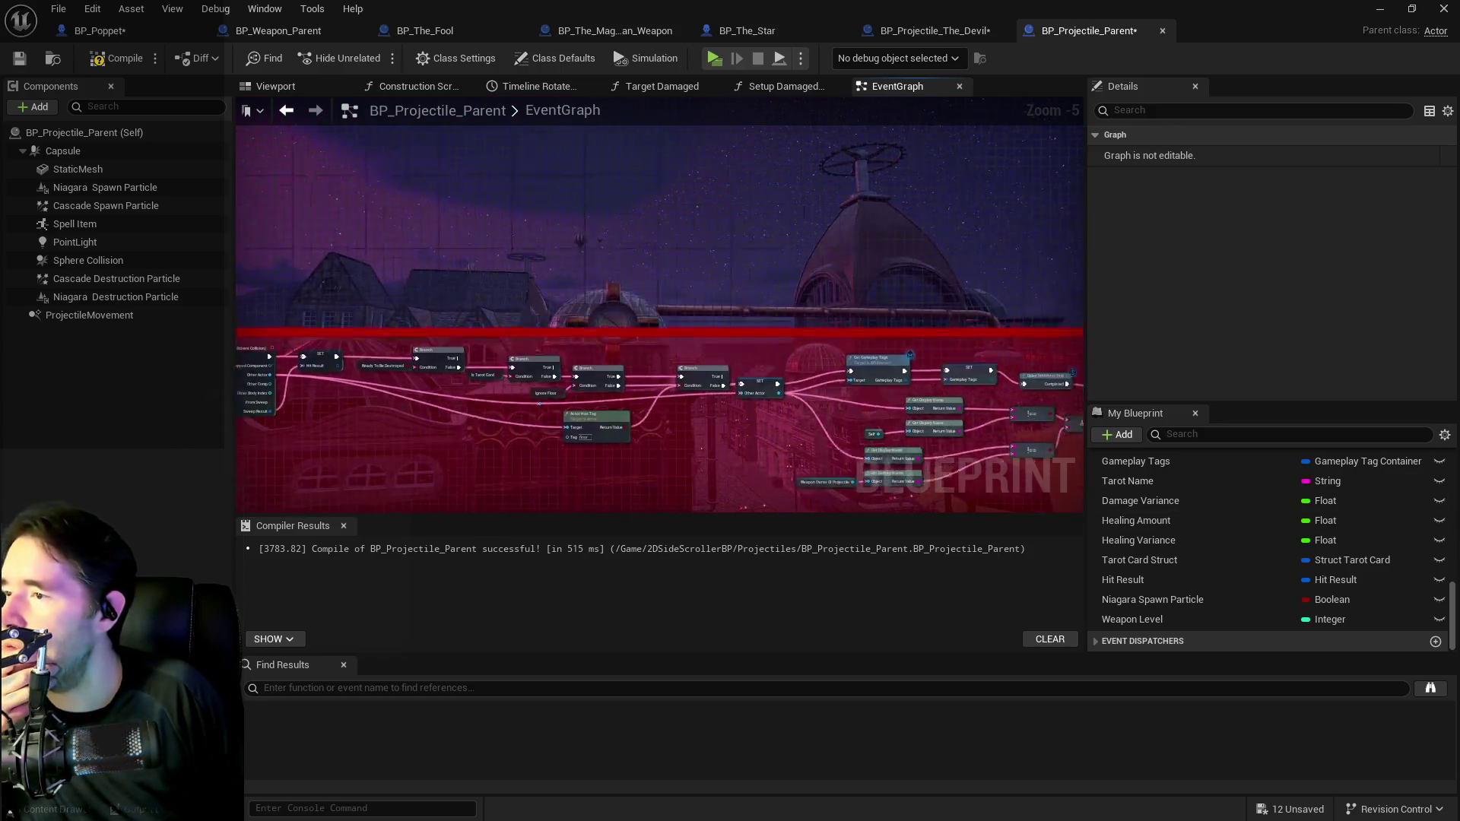
pyautogui.scroll(-2, 823, 306)
pyautogui.scroll(1, 692, 294)
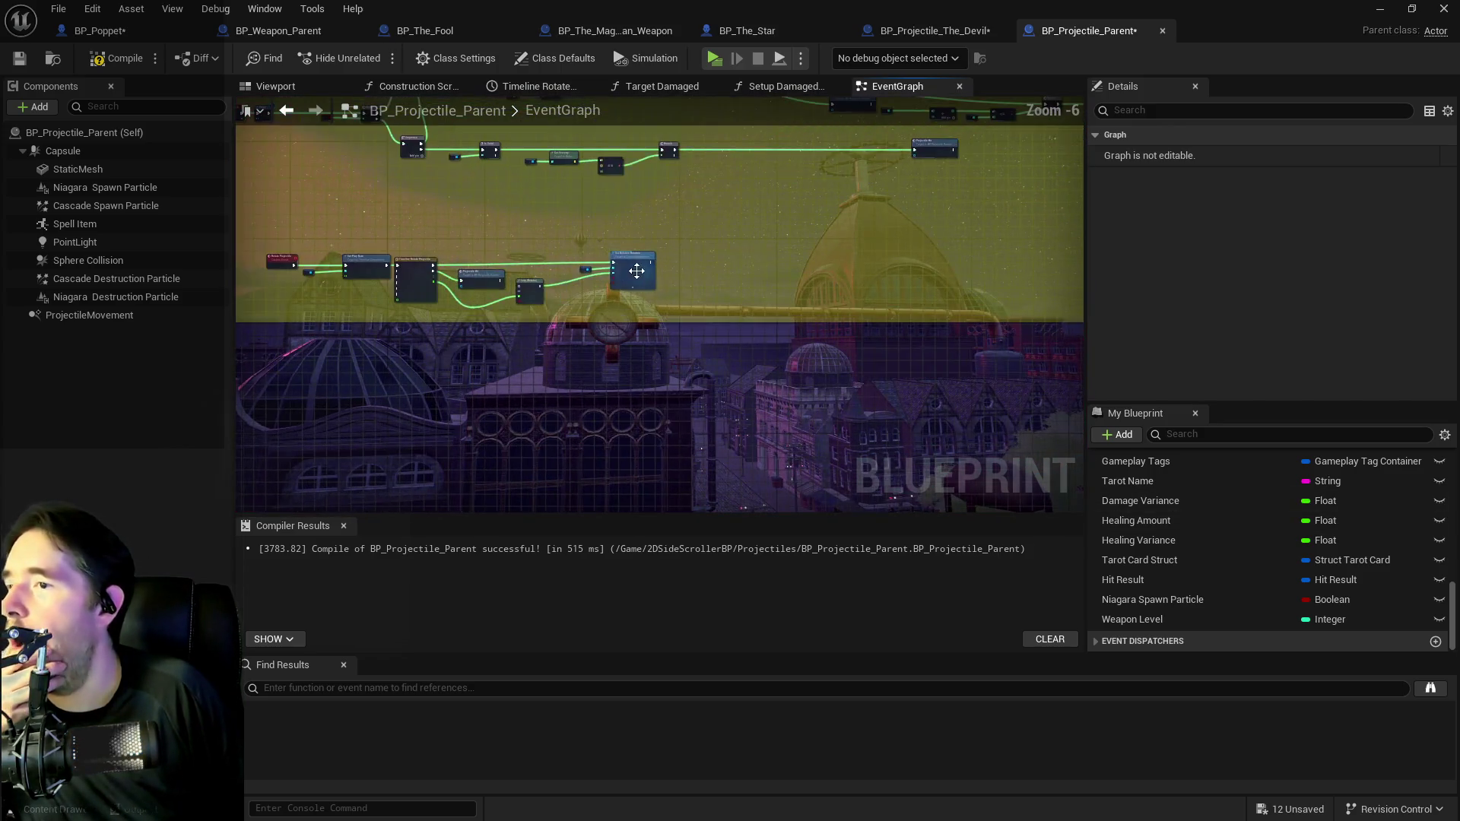
pyautogui.scroll(-4, 637, 271)
pyautogui.scroll(5, 661, 308)
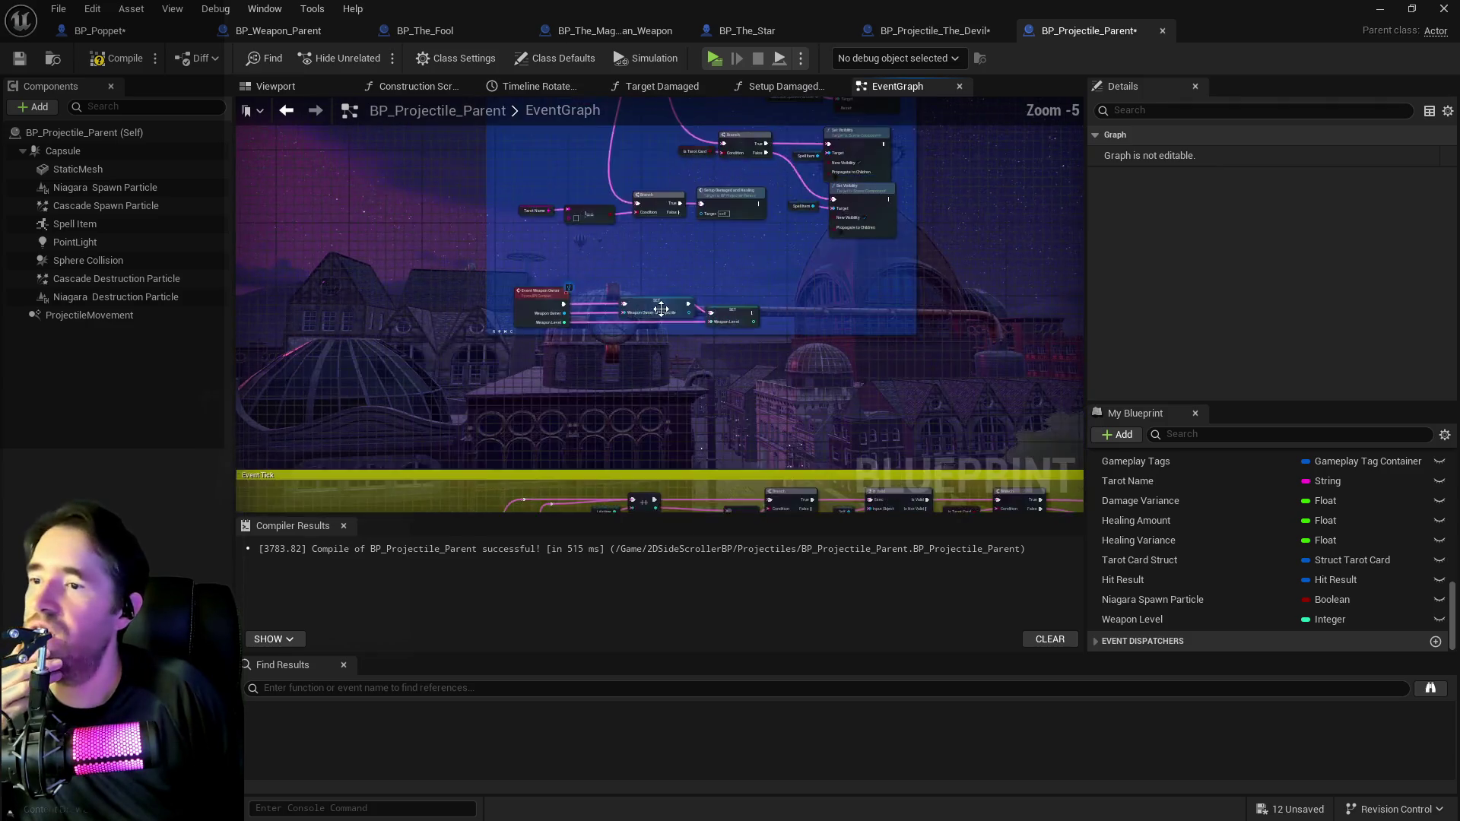
pyautogui.scroll(2, 661, 308)
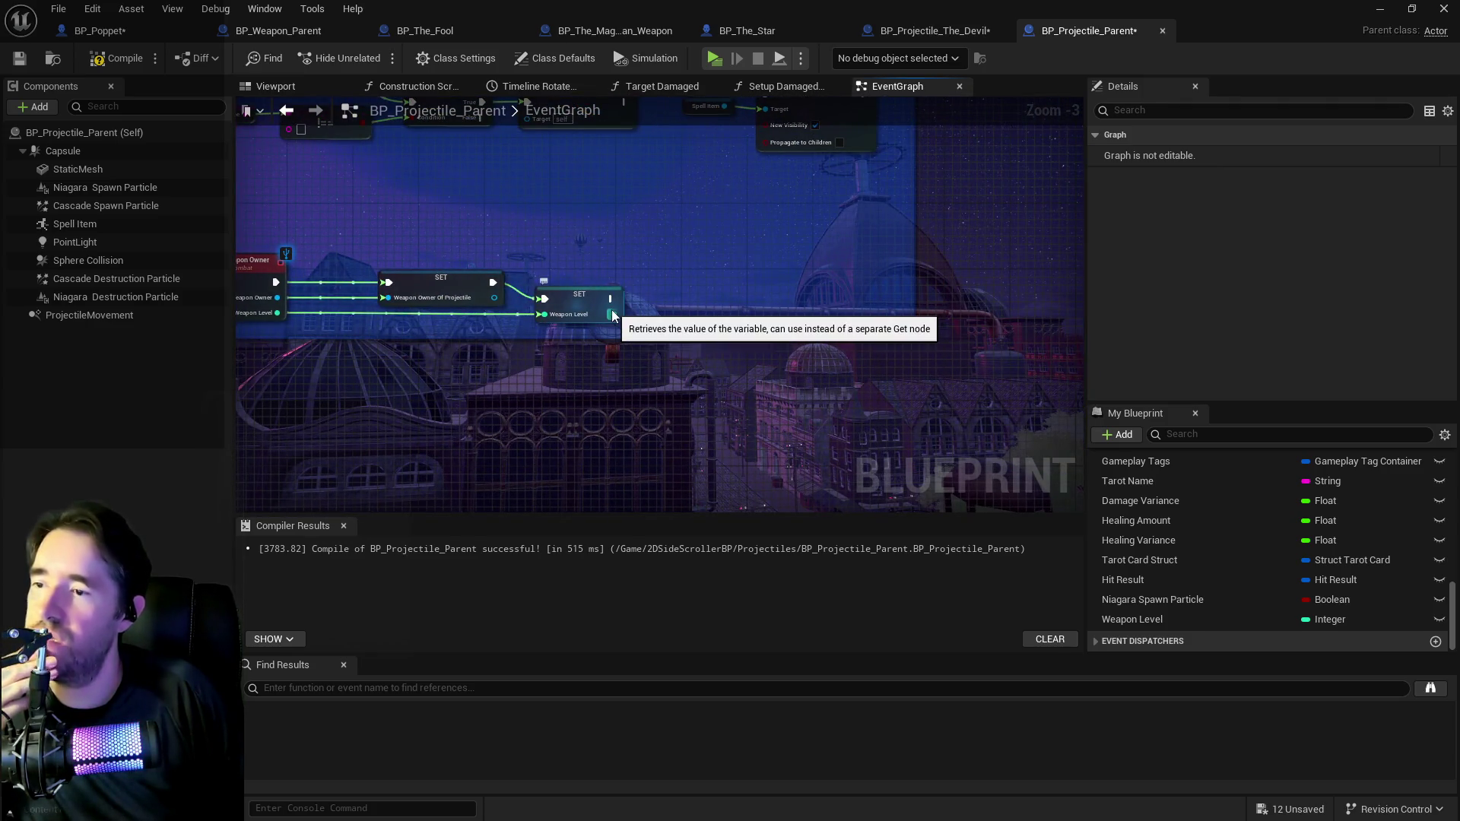
pyautogui.moveTo(612, 318); pyautogui.dragTo(698, 304)
# Multiply Weapon Level by a Get Damage Amount node.
pyautogui.write('multip')
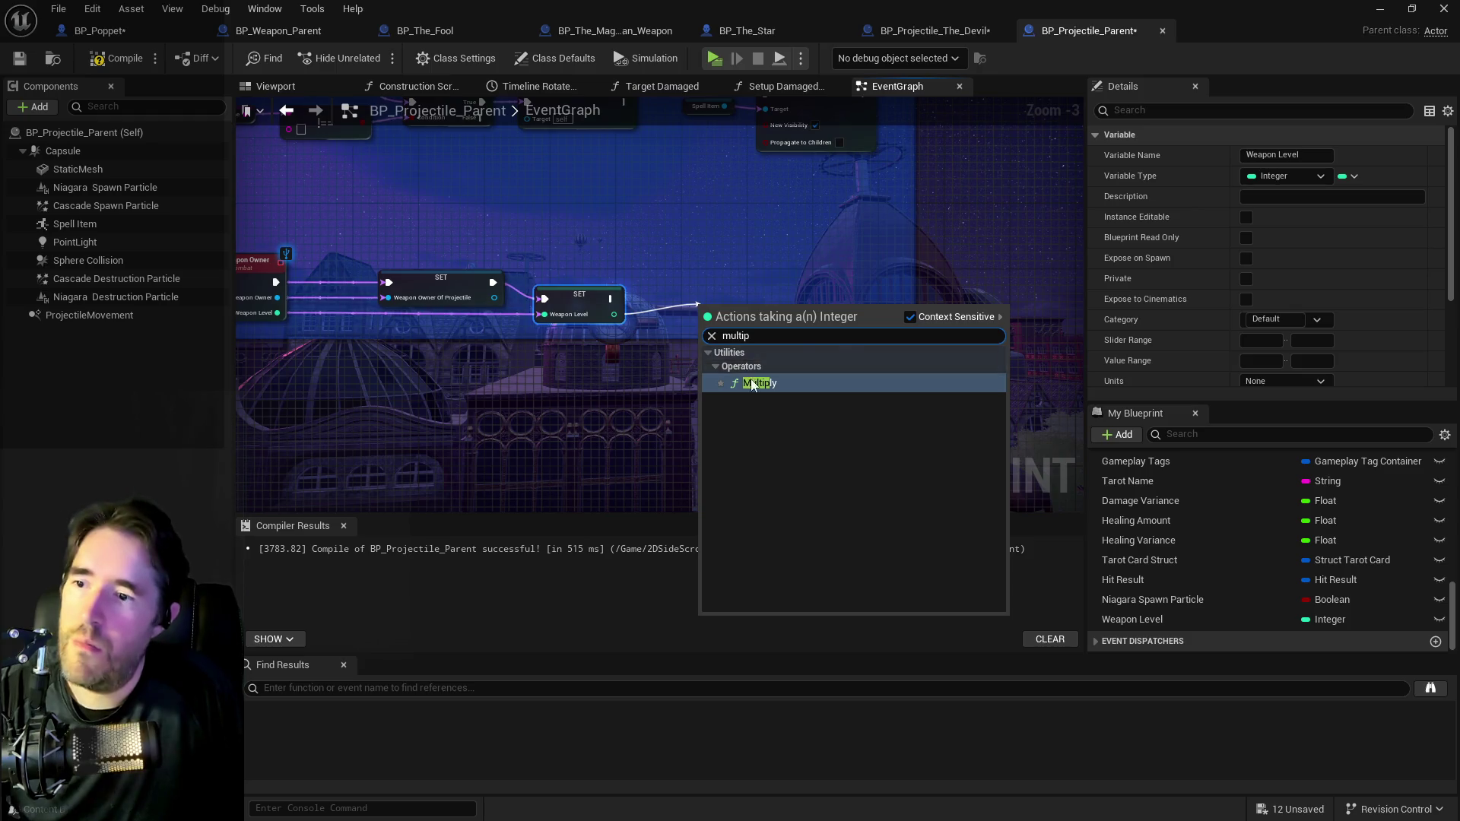
pyautogui.click(754, 383)
pyautogui.rightClick(596, 354)
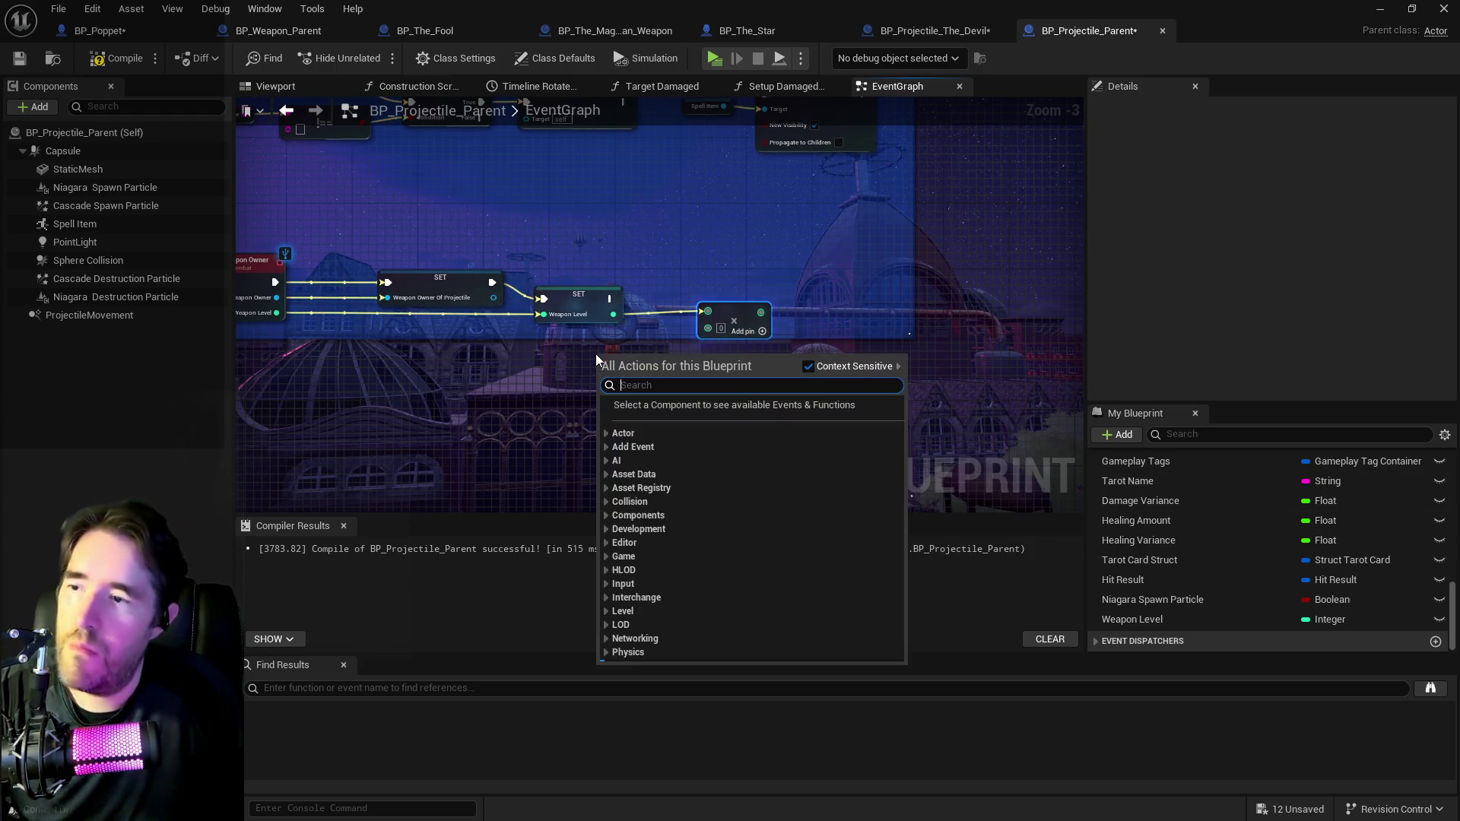
pyautogui.write('get damage amount')
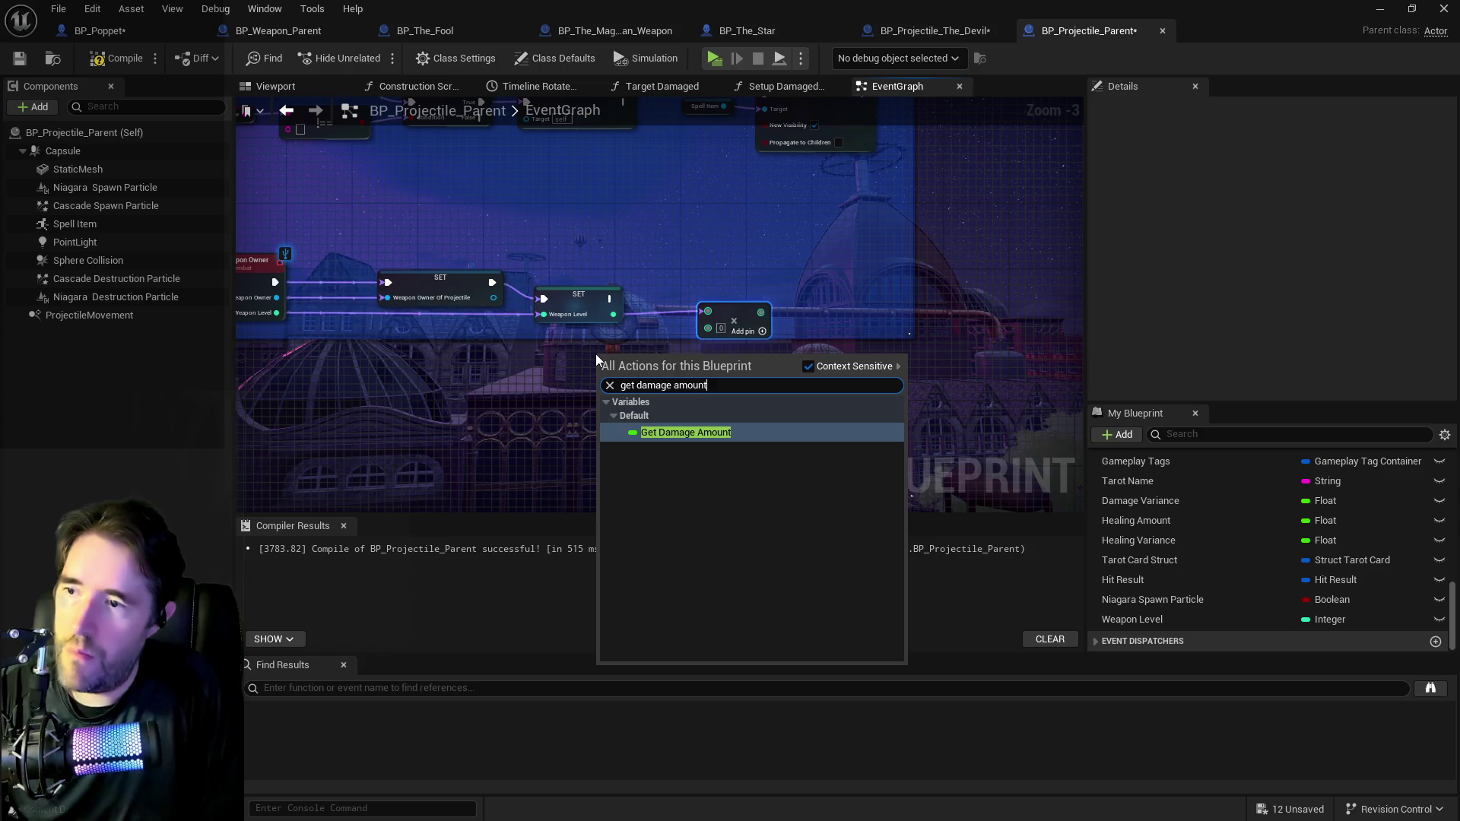
pyautogui.click(684, 432)
pyautogui.moveTo(652, 360)
pyautogui.mouseDown()
pyautogui.moveTo(710, 327)
pyautogui.moveTo(757, 325)
pyautogui.moveTo(769, 346)
pyautogui.moveTo(834, 299)
pyautogui.mouseUp()
pyautogui.click(738, 323)
# Store the product in a new SET Damage Amount executed after SET Weapon Level.
pyautogui.write('qrt')
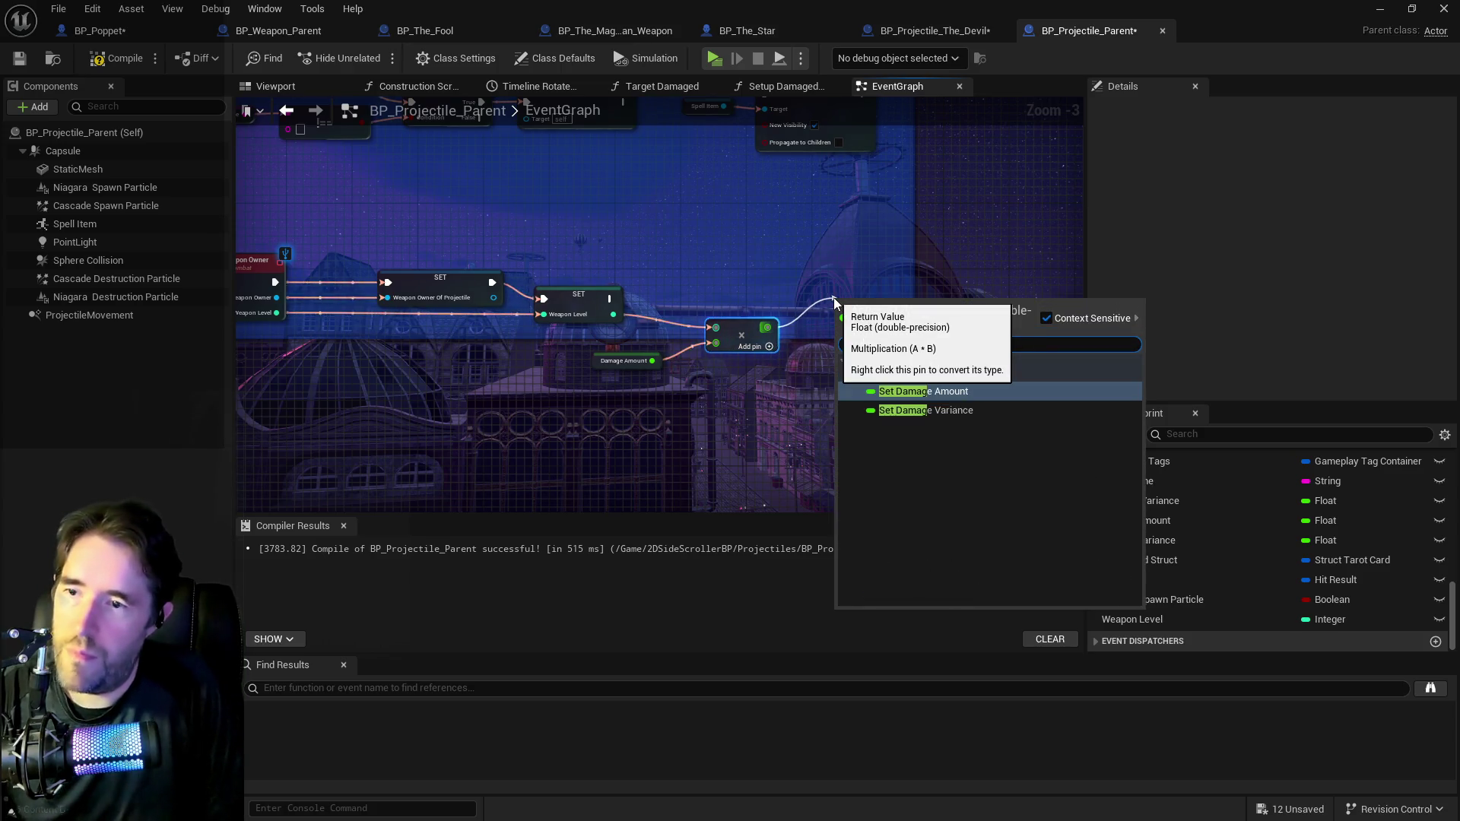
pyautogui.click(898, 386)
pyautogui.click(578, 304)
pyautogui.moveTo(609, 298); pyautogui.dragTo(764, 302)
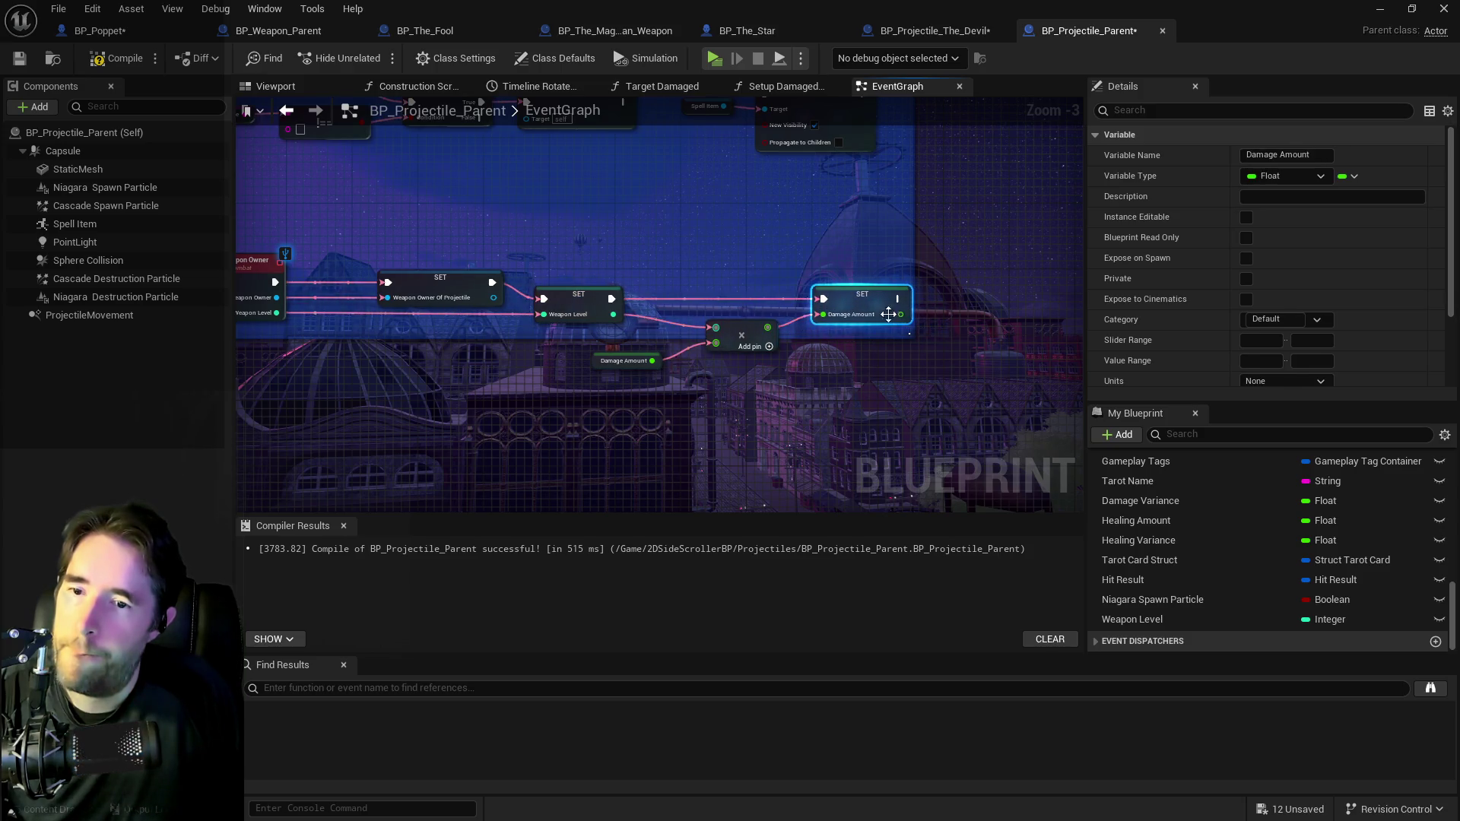
pyautogui.moveTo(888, 314); pyautogui.dragTo(692, 414)
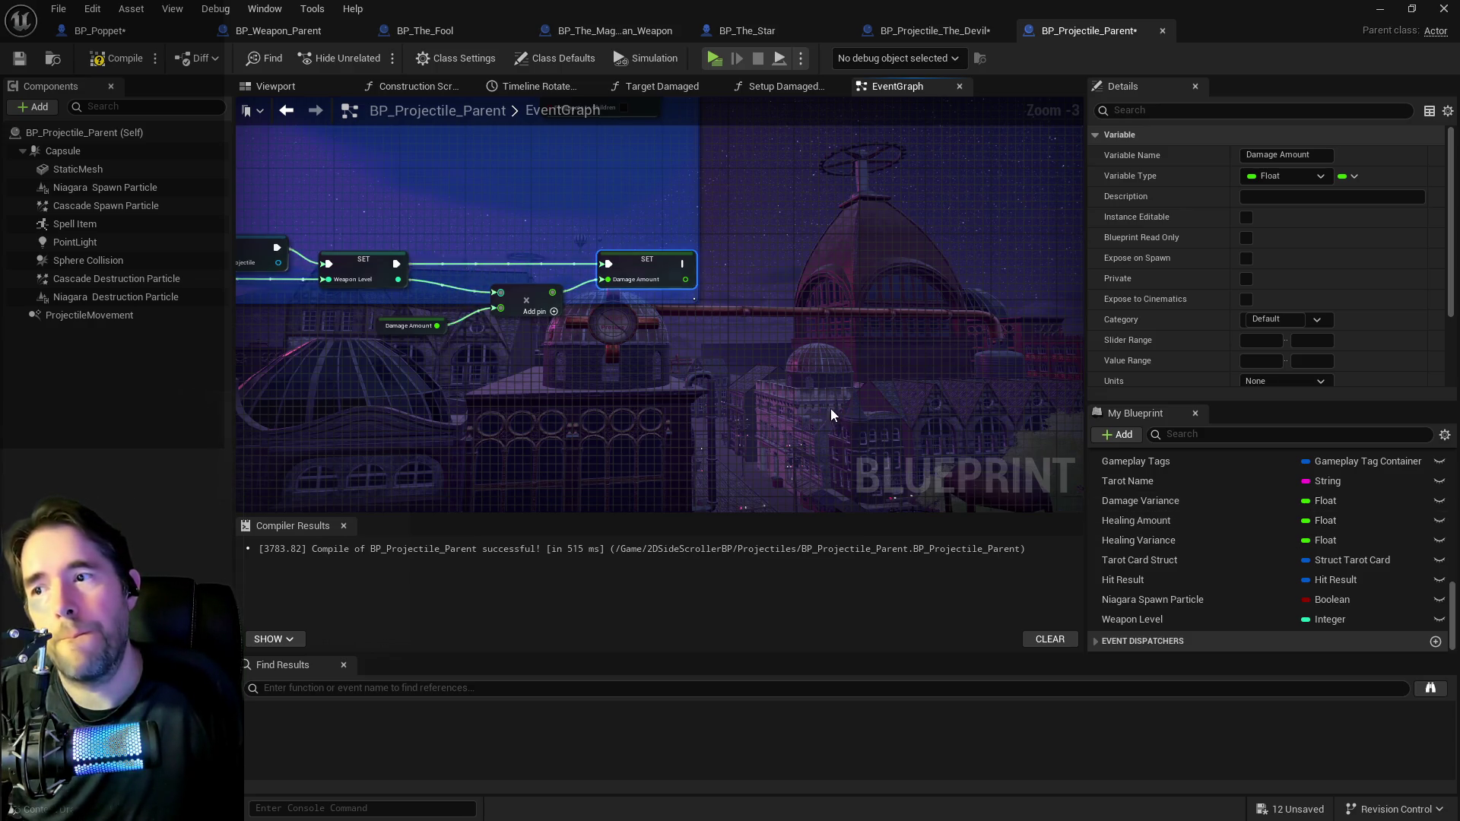
# Compile the projectile blueprint and save all changed assets.
pyautogui.click(1127, 502)
pyautogui.scroll(-3, 1229, 325)
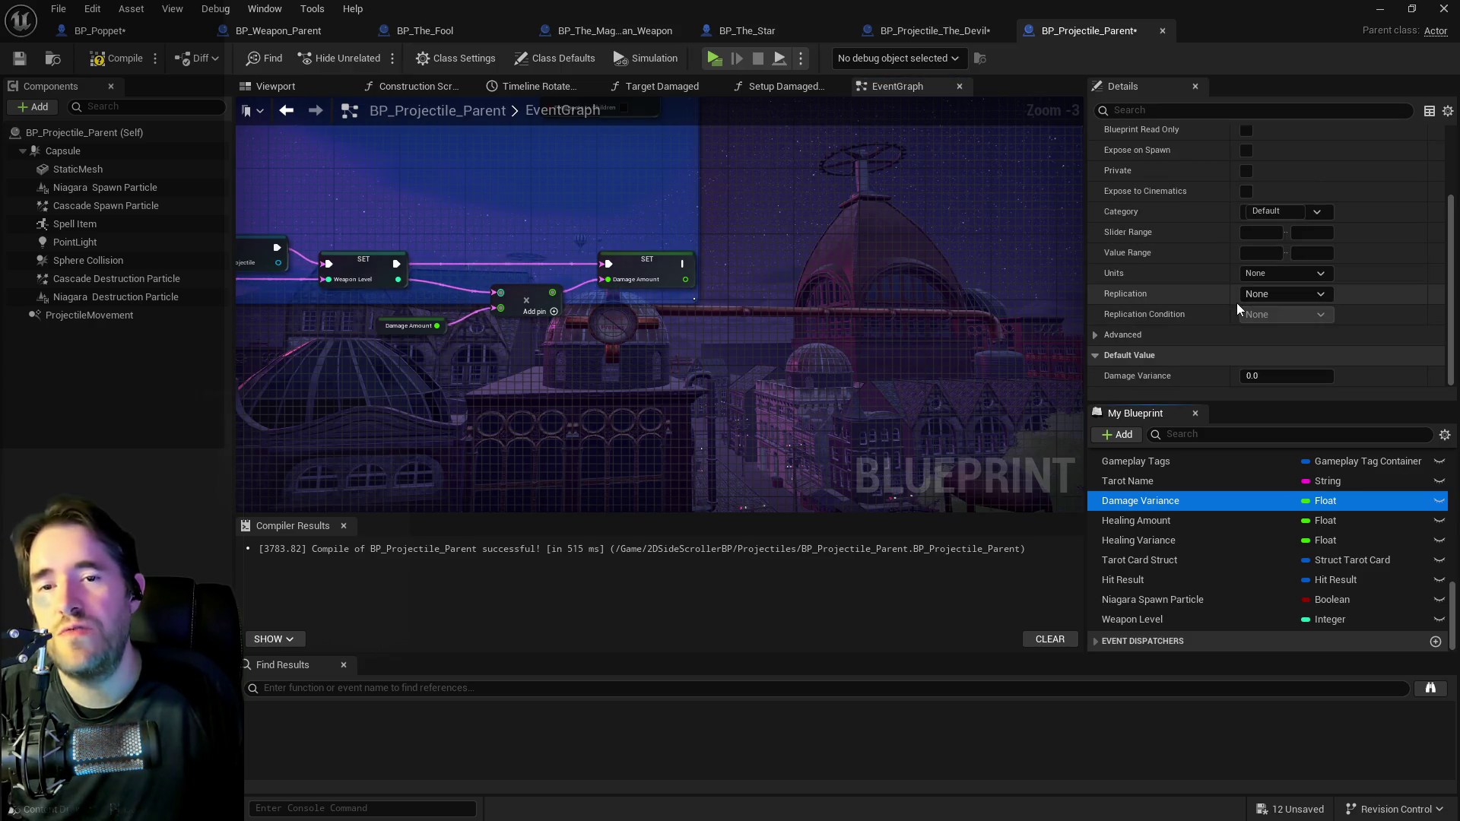
pyautogui.click(110, 61)
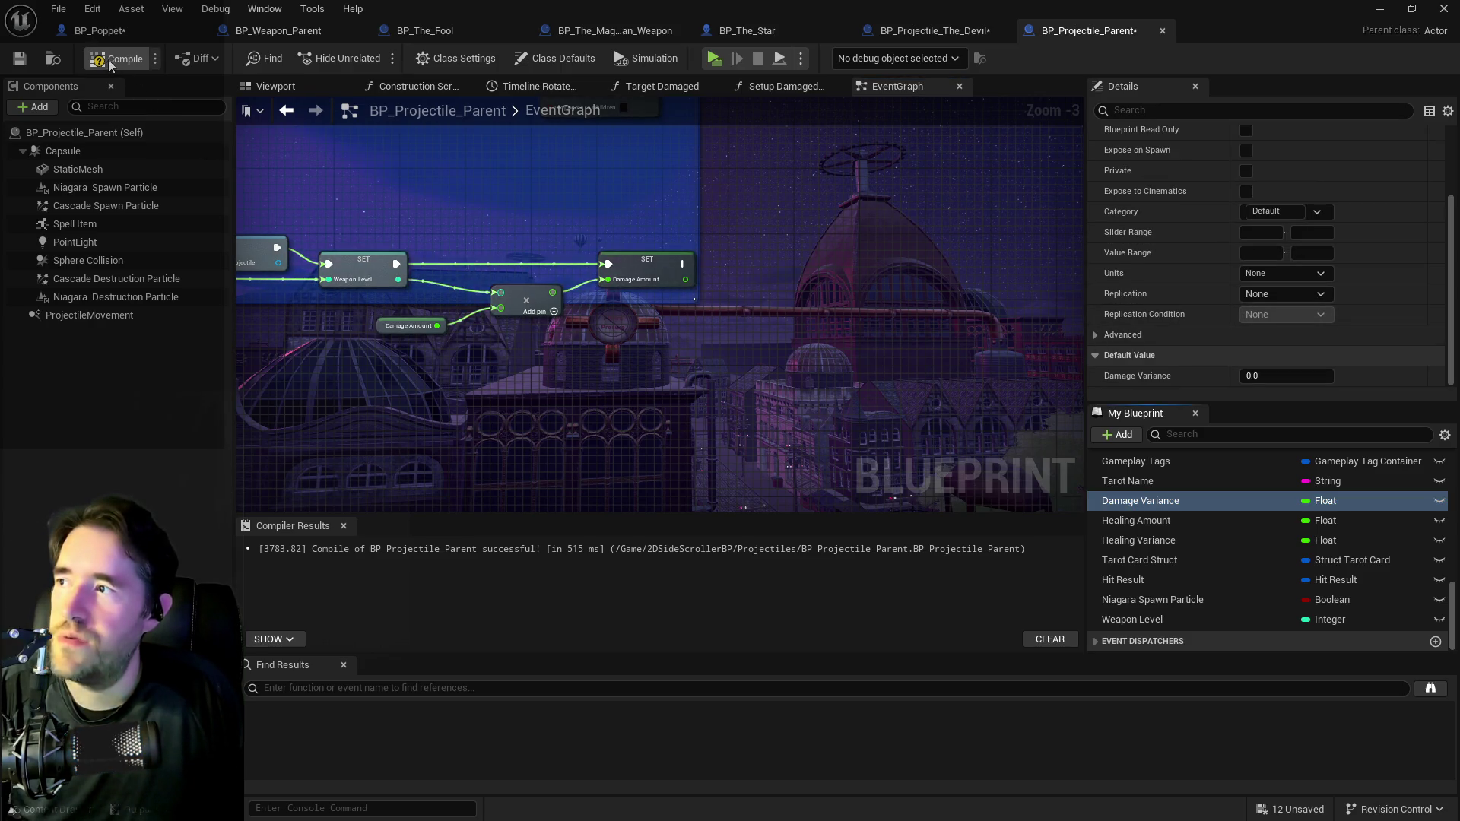
pyautogui.click(61, 10)
pyautogui.click(76, 111)
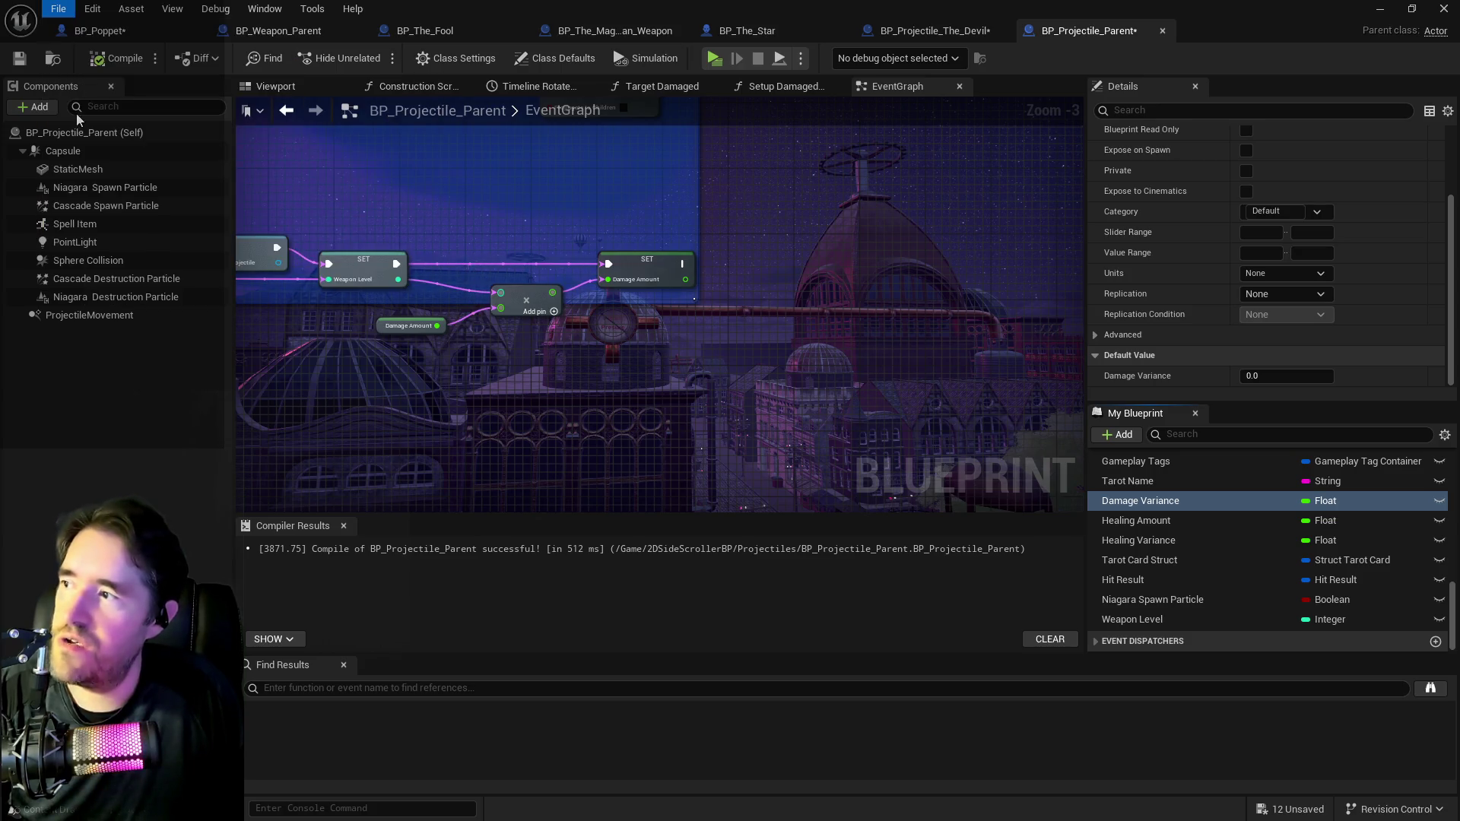
pyautogui.click(108, 30)
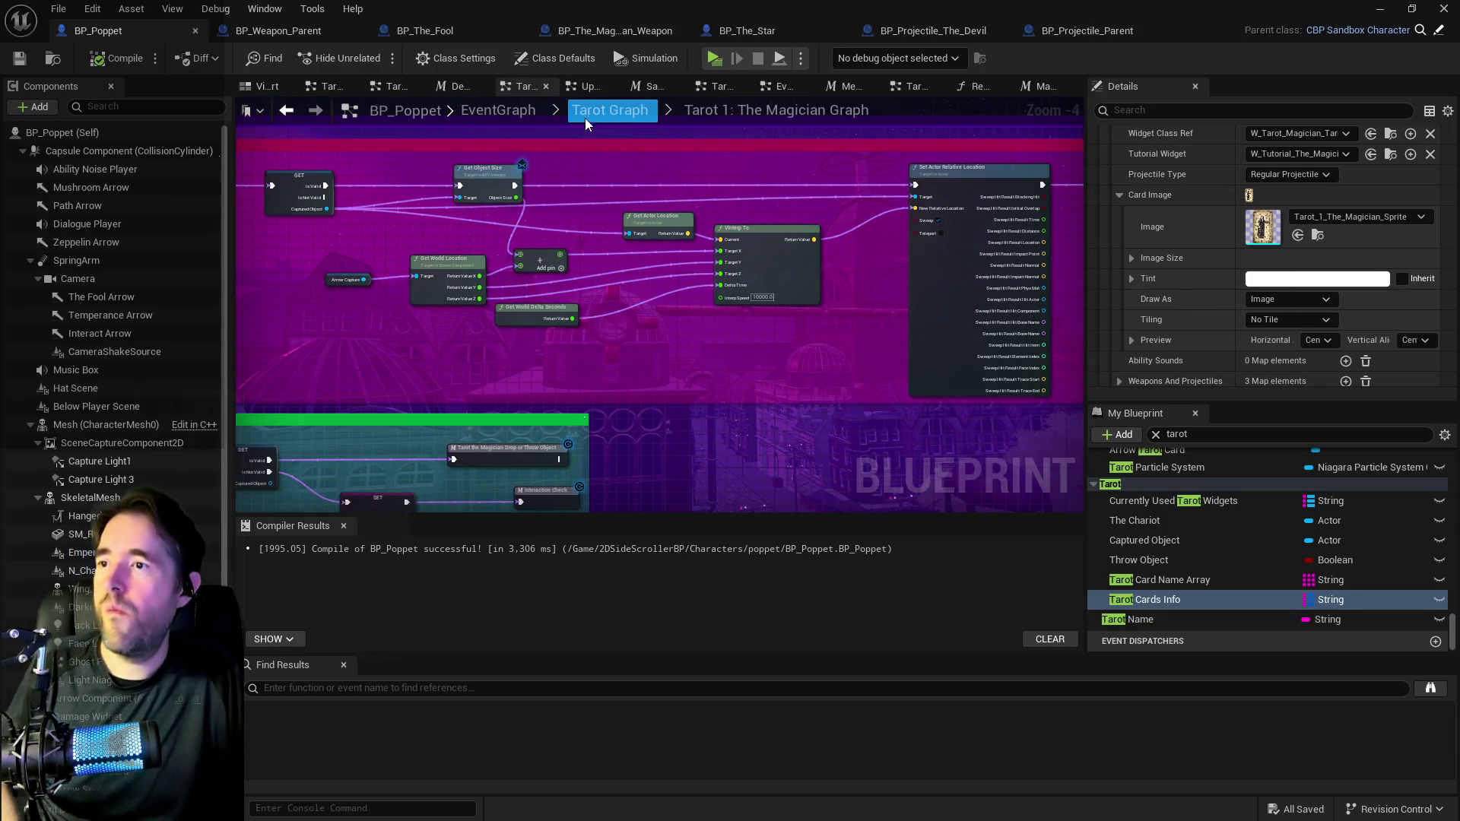
# Navigate back into the System Graph and zoom in on the Dance section.
pyautogui.hotkey('alt', 'Left')
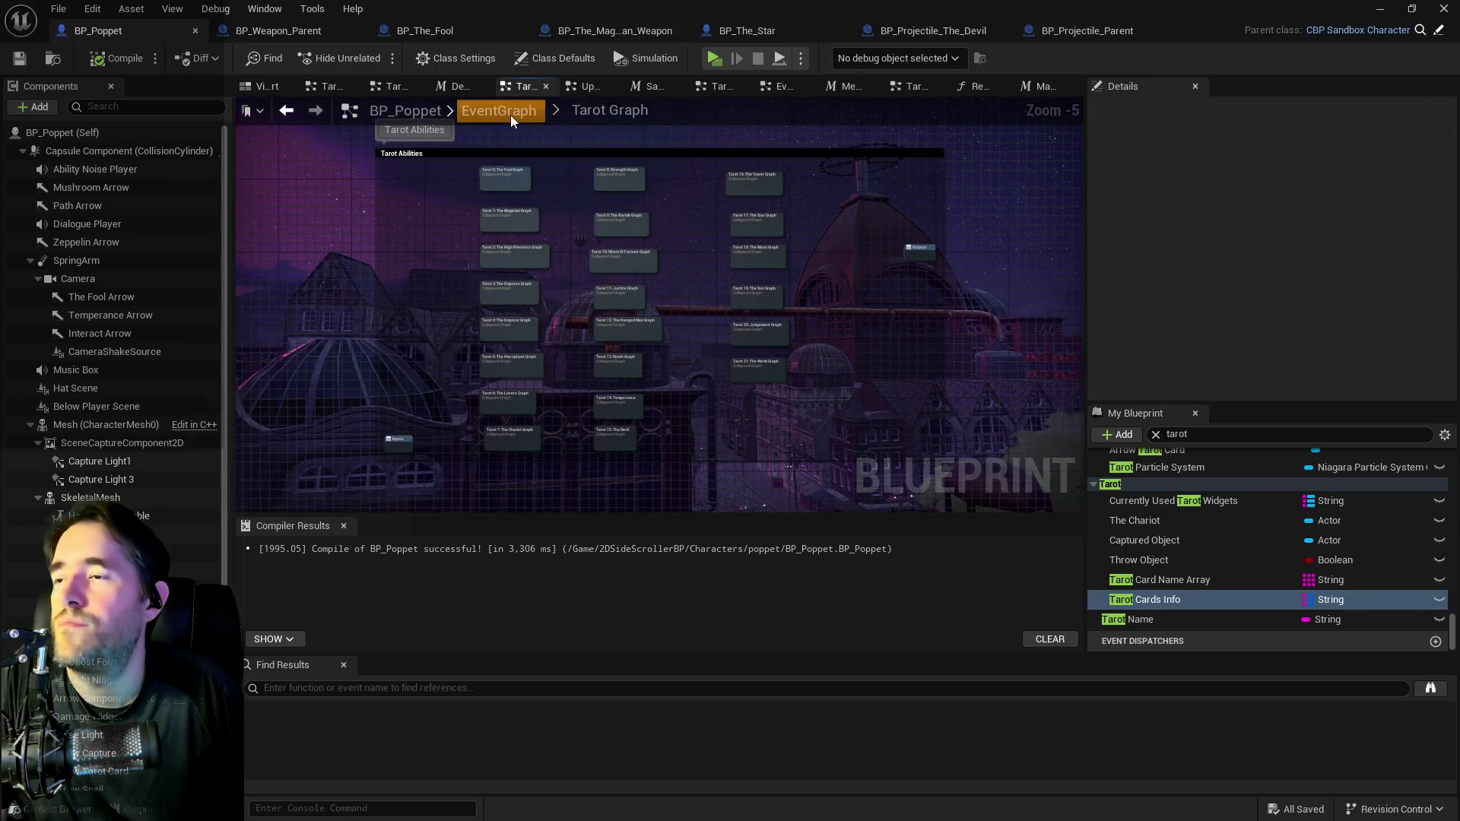
pyautogui.click(509, 115)
pyautogui.doubleClick(464, 211)
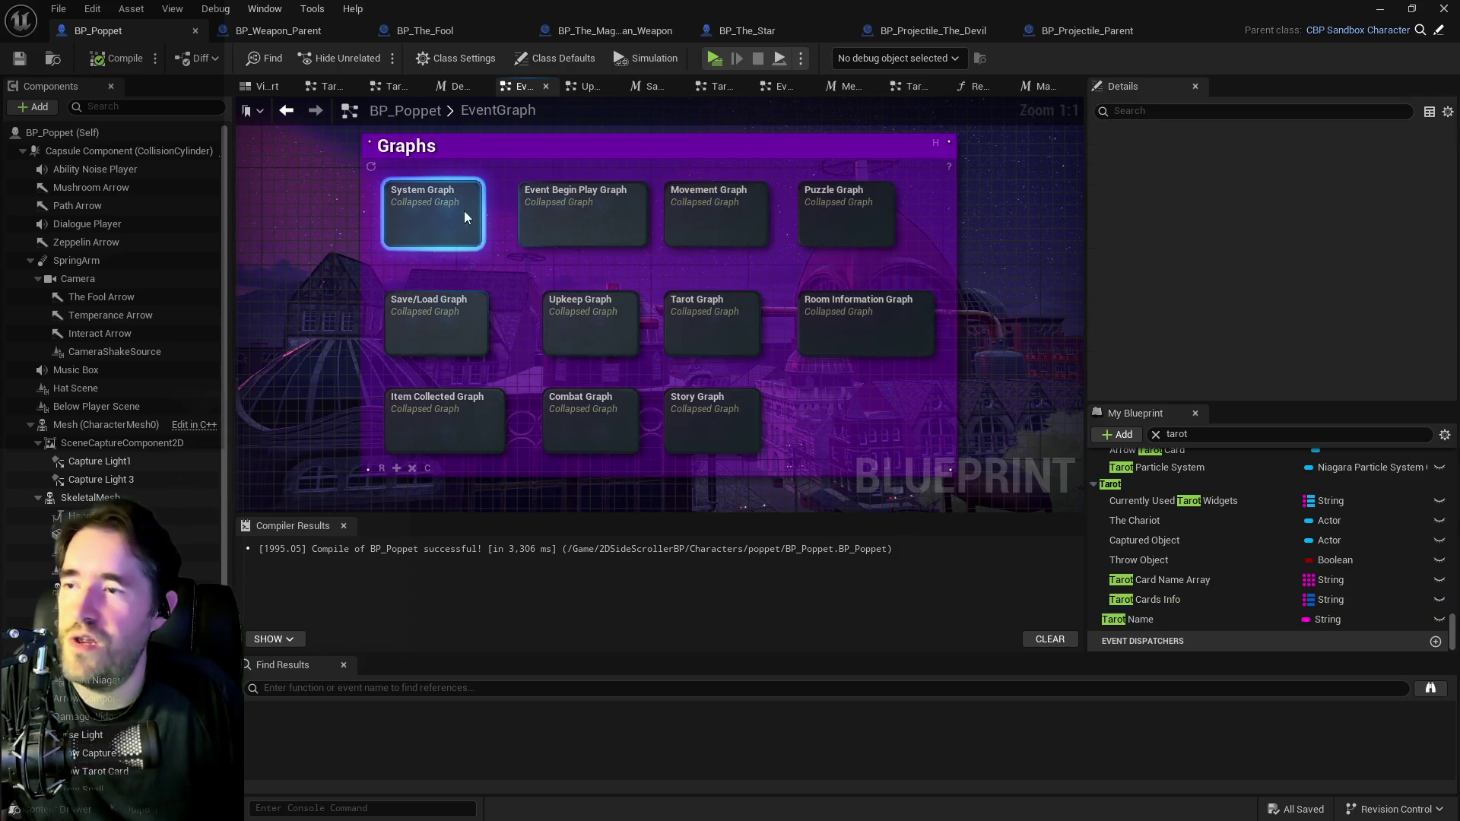
pyautogui.doubleClick(879, 210)
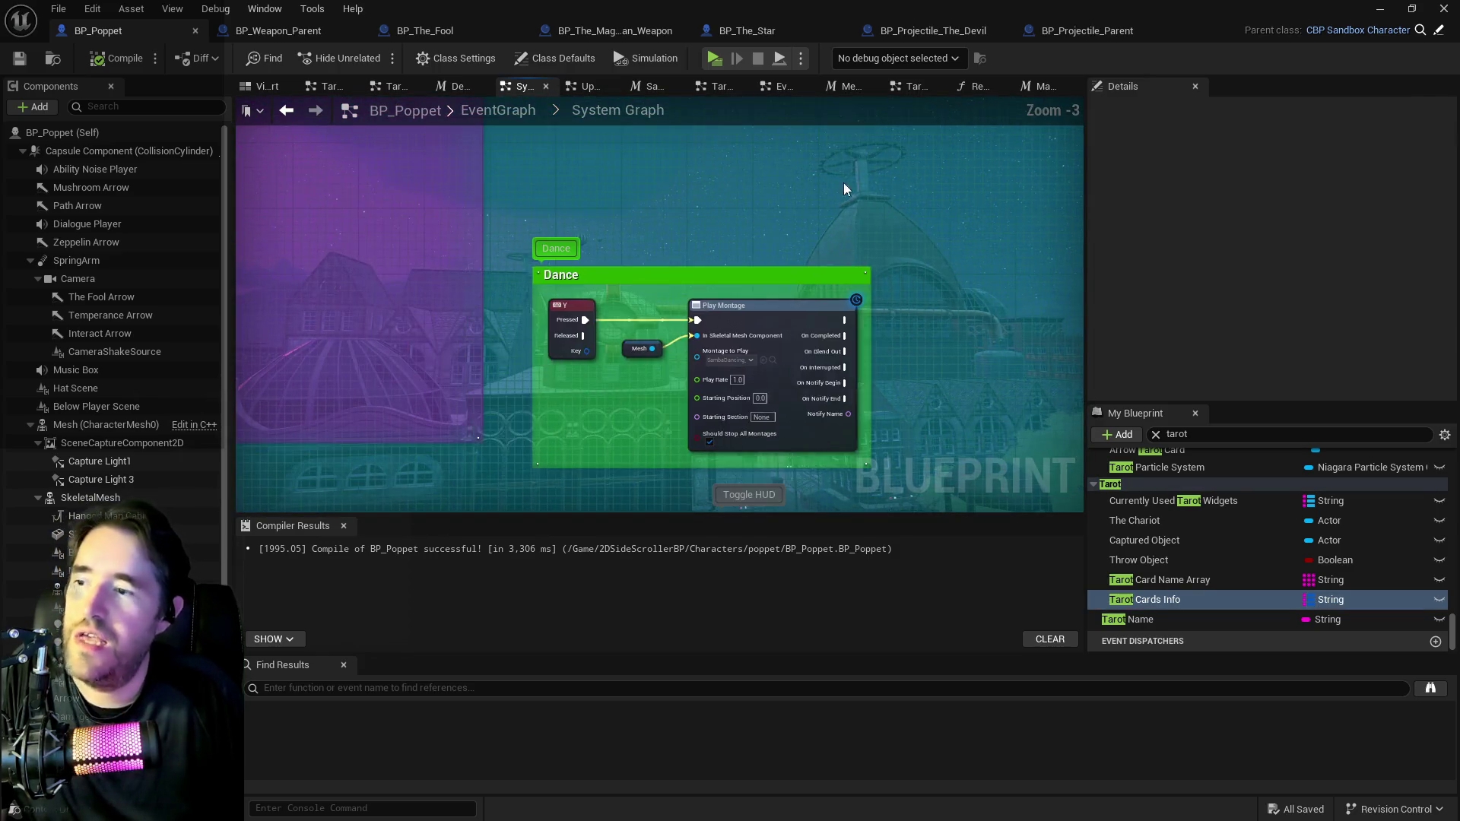
# Try adding a Get Player Stats call after the Y press, then undo and dismiss it.
pyautogui.moveTo(586, 320)
pyautogui.mouseDown()
pyautogui.moveTo(668, 153)
pyautogui.moveTo(669, 167)
pyautogui.mouseUp()
pyautogui.write('get player stat')
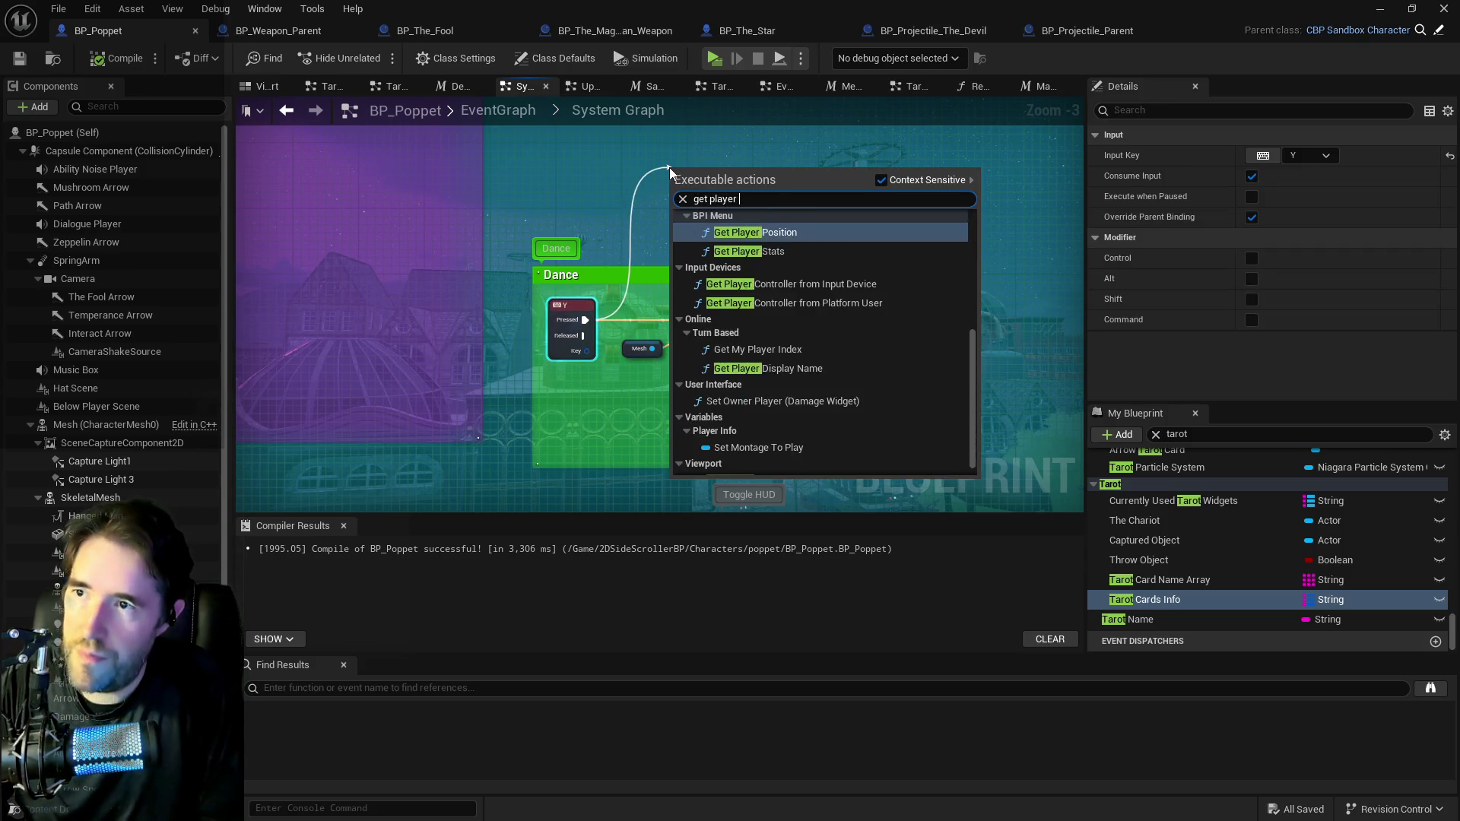
pyautogui.click(734, 232)
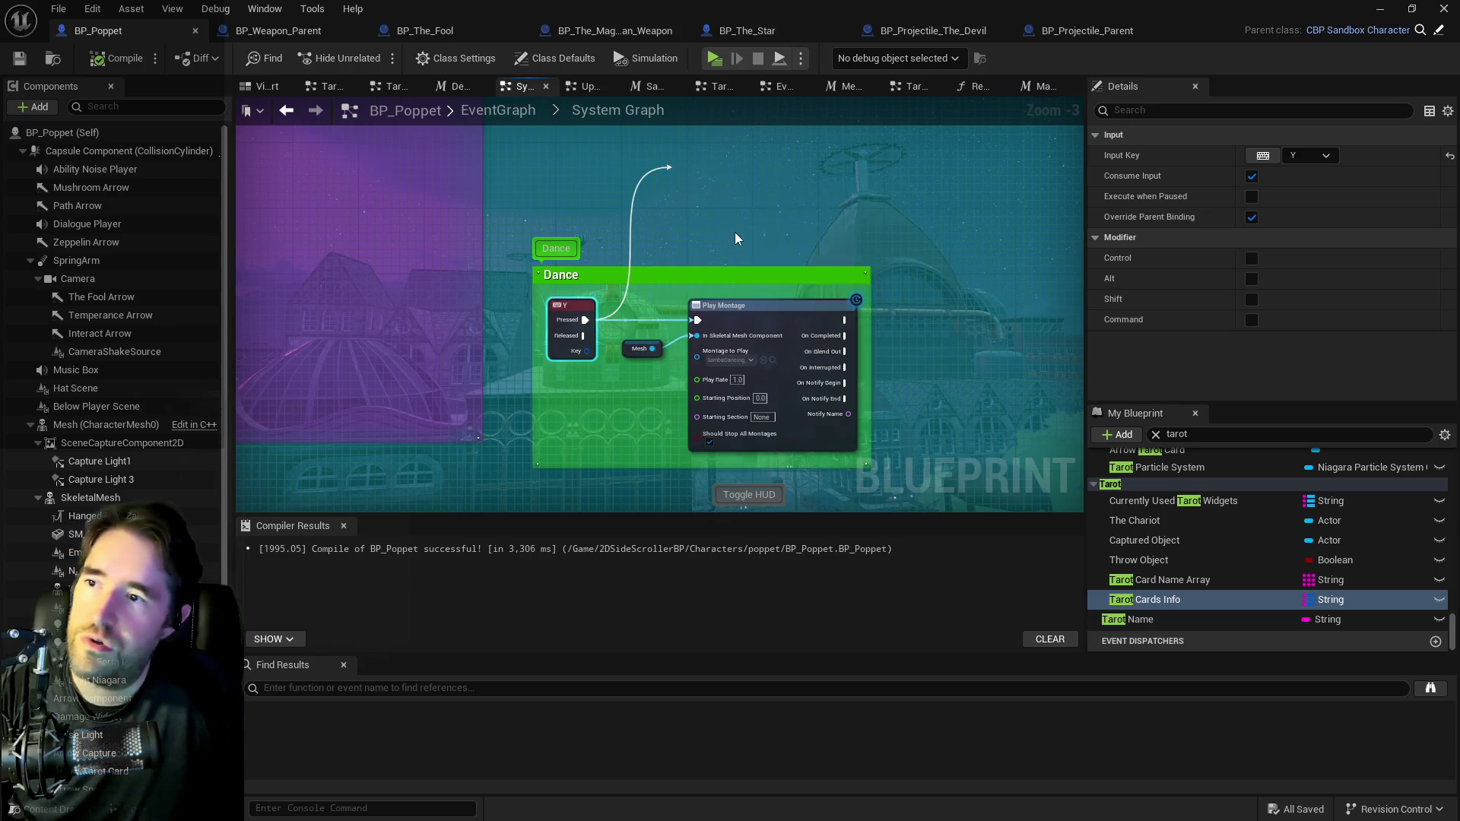
pyautogui.click(713, 197)
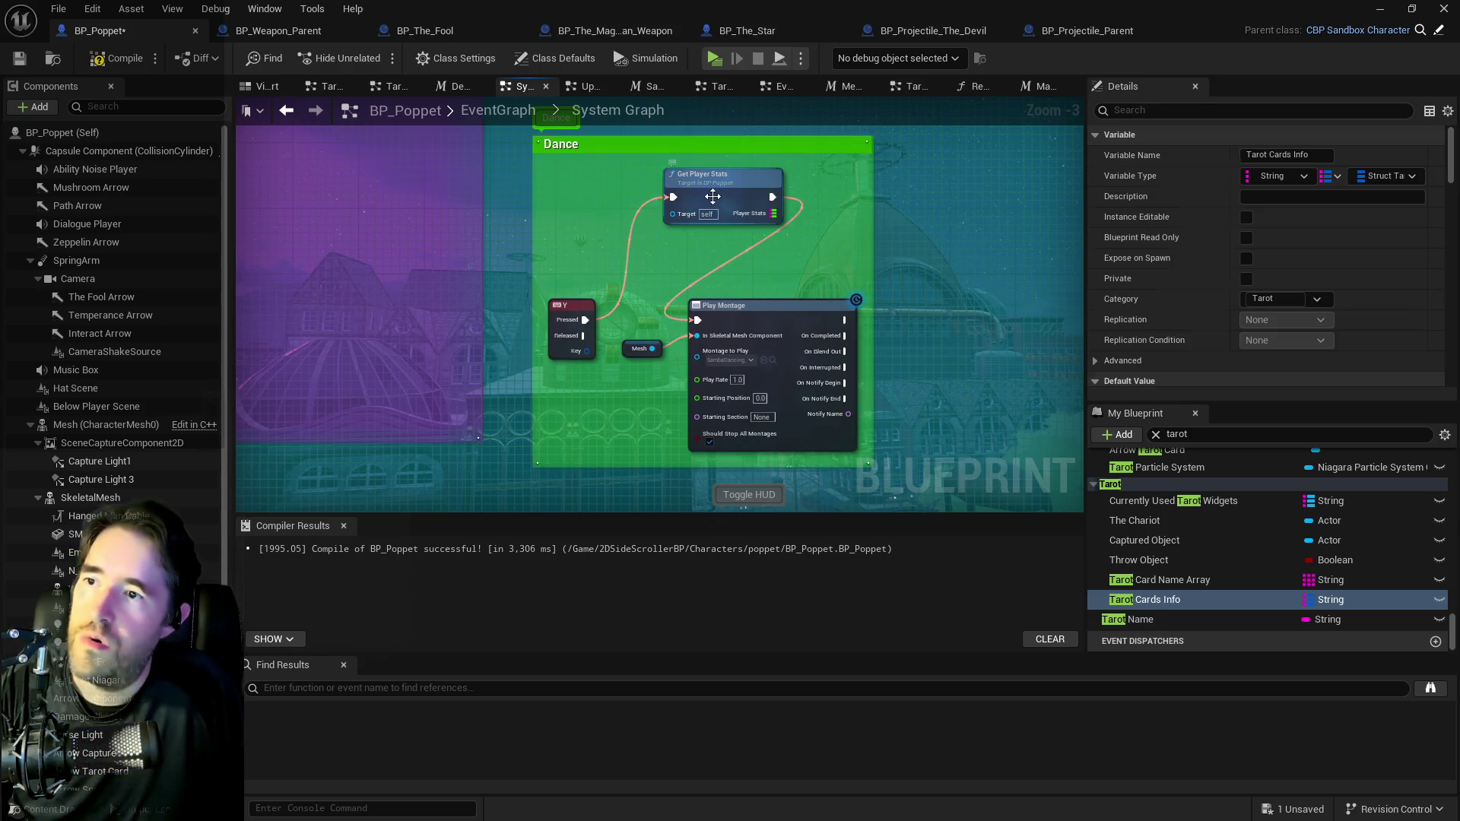
pyautogui.hotkey('ctrl', 'z')
pyautogui.moveTo(584, 319); pyautogui.dragTo(668, 234)
pyautogui.write('get p')
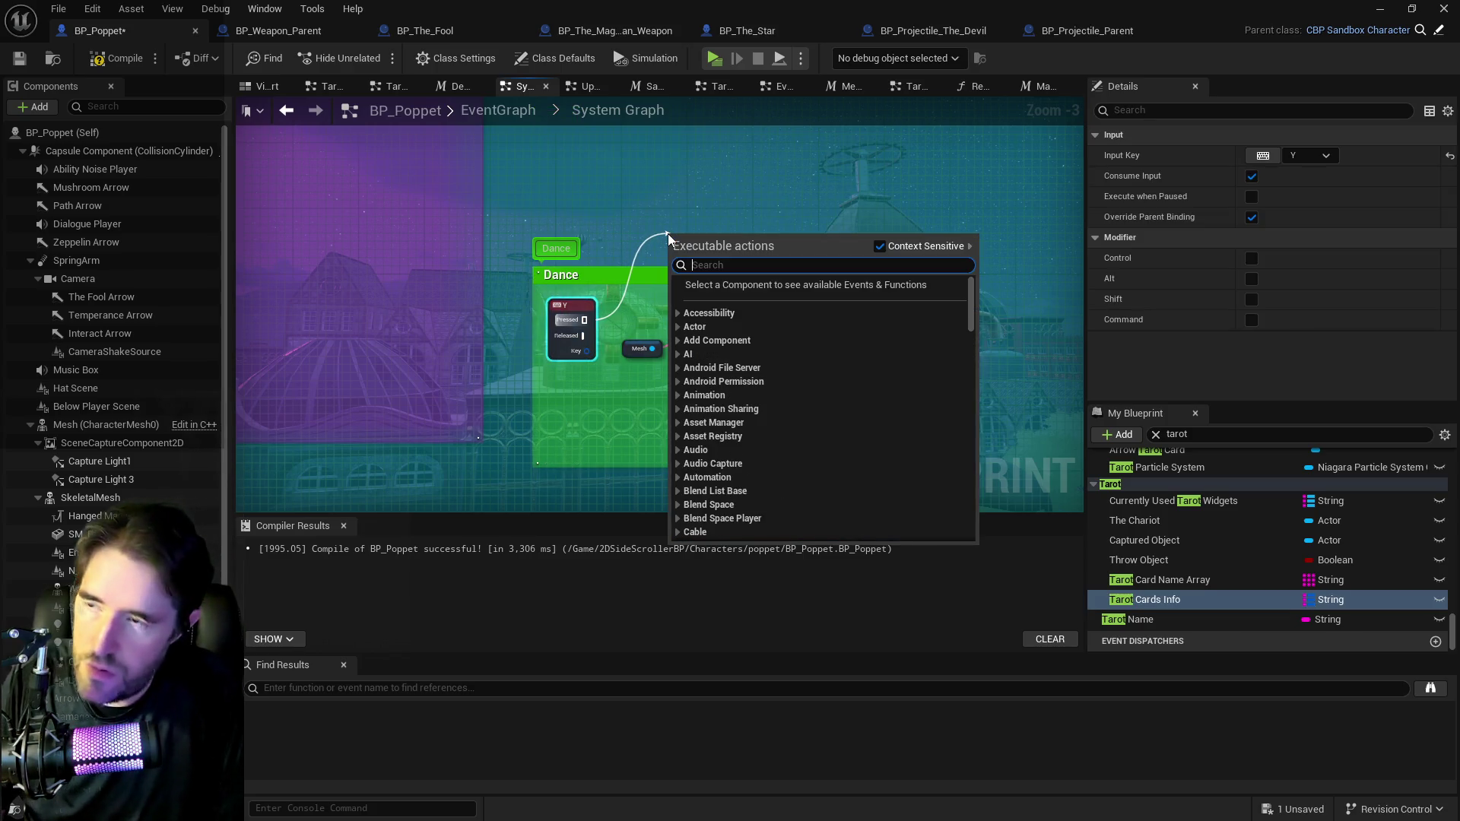
pyautogui.write('layer st')
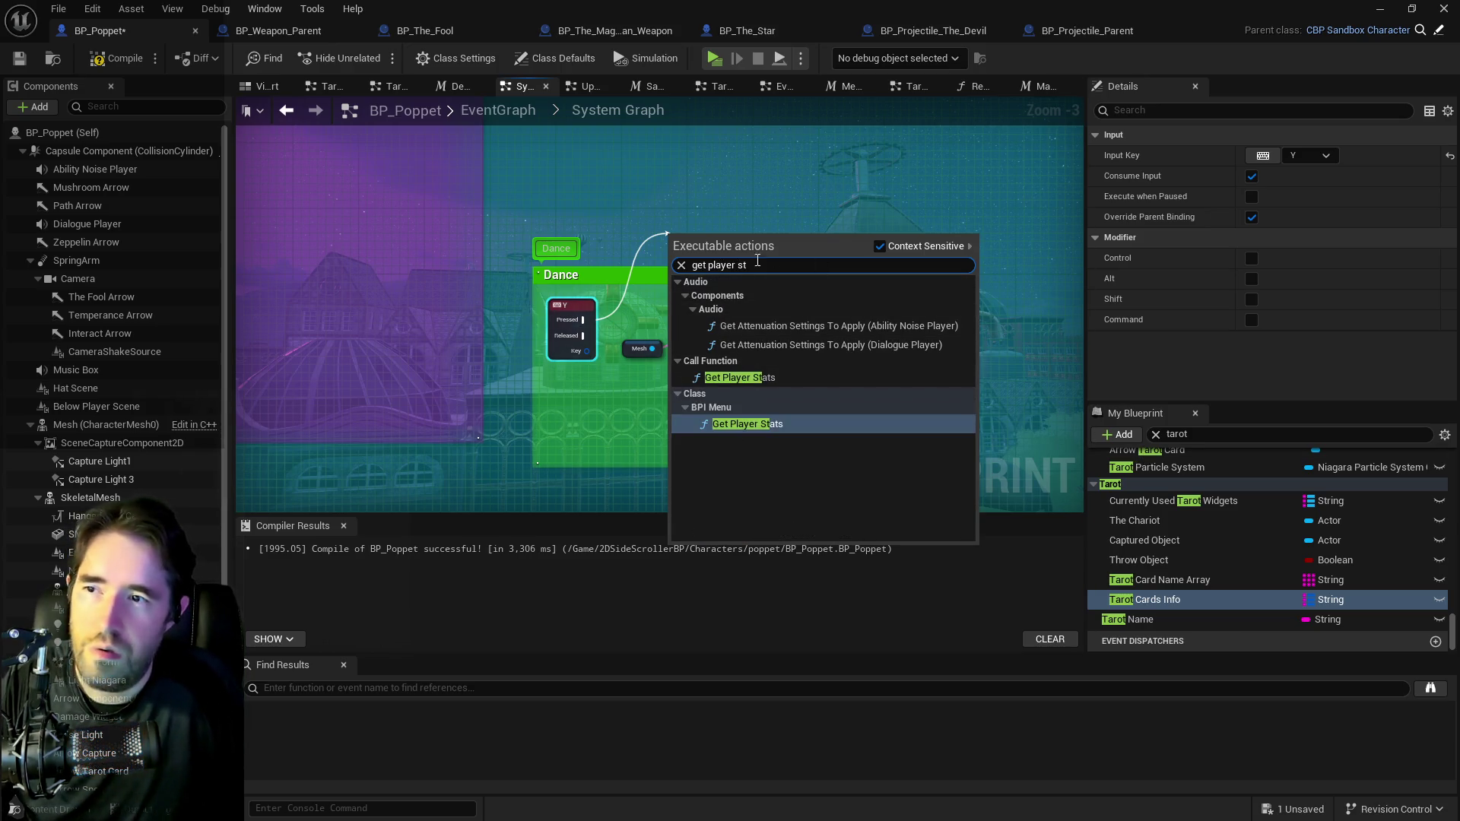
pyautogui.click(682, 265)
pyautogui.click(1143, 357)
# Search My Blueprint for 'stats' and place a Player Stats getter on the graph.
pyautogui.hotkey('ctrl', 'a')
pyautogui.write('stats')
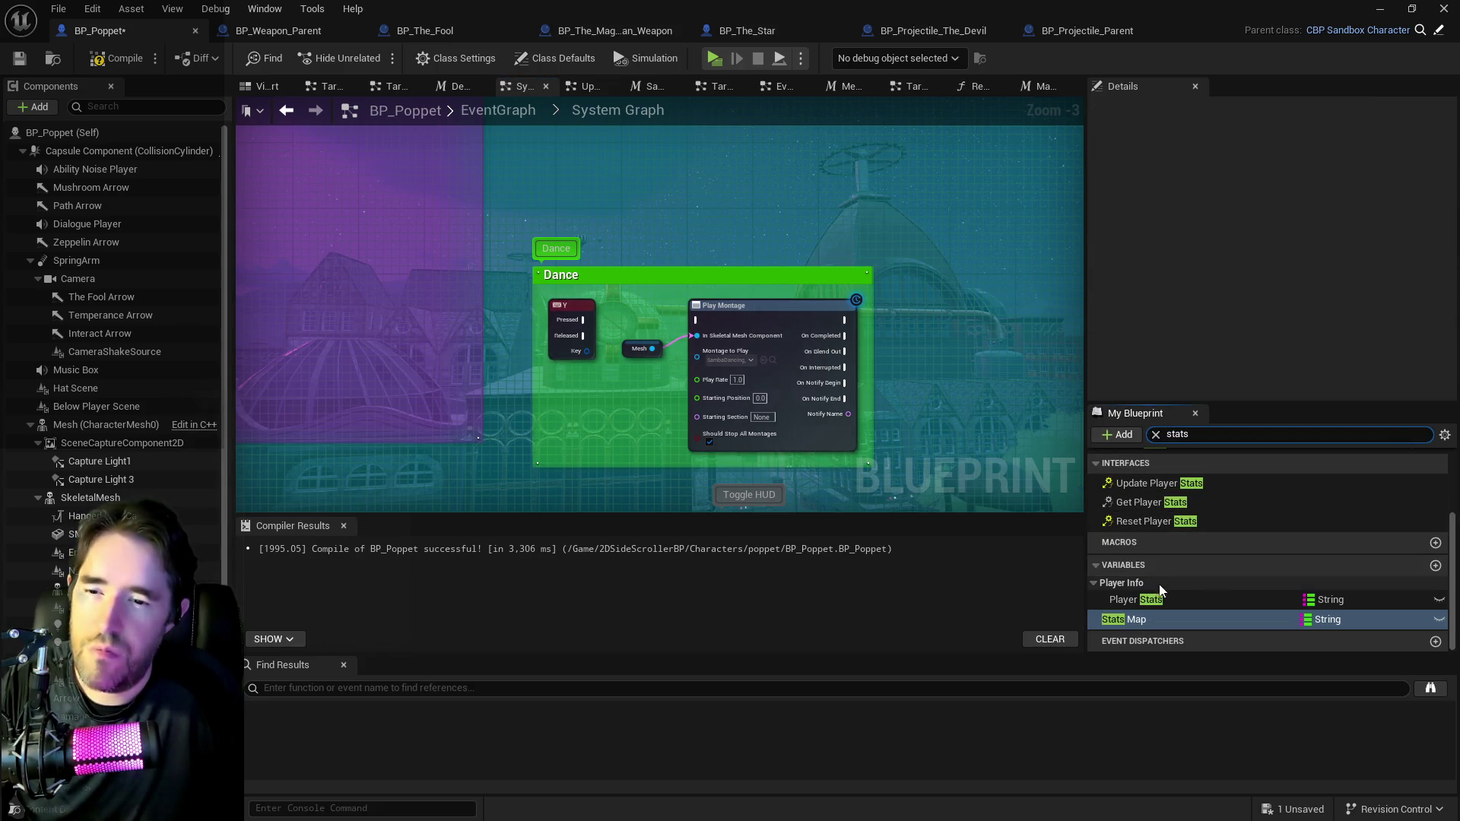
pyautogui.moveTo(1133, 599)
pyautogui.mouseDown()
pyautogui.moveTo(579, 198)
pyautogui.moveTo(712, 221)
pyautogui.mouseUp()
pyautogui.click(650, 233)
# Add a Map Find node keyed 'Tarot Level' on Player Stats and pull a wire from its result.
pyautogui.write('find')
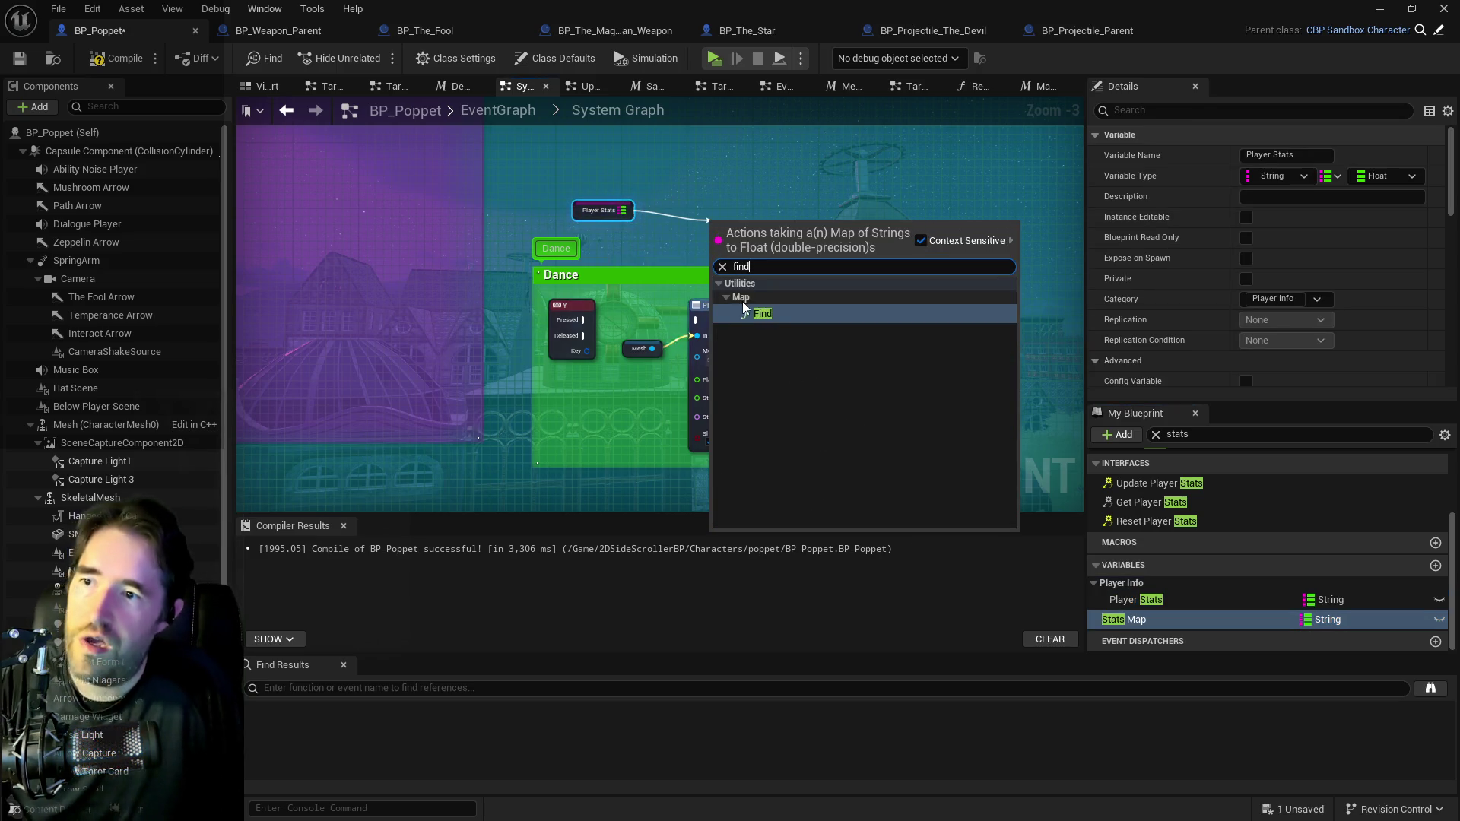
pyautogui.click(758, 315)
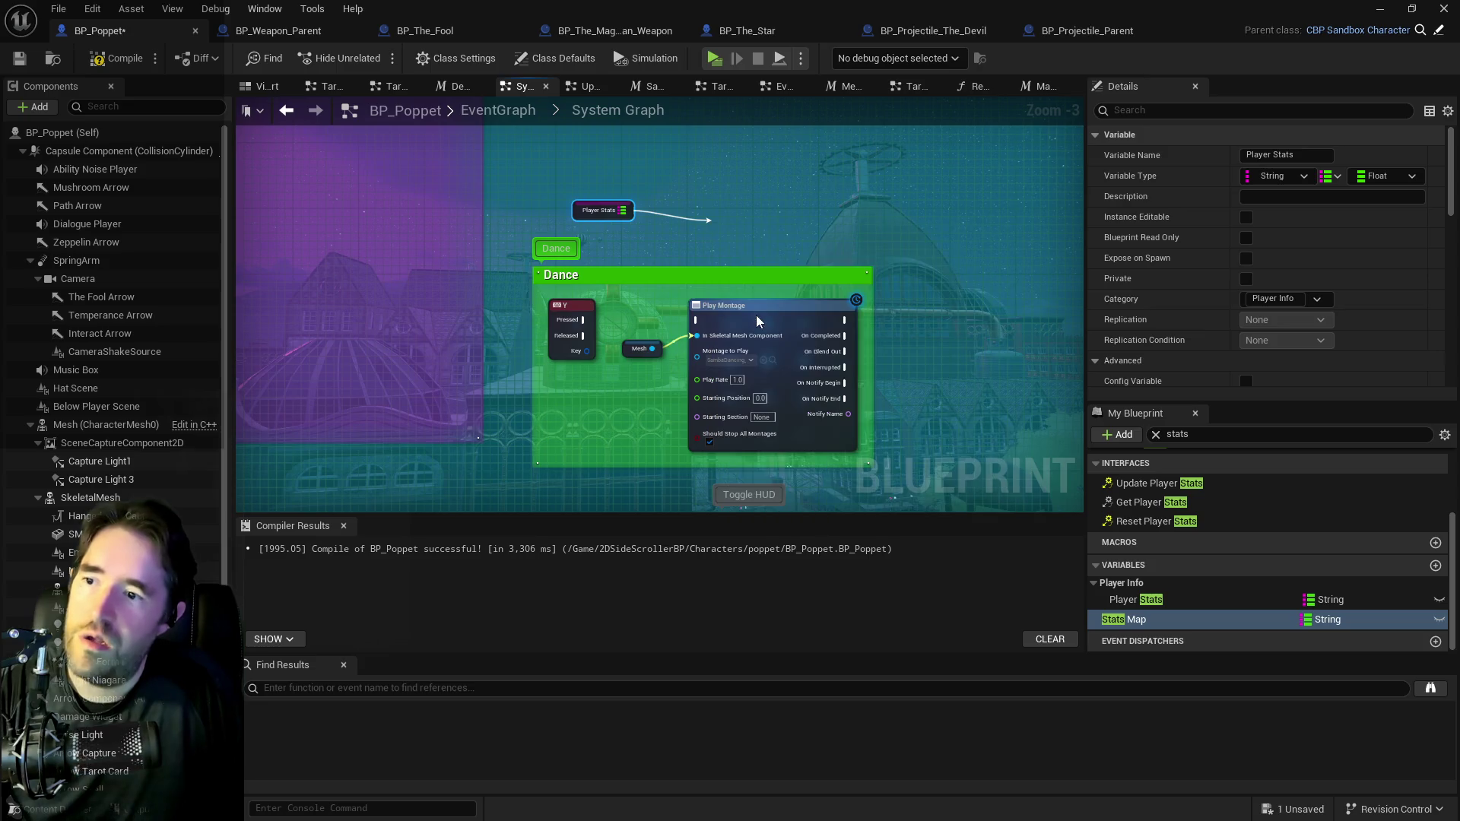
pyautogui.click(725, 247)
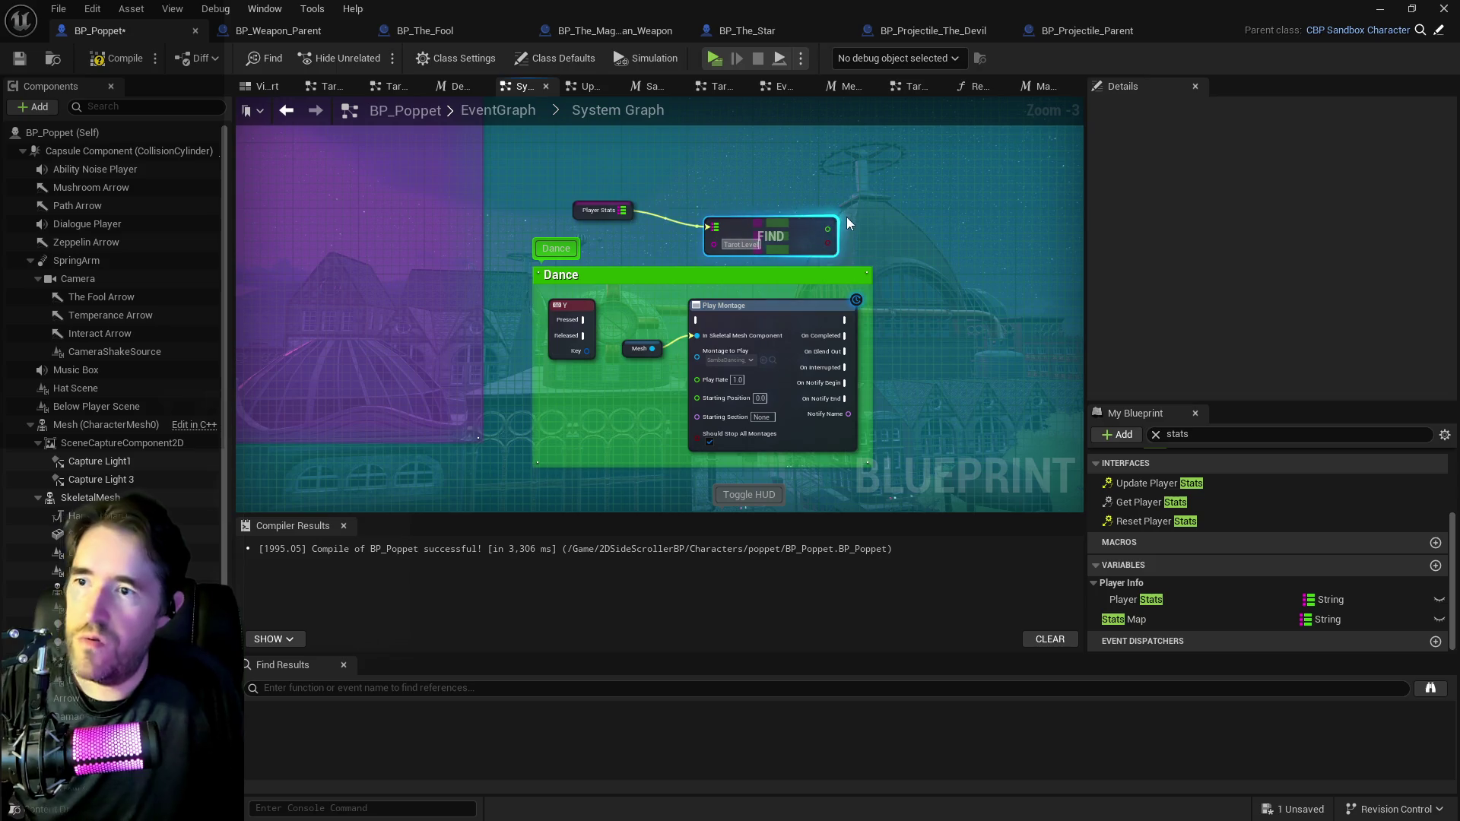
pyautogui.moveTo(827, 229); pyautogui.dragTo(902, 231)
# Add 1.0 to the found Tarot Level value with a float Add node.
pyautogui.write('add')
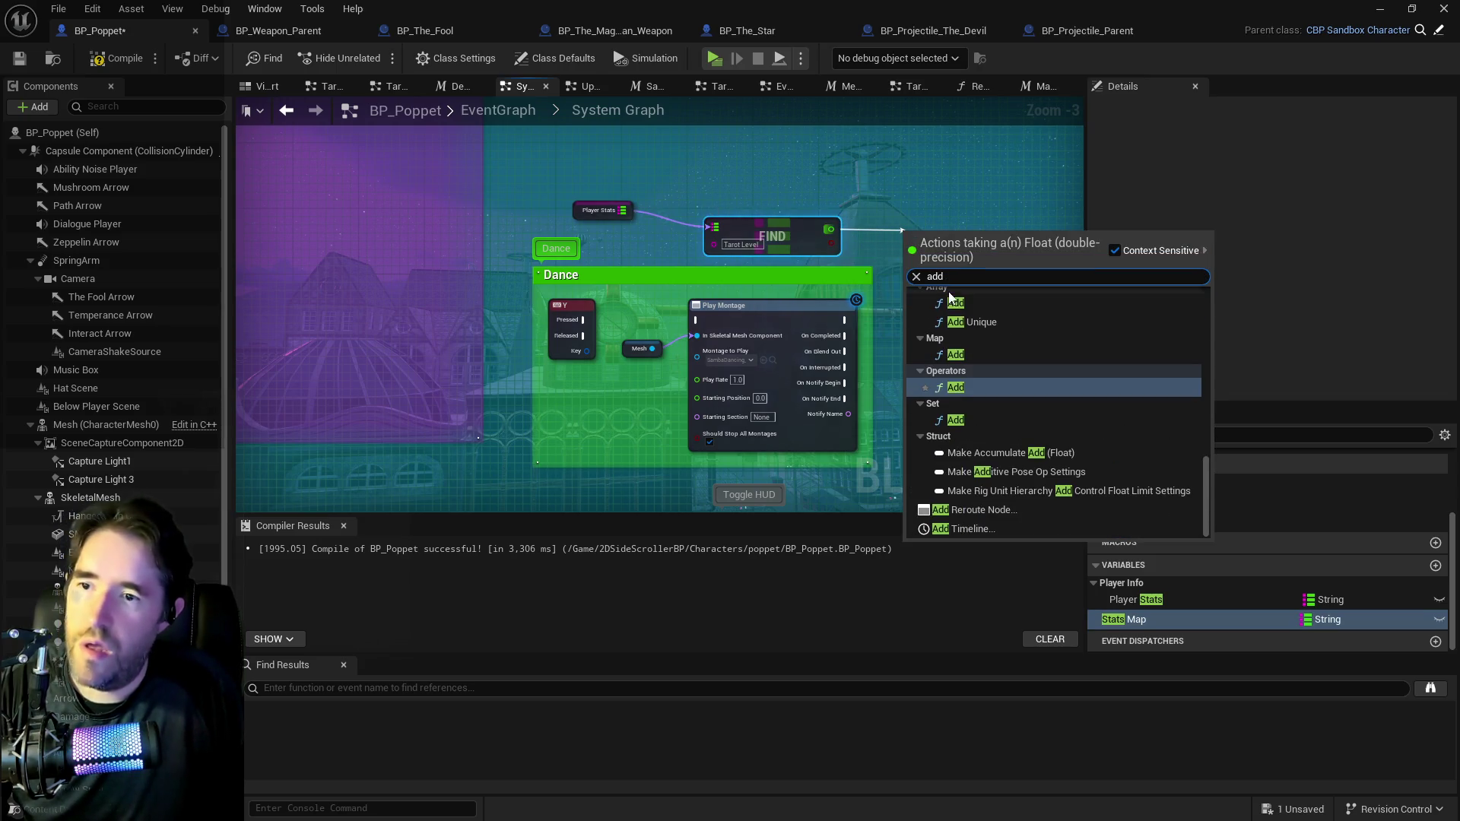
pyautogui.click(955, 388)
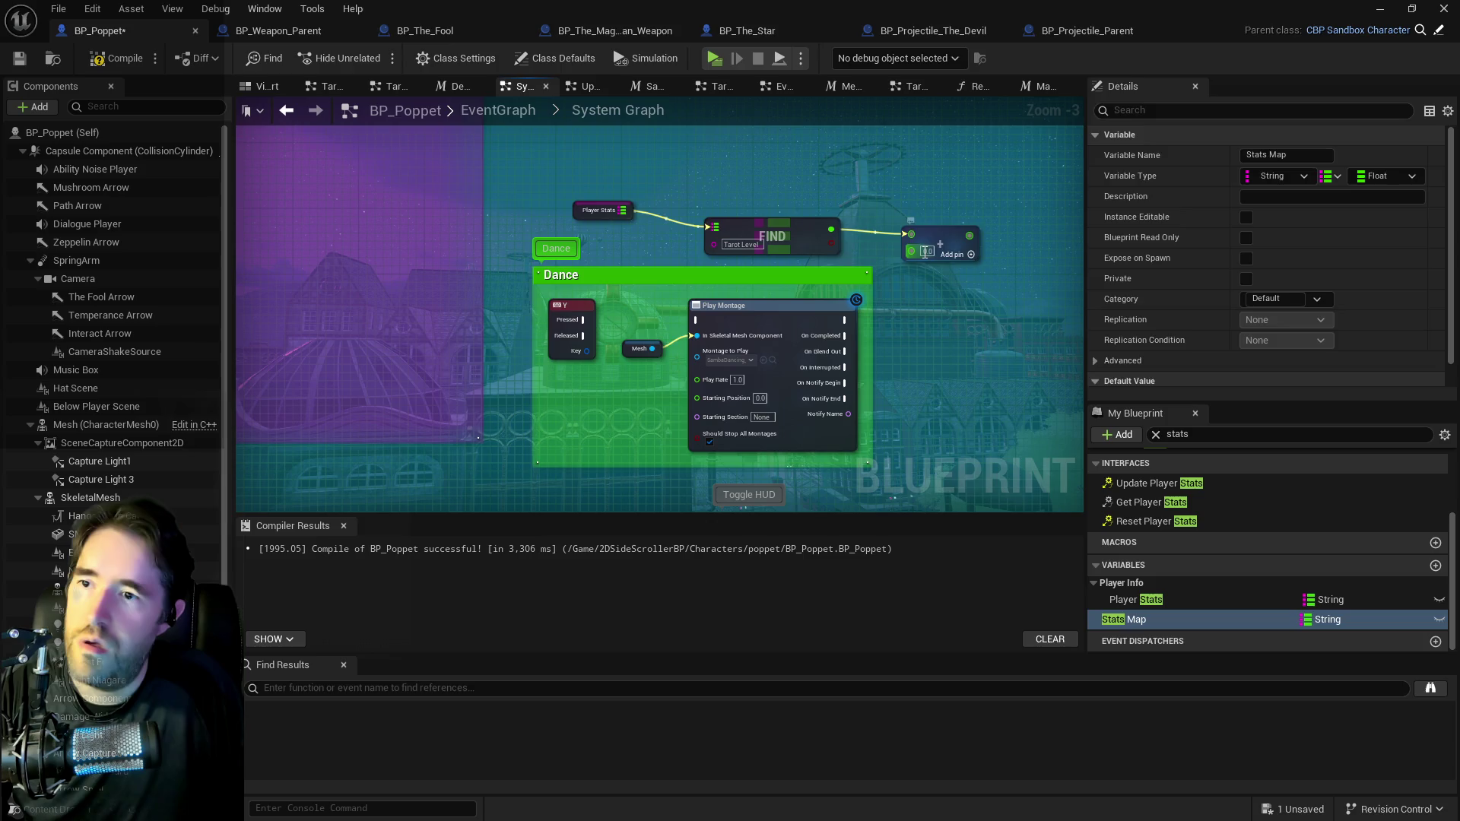
pyautogui.click(926, 252)
pyautogui.write('1')
pyautogui.moveTo(937, 307)
pyautogui.mouseDown()
pyautogui.moveTo(702, 272)
pyautogui.moveTo(765, 213)
pyautogui.moveTo(826, 240)
pyautogui.mouseUp()
# Store the incremented value with a Map Add on Player Stats, triggered by the Y press.
pyautogui.write('add')
pyautogui.click(804, 251)
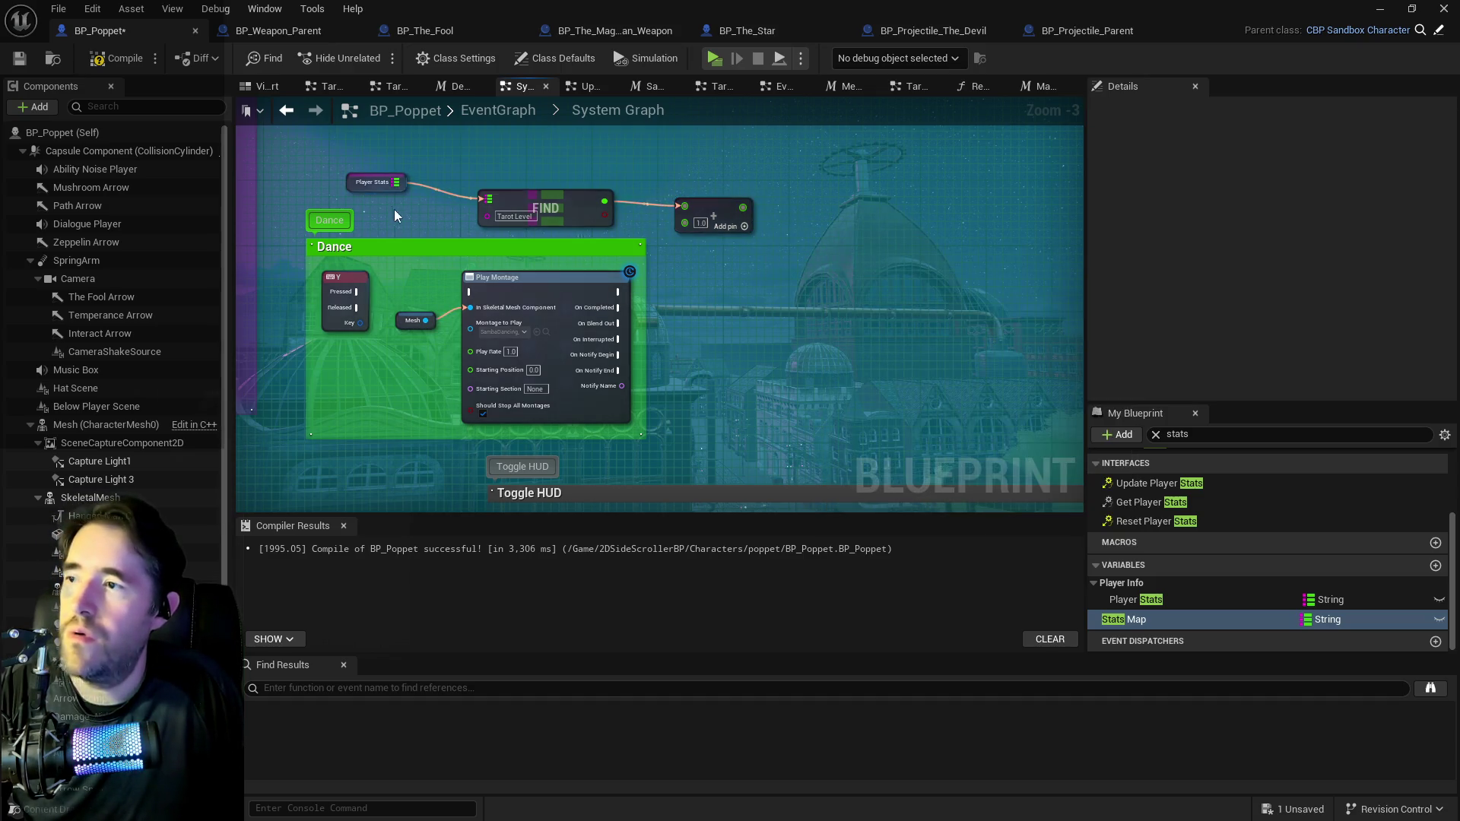
pyautogui.moveTo(396, 181)
pyautogui.mouseDown()
pyautogui.moveTo(793, 184)
pyautogui.moveTo(834, 200)
pyautogui.moveTo(847, 176)
pyautogui.mouseUp()
pyautogui.write('add')
pyautogui.click(854, 285)
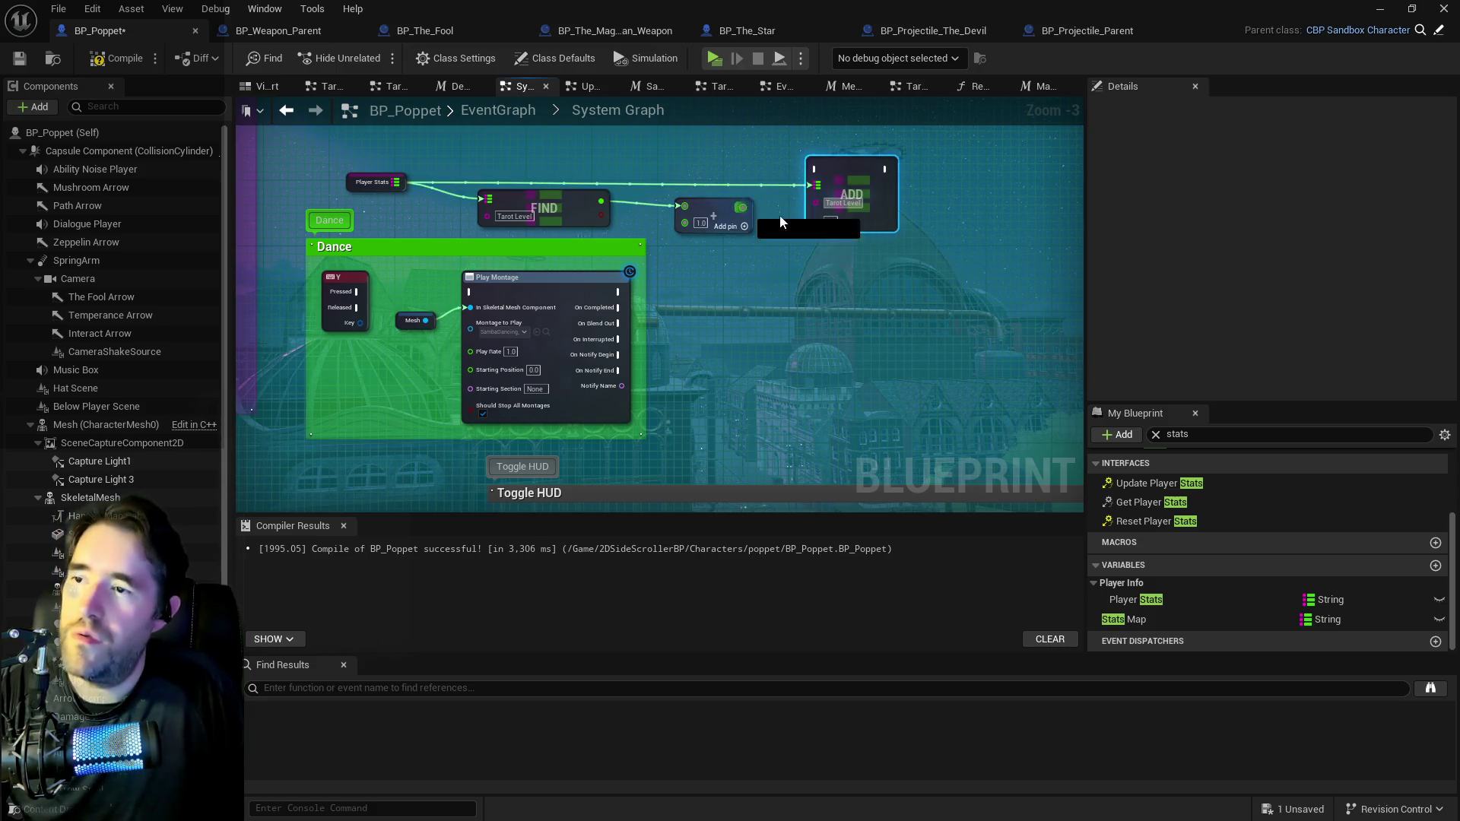
pyautogui.moveTo(780, 222); pyautogui.dragTo(815, 219)
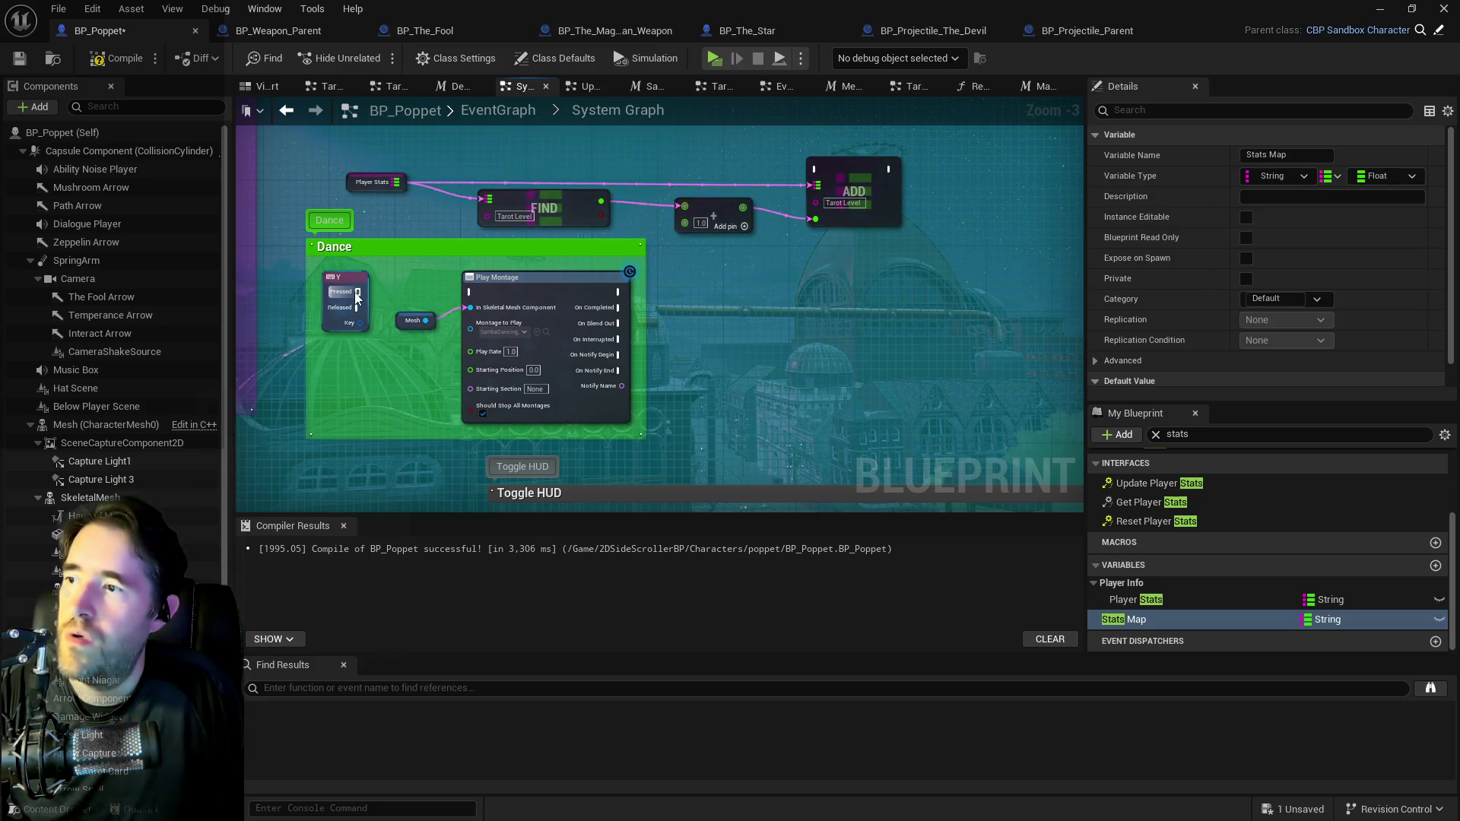
pyautogui.moveTo(356, 297); pyautogui.dragTo(746, 162)
pyautogui.moveTo(815, 173); pyautogui.dragTo(816, 170)
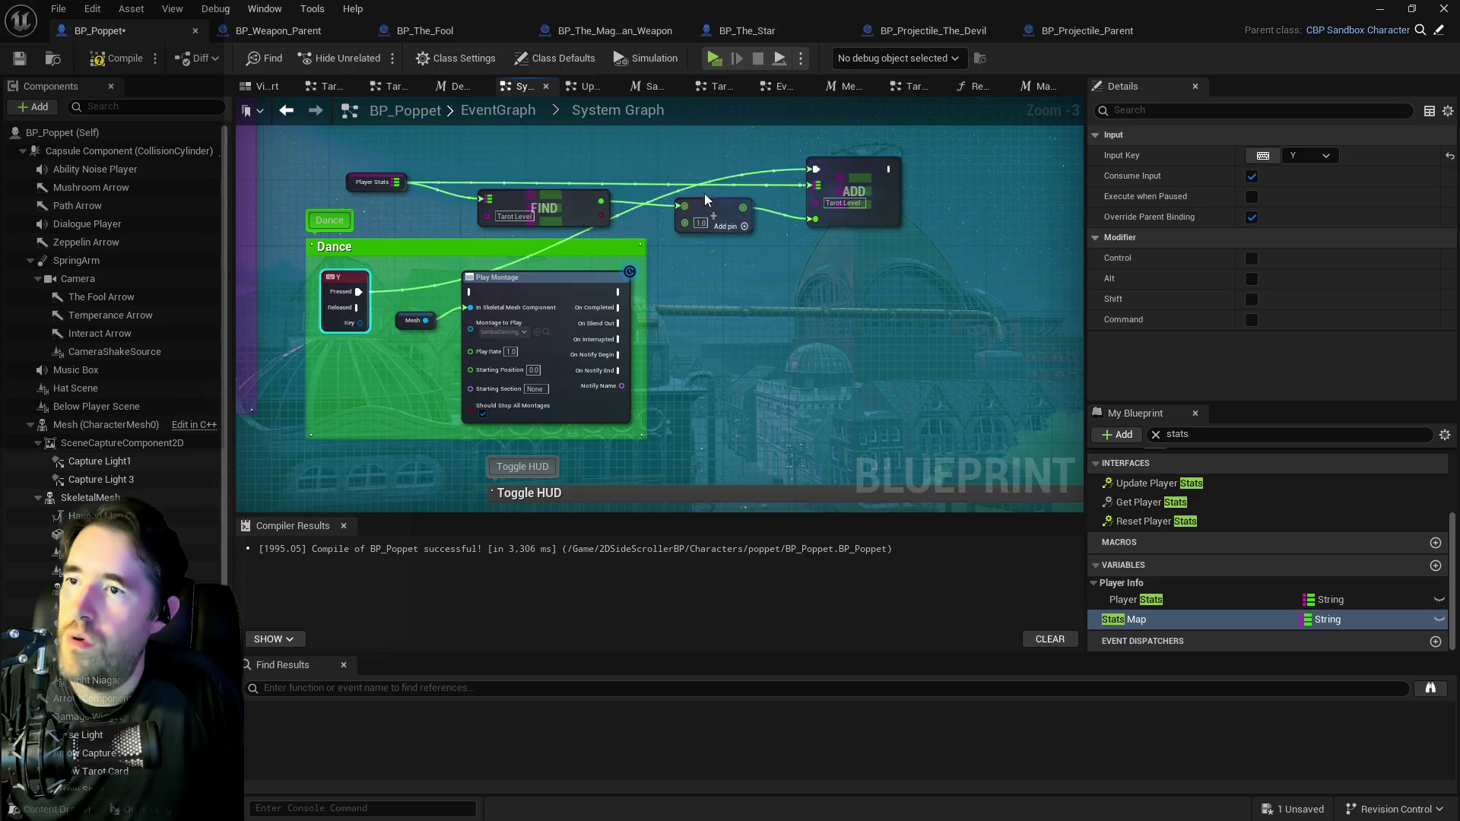
# Place a Delay node inside the Dance comment and compile BP_Poppet.
pyautogui.rightClick(414, 263)
pyautogui.write('delay')
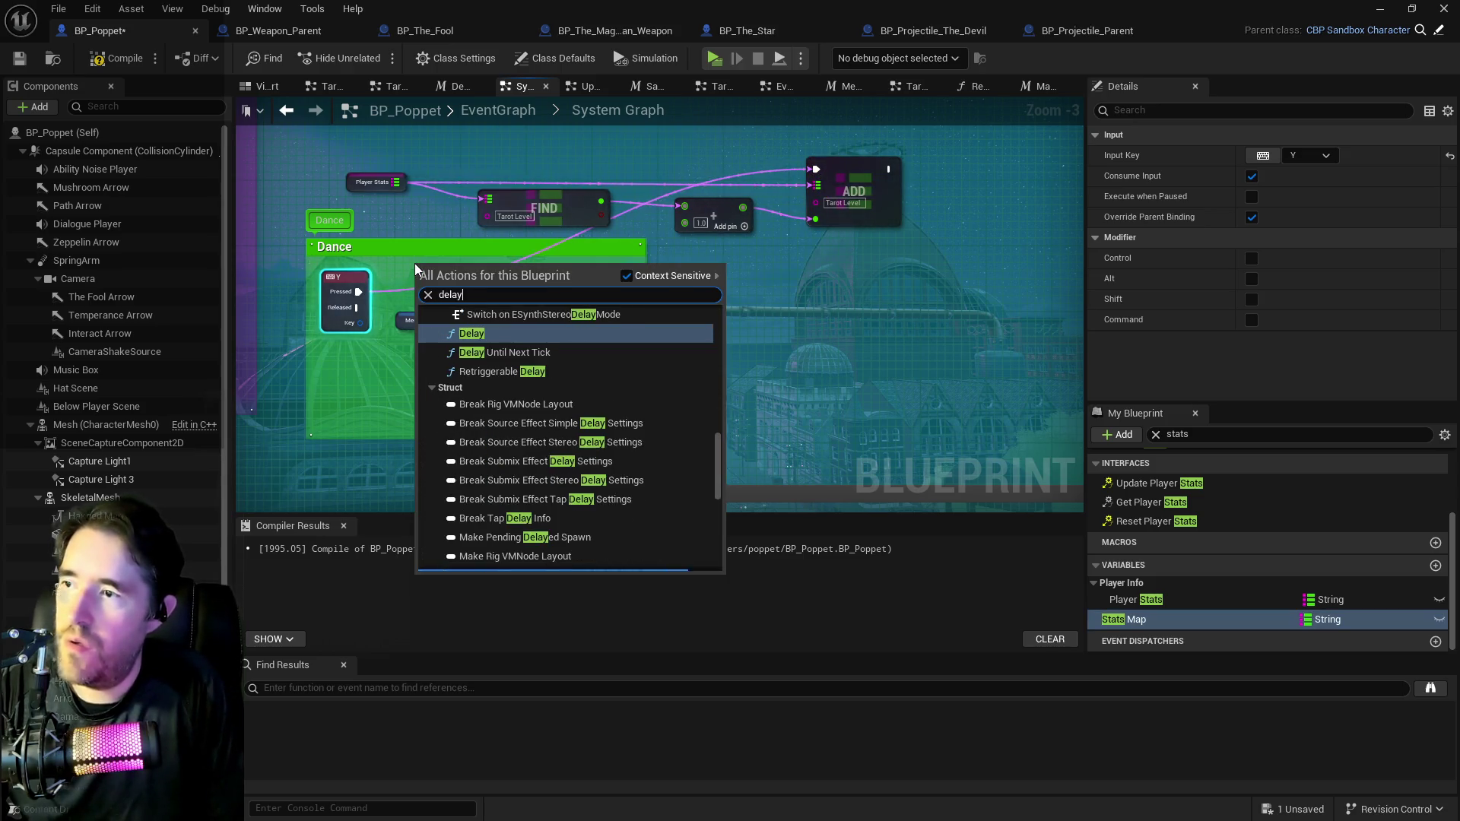
pyautogui.press('Return')
pyautogui.moveTo(449, 271)
pyautogui.mouseDown()
pyautogui.moveTo(423, 263)
pyautogui.moveTo(526, 228)
pyautogui.moveTo(438, 244)
pyautogui.moveTo(817, 169)
pyautogui.mouseUp()
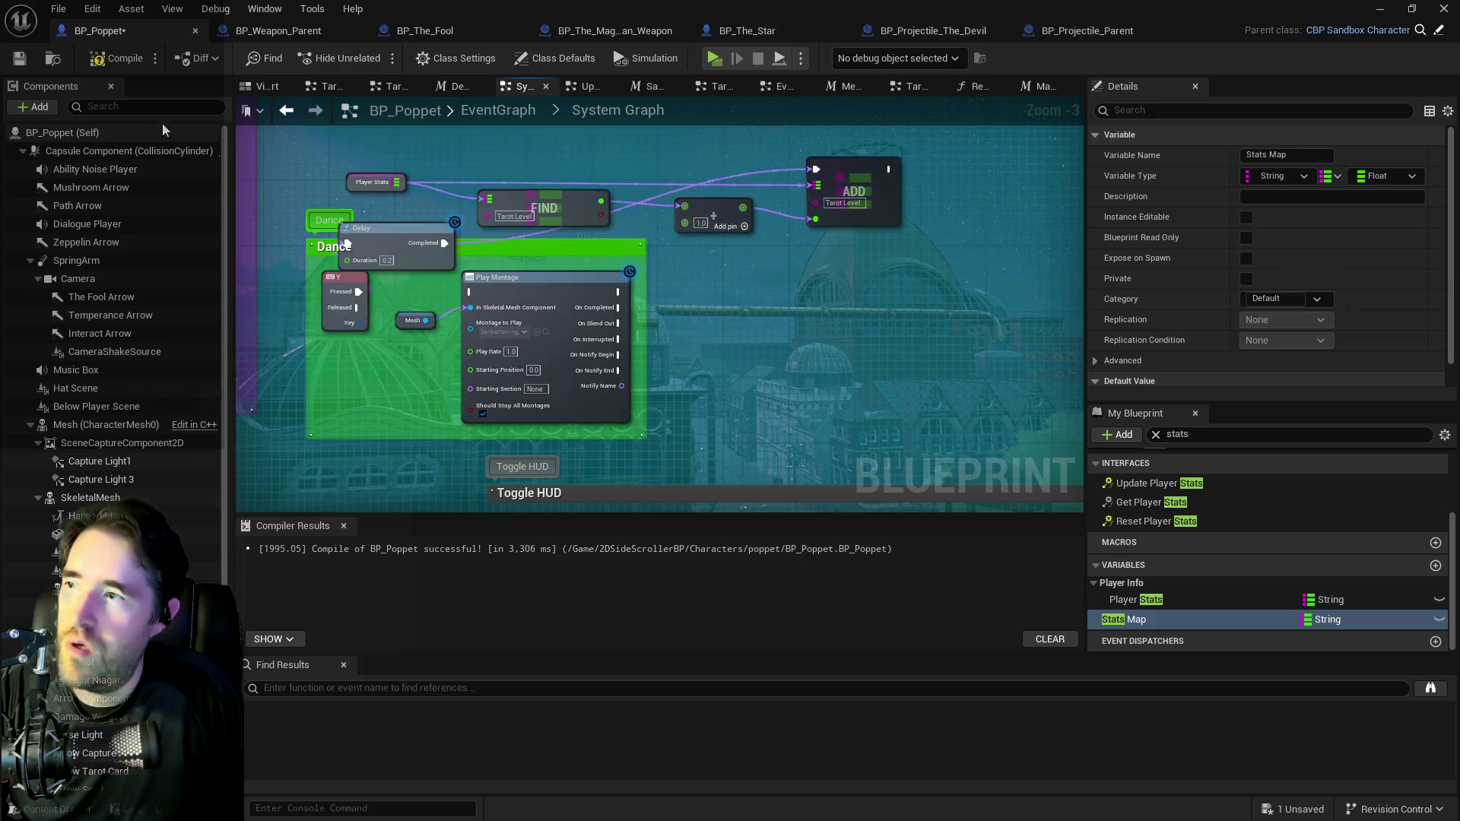
pyautogui.click(23, 62)
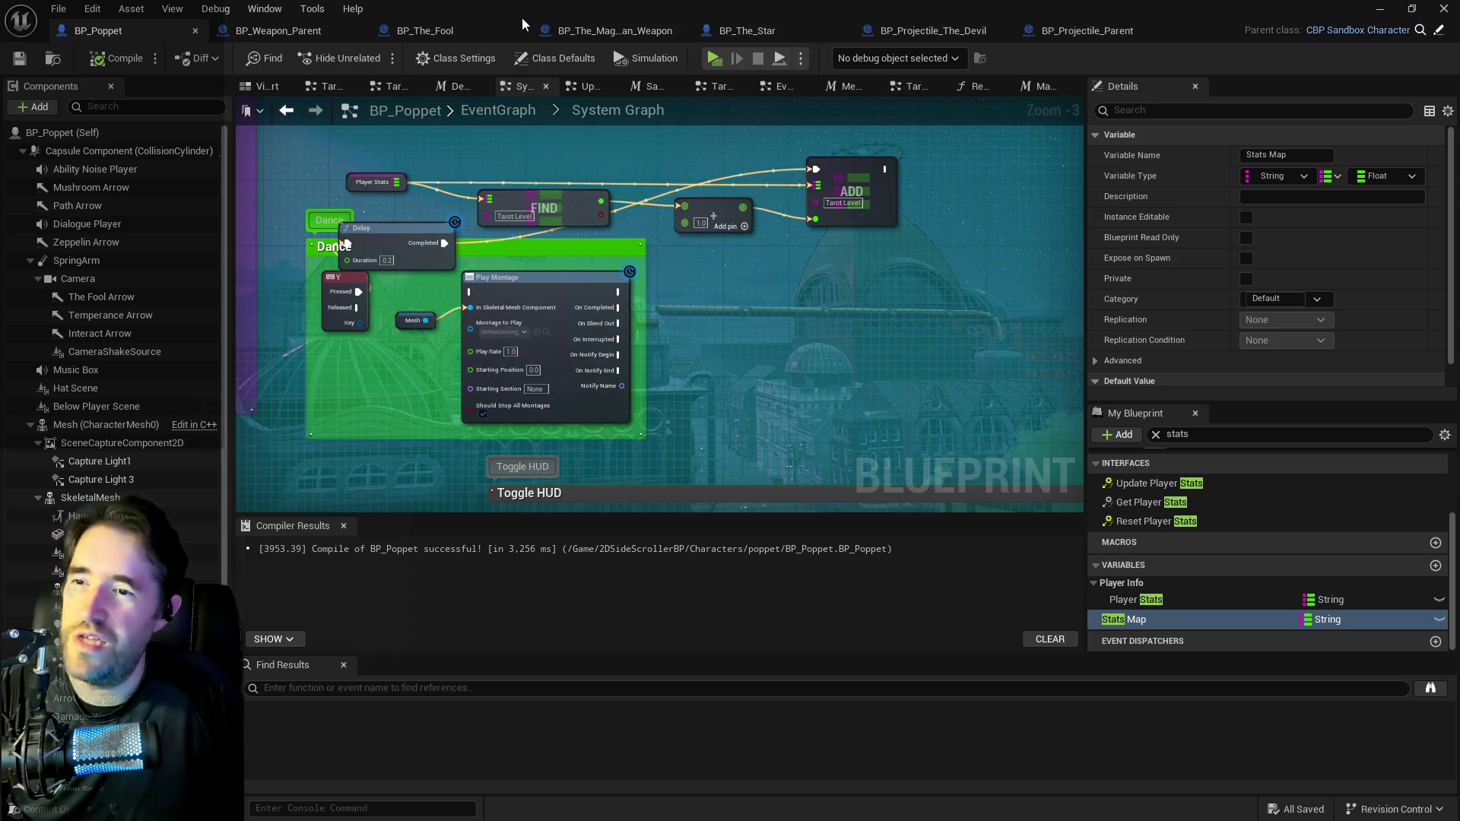
pyautogui.hotkey('alt', 'Tab')
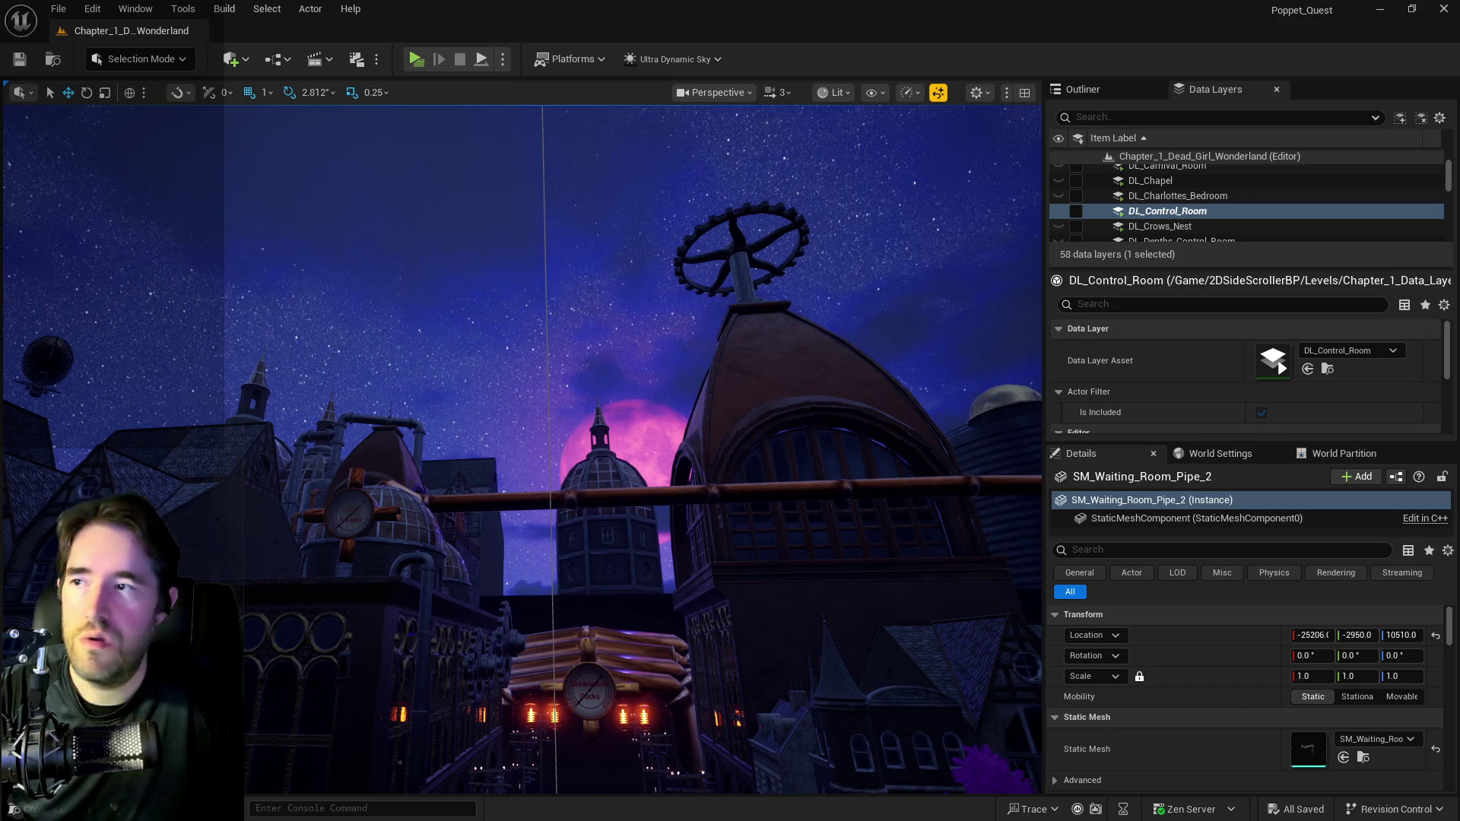
# Frame the view on the waiting room pipe and fly the camera forward into the dark room.
pyautogui.press('f')
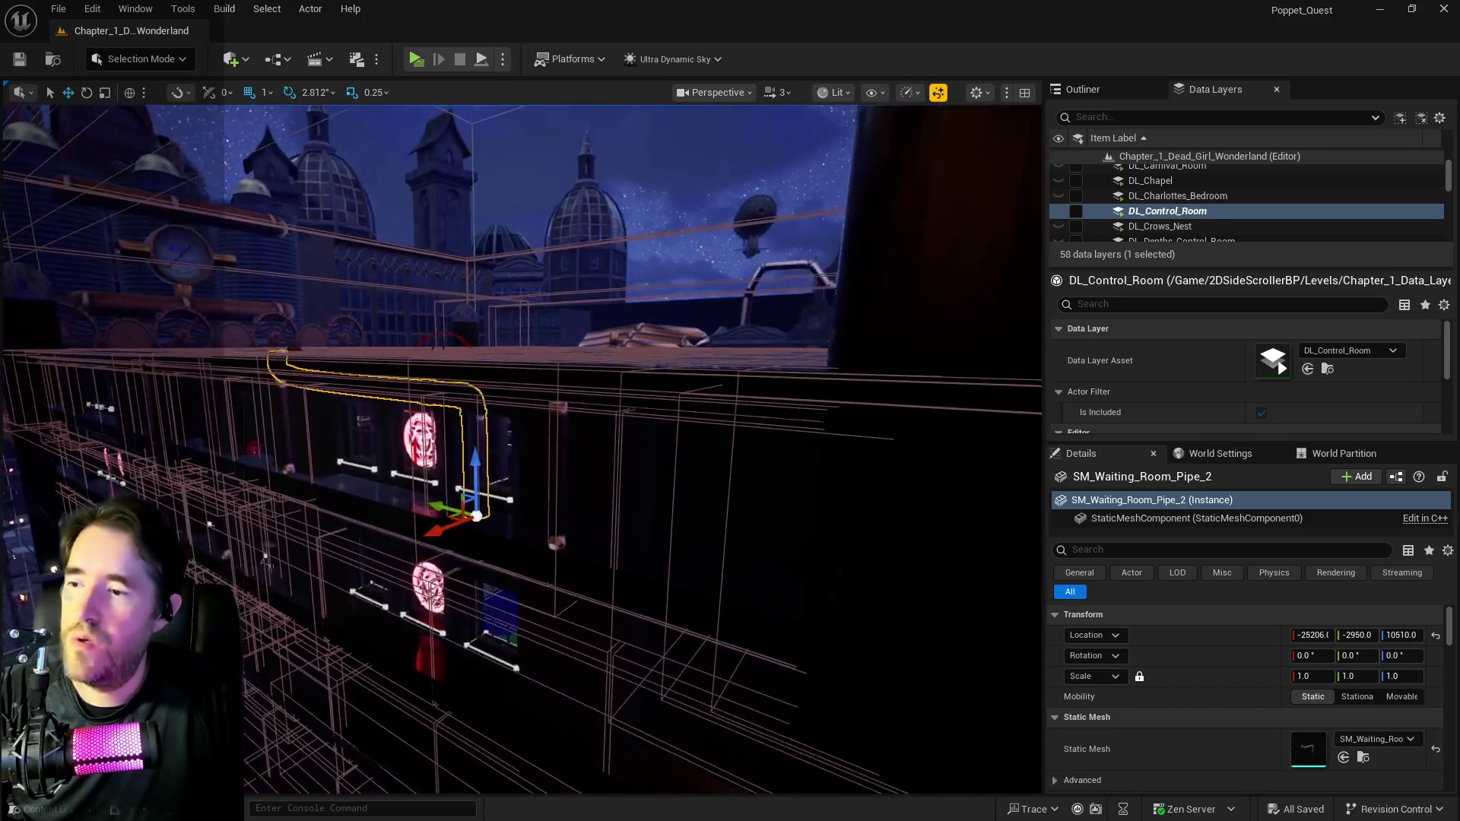
pyautogui.press('w')
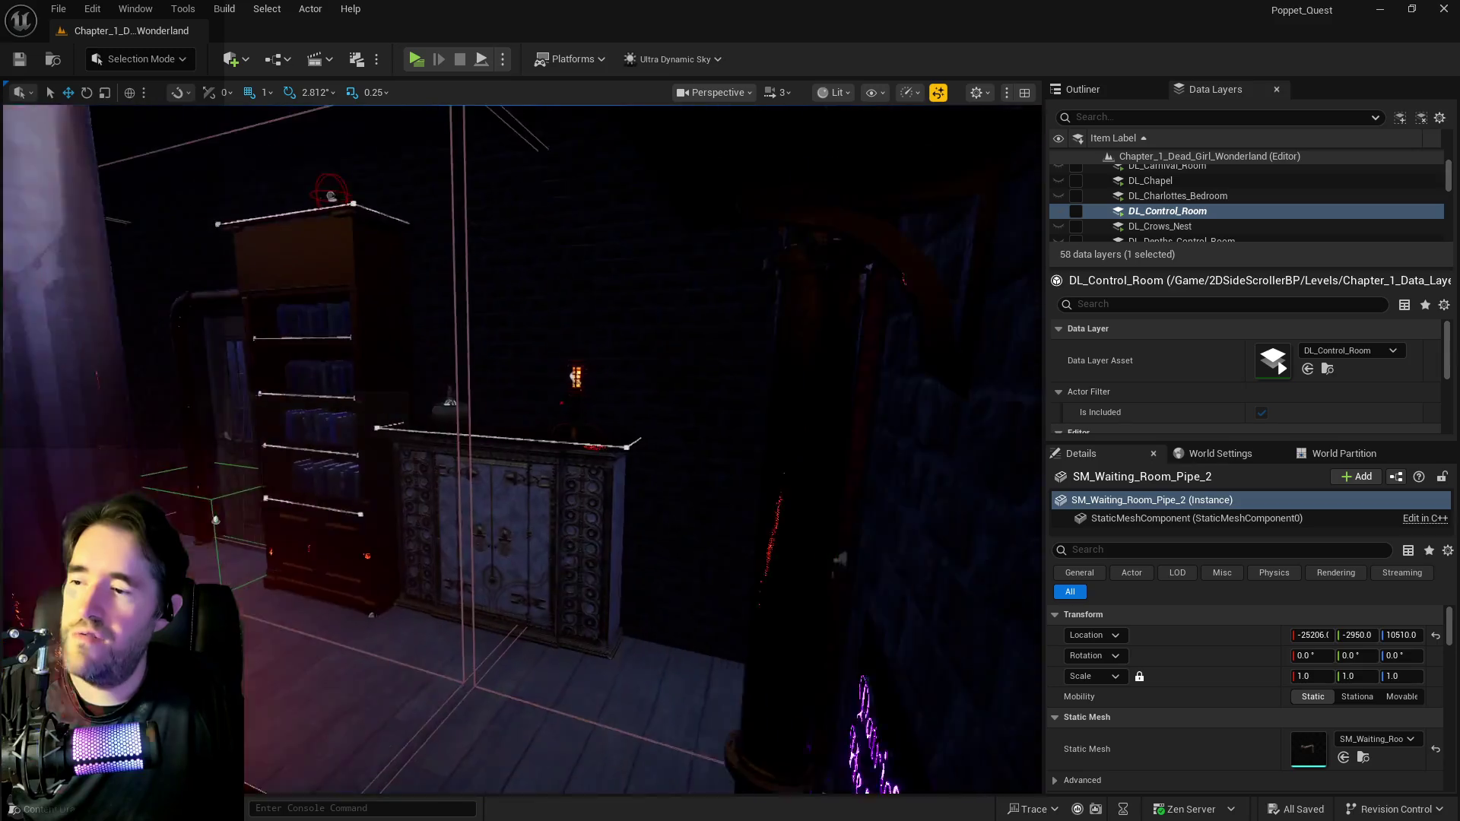
pyautogui.press('w')
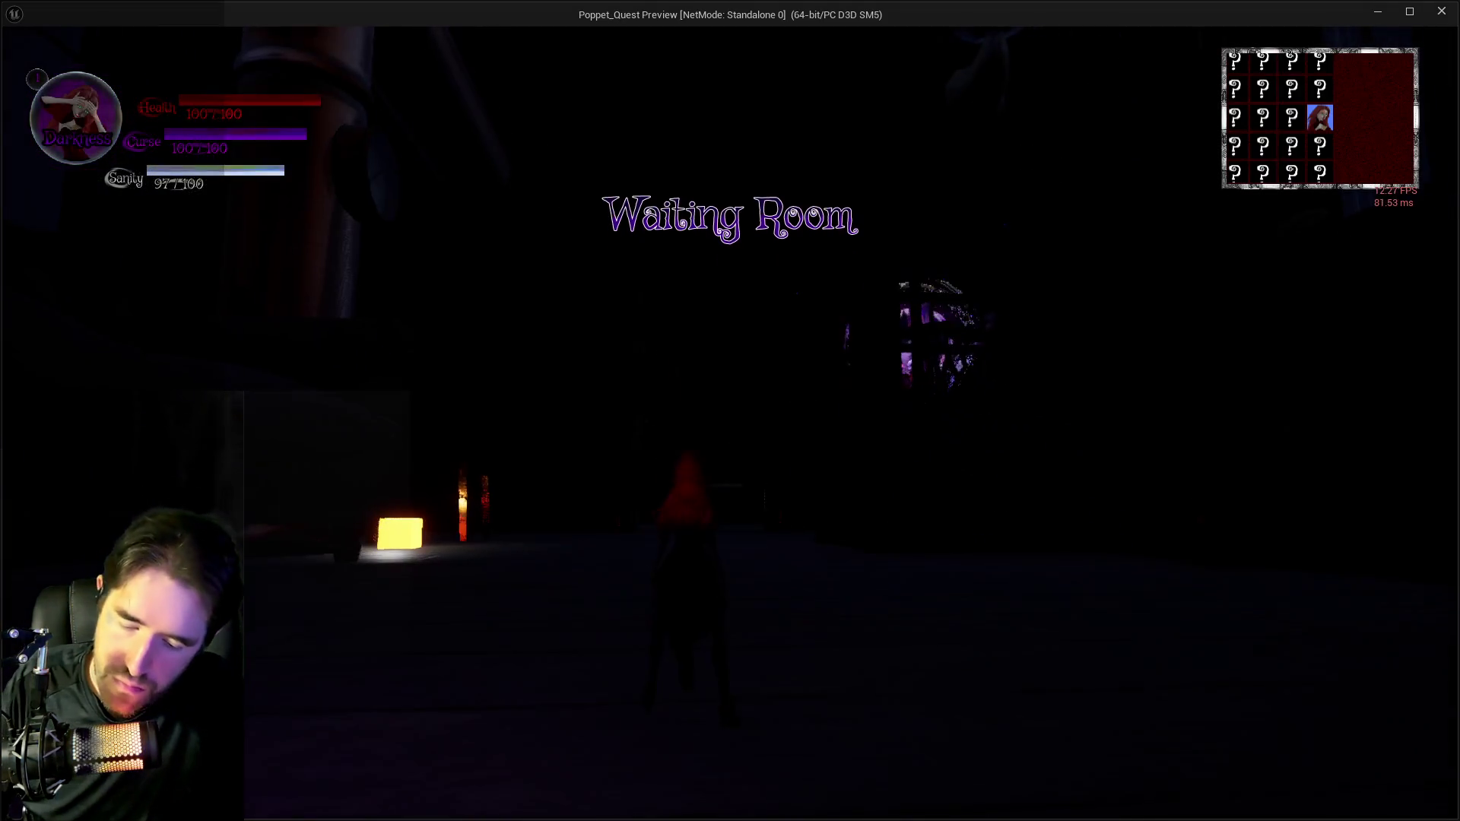
# Equip The Devil tarot card, then summon its trident and fire a blast.
pyautogui.press('Tab')
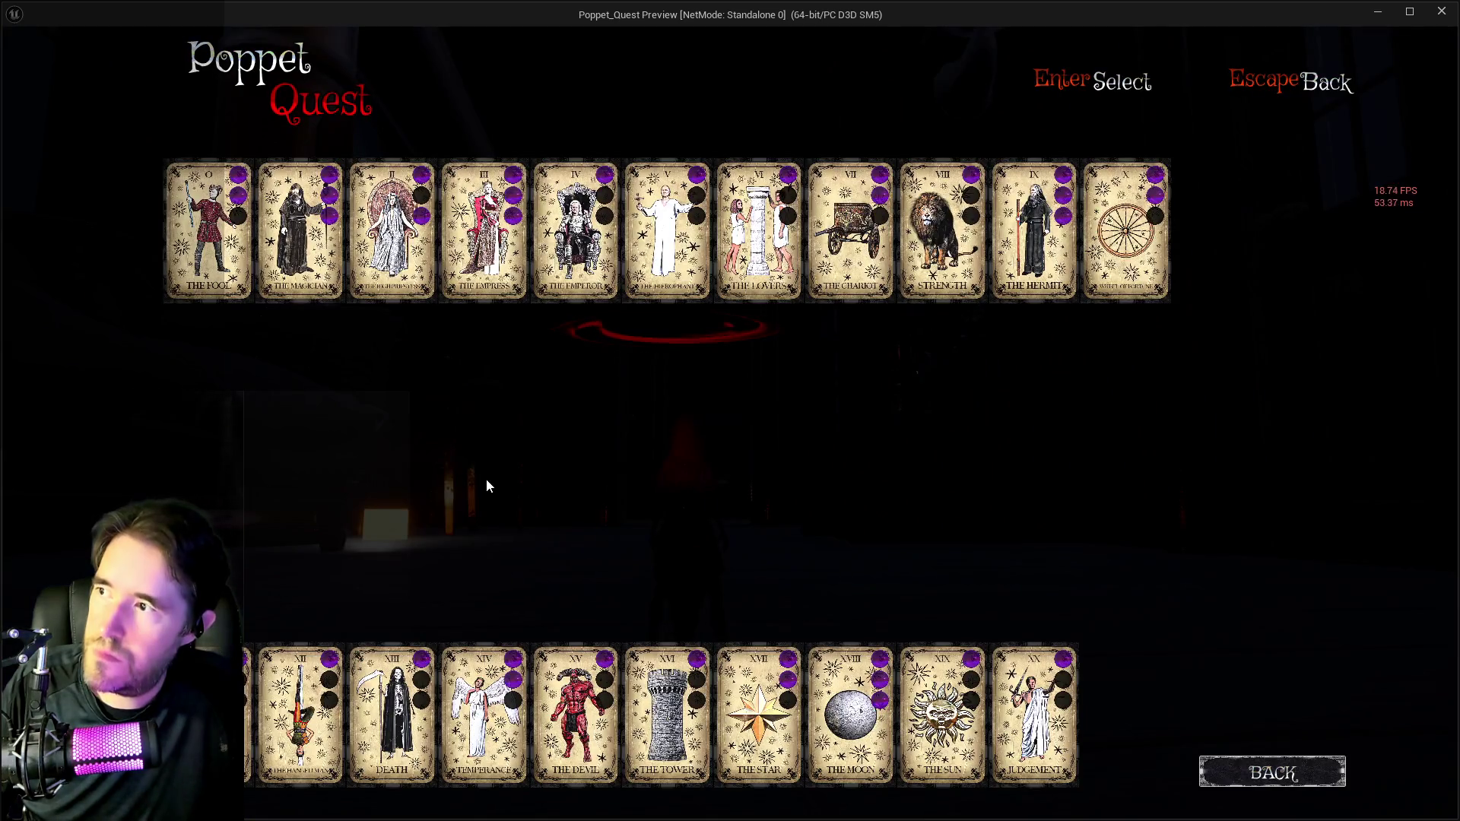
pyautogui.click(575, 715)
pyautogui.press('w')
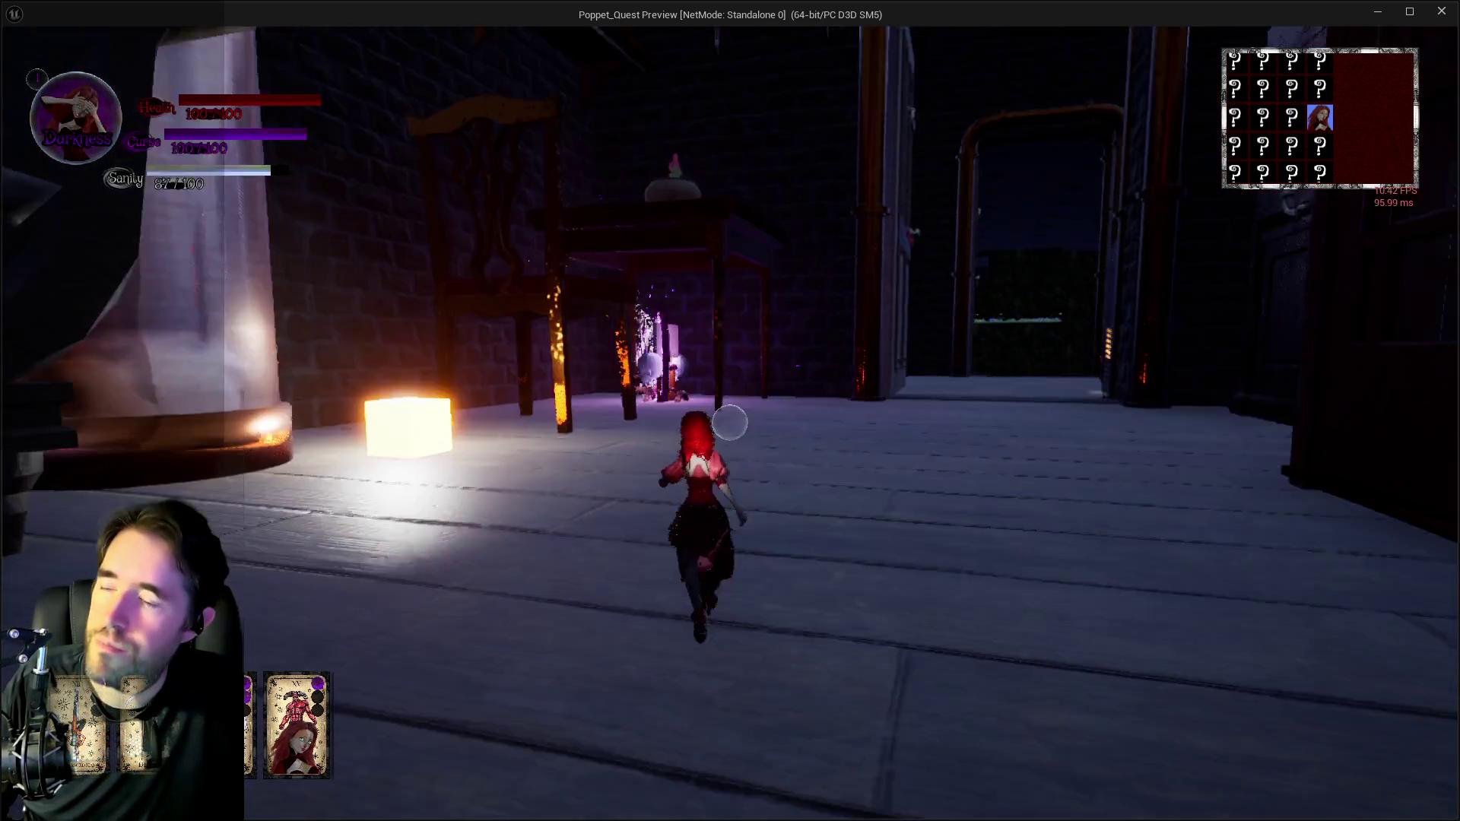
pyautogui.click(729, 423)
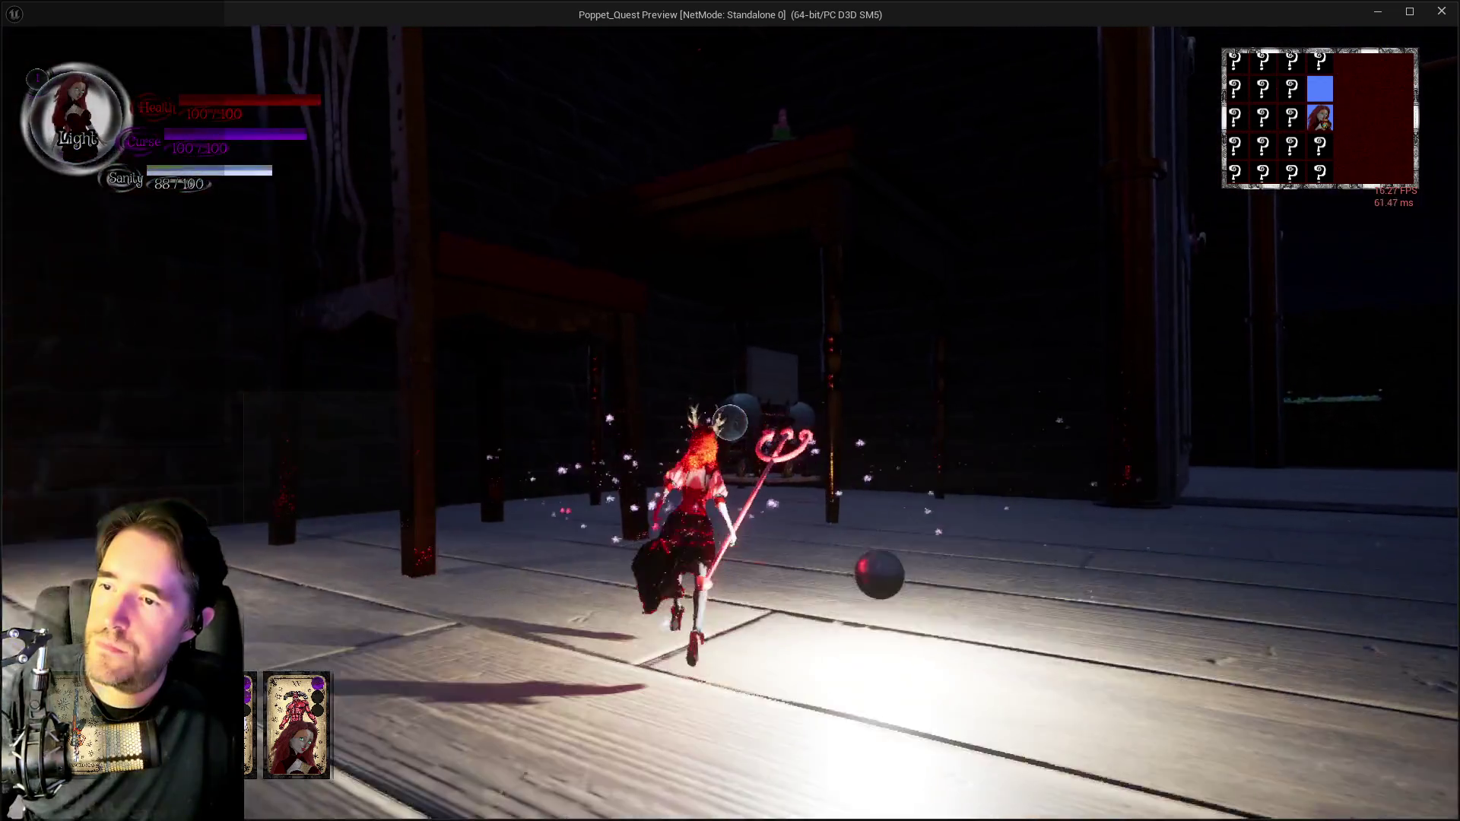
pyautogui.click(729, 423)
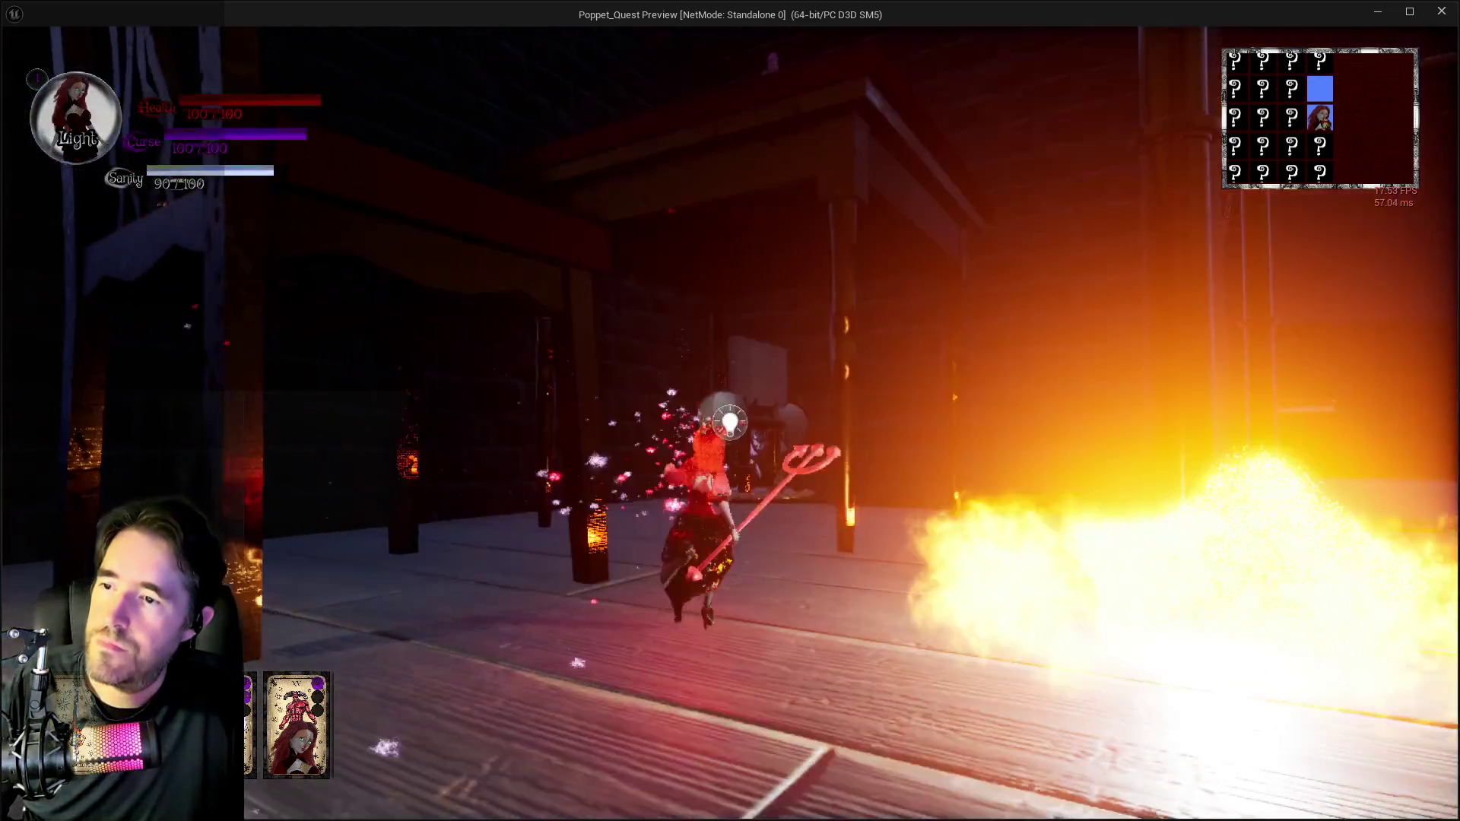
# Run into the lit stone room, blasting enemies near the easel and into the hall.
pyautogui.press('w')
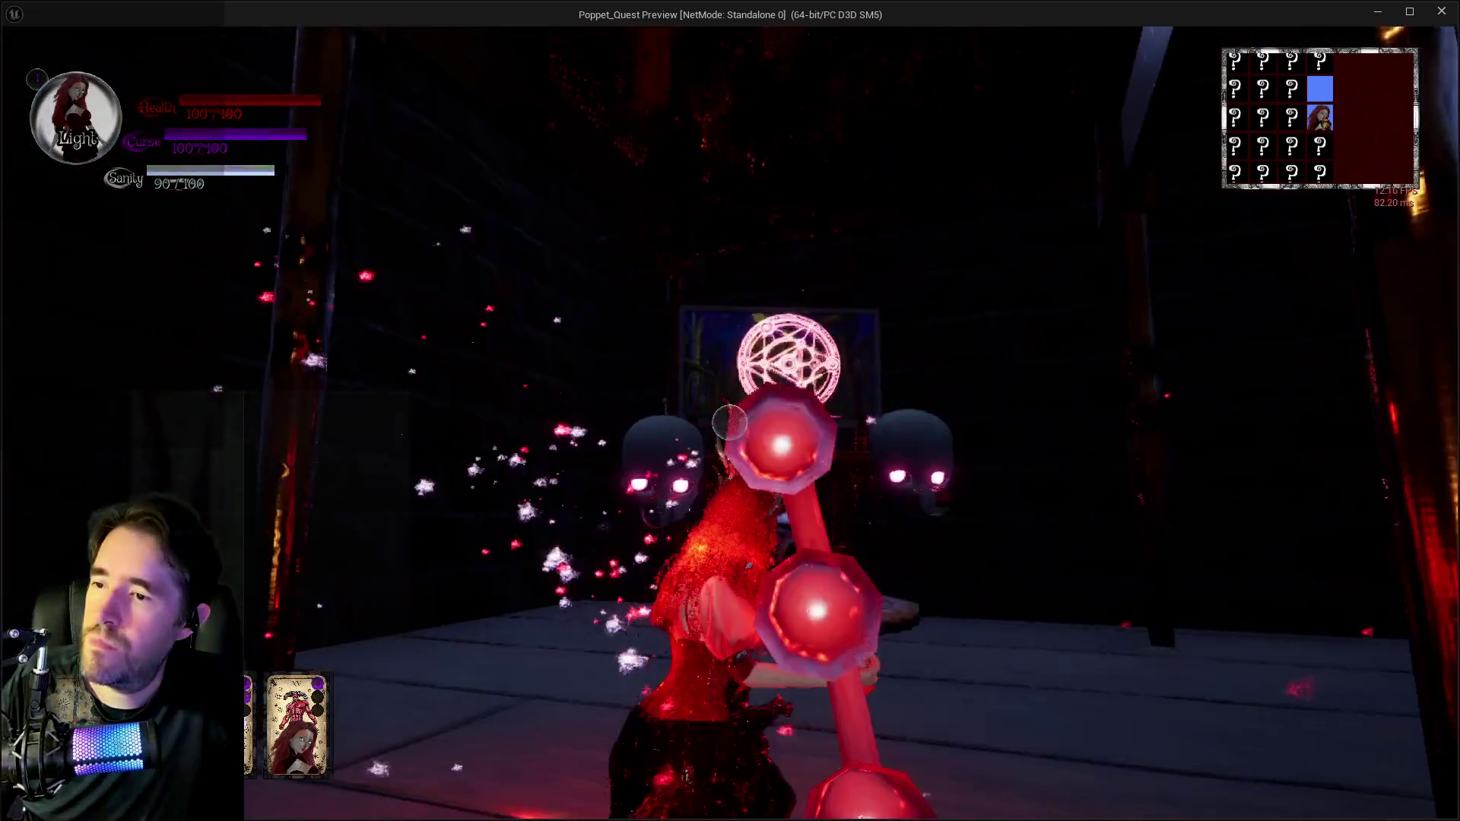
pyautogui.click(730, 423)
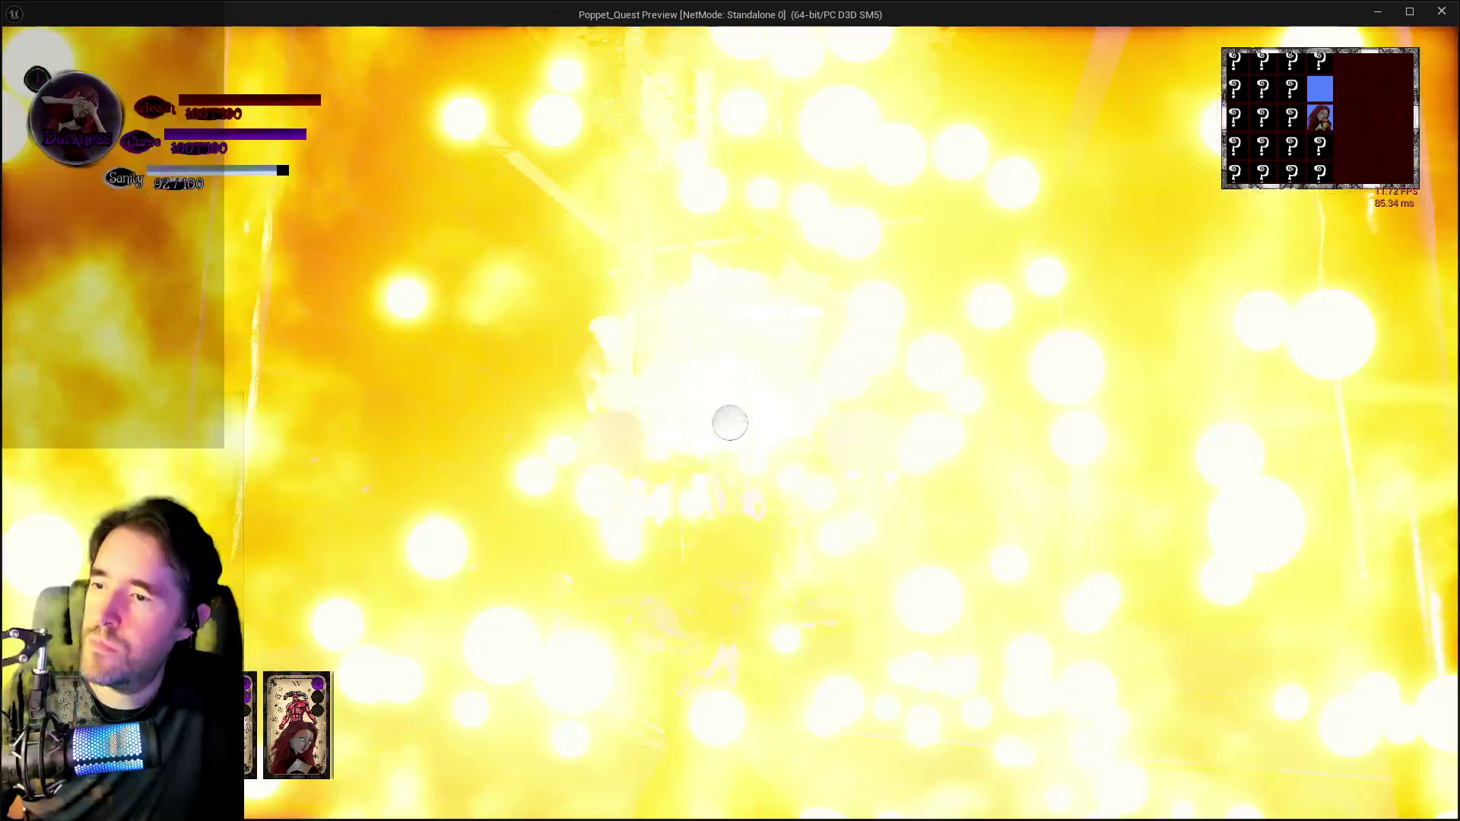
pyautogui.click(729, 424)
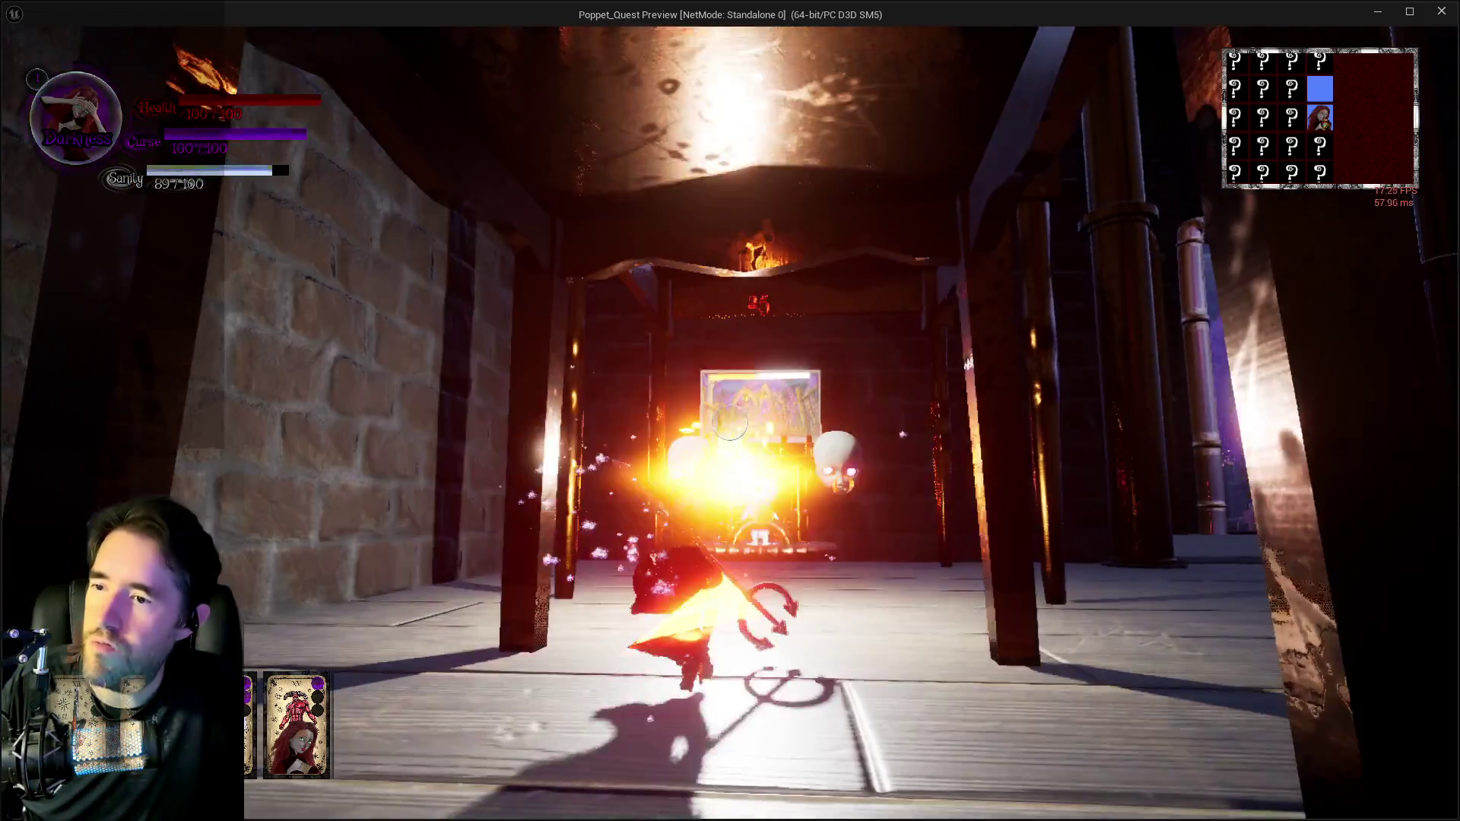
pyautogui.click(729, 424)
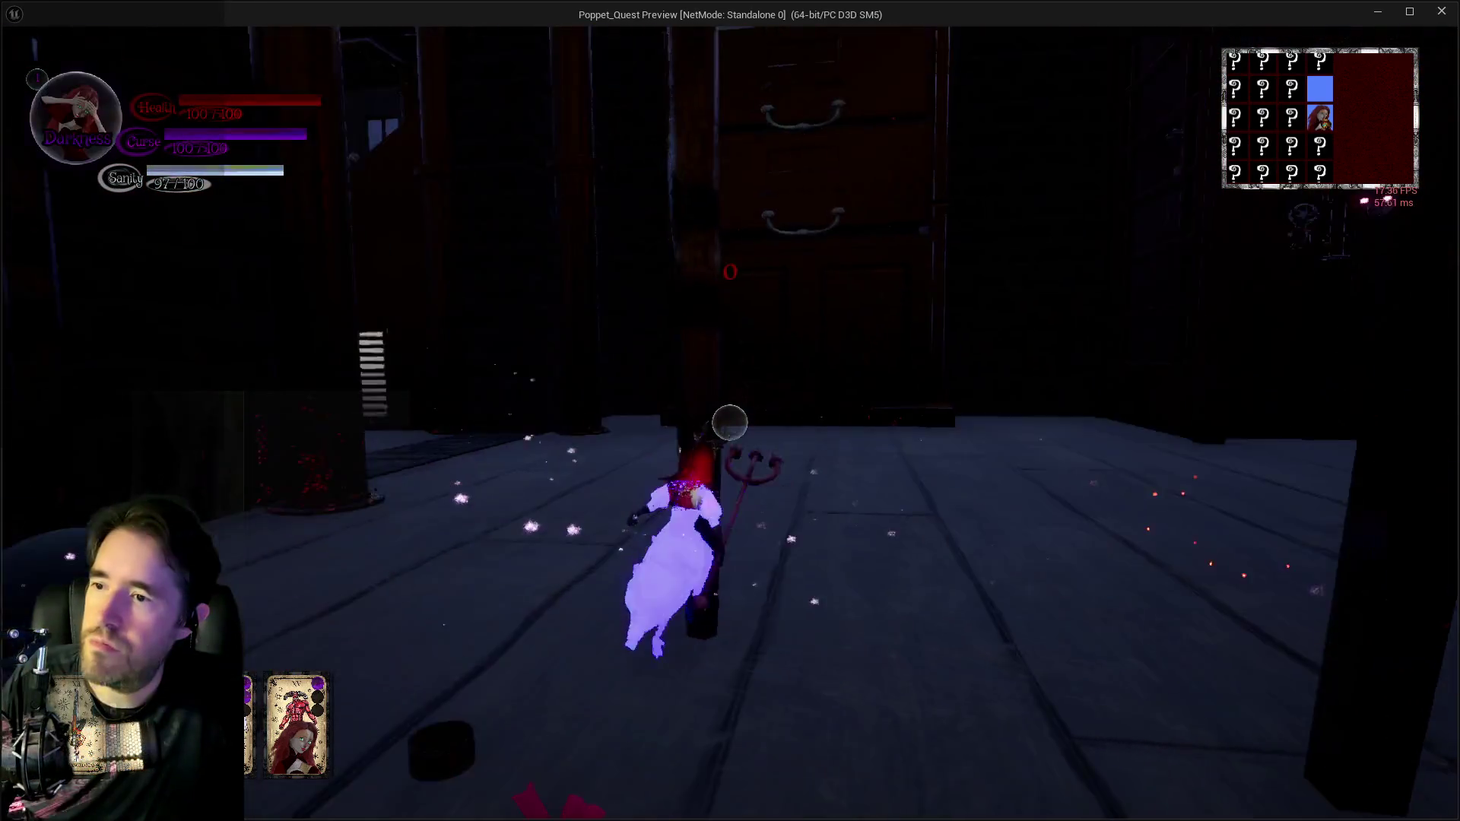
pyautogui.click(729, 423)
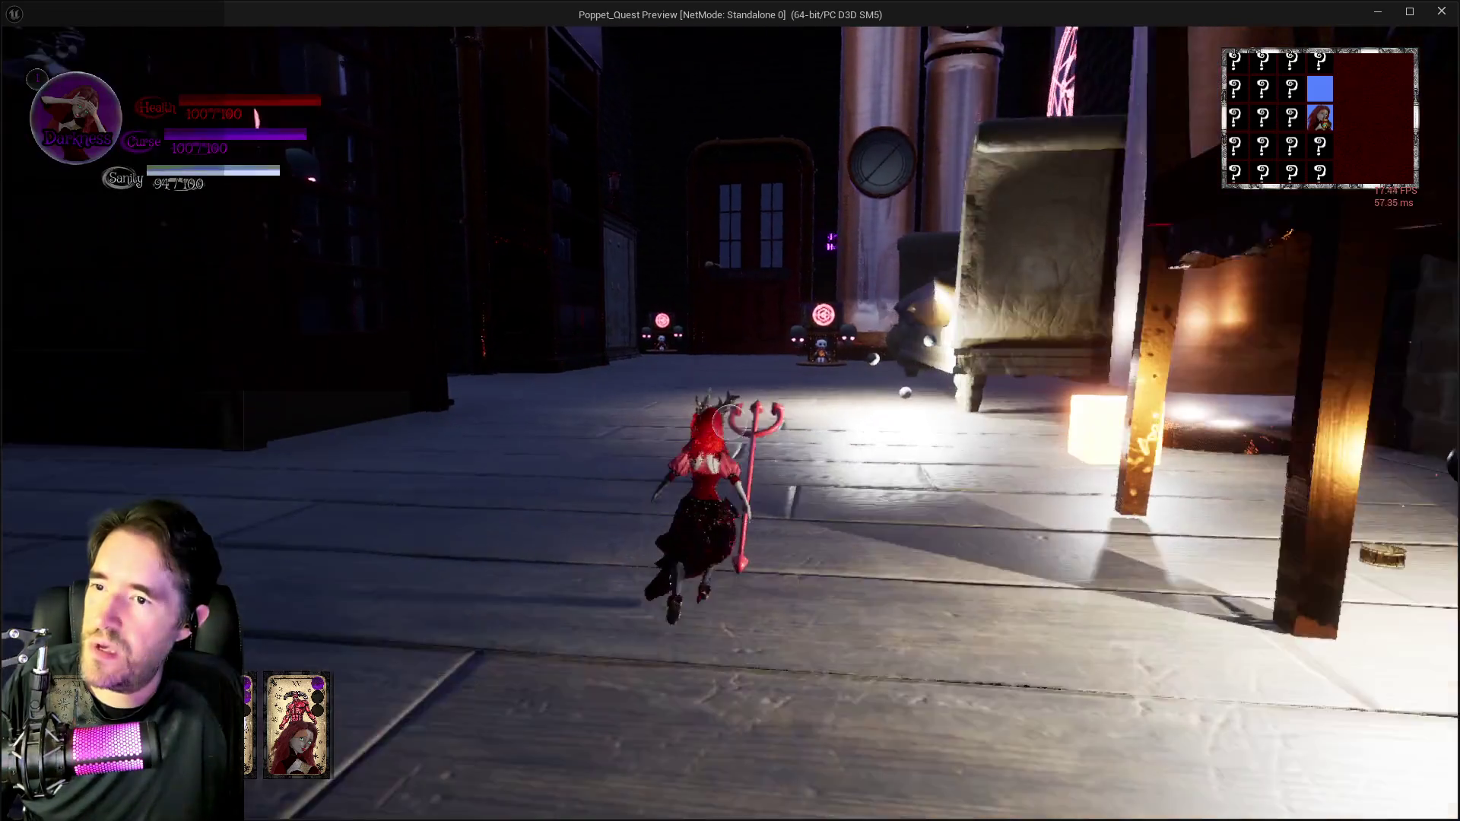
pyautogui.click(729, 424)
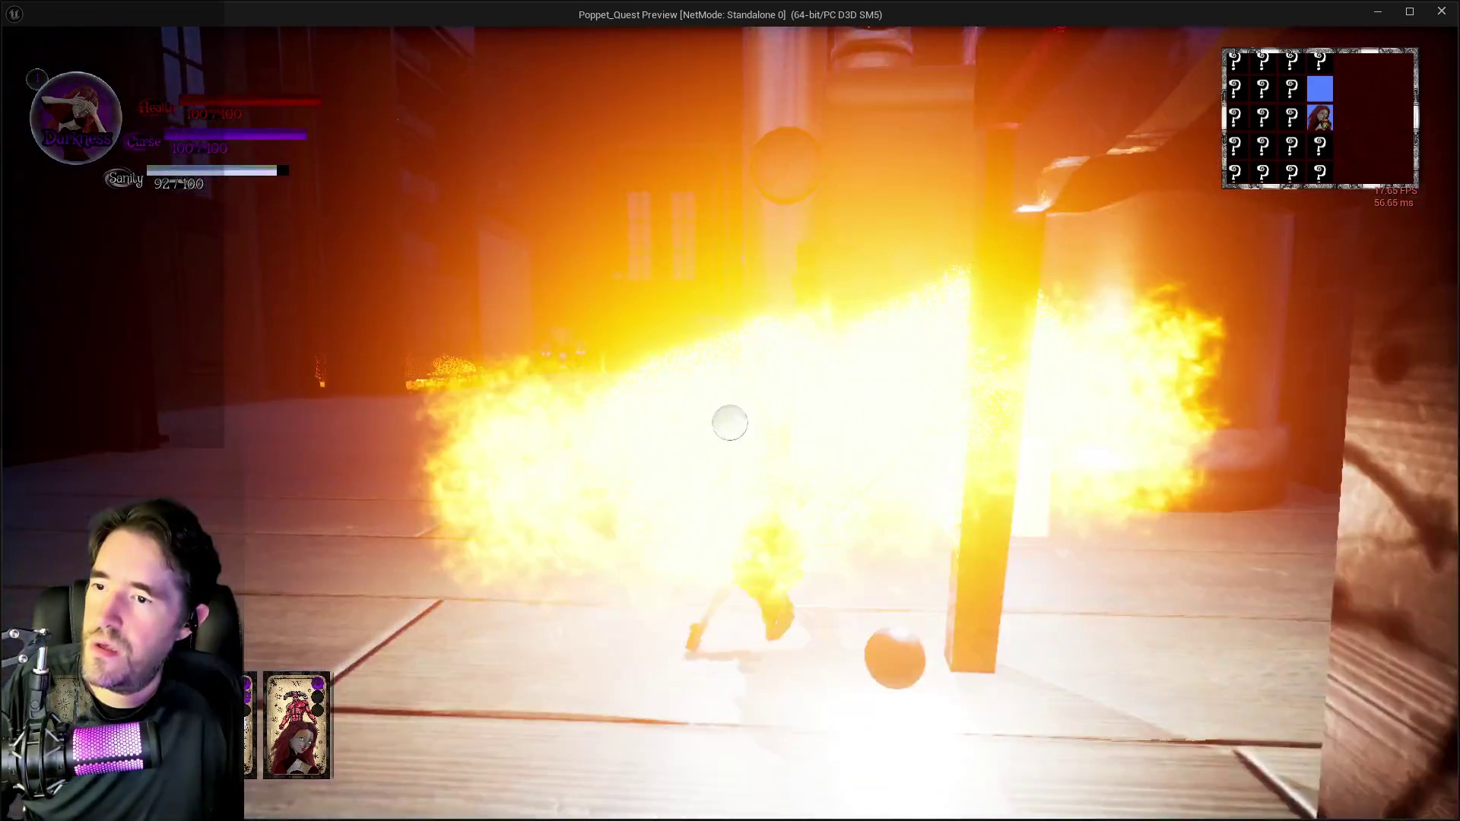
# Run past the sofa, enter Darkness form with a fire blast, and bring up the tarot cards.
pyautogui.press('w')
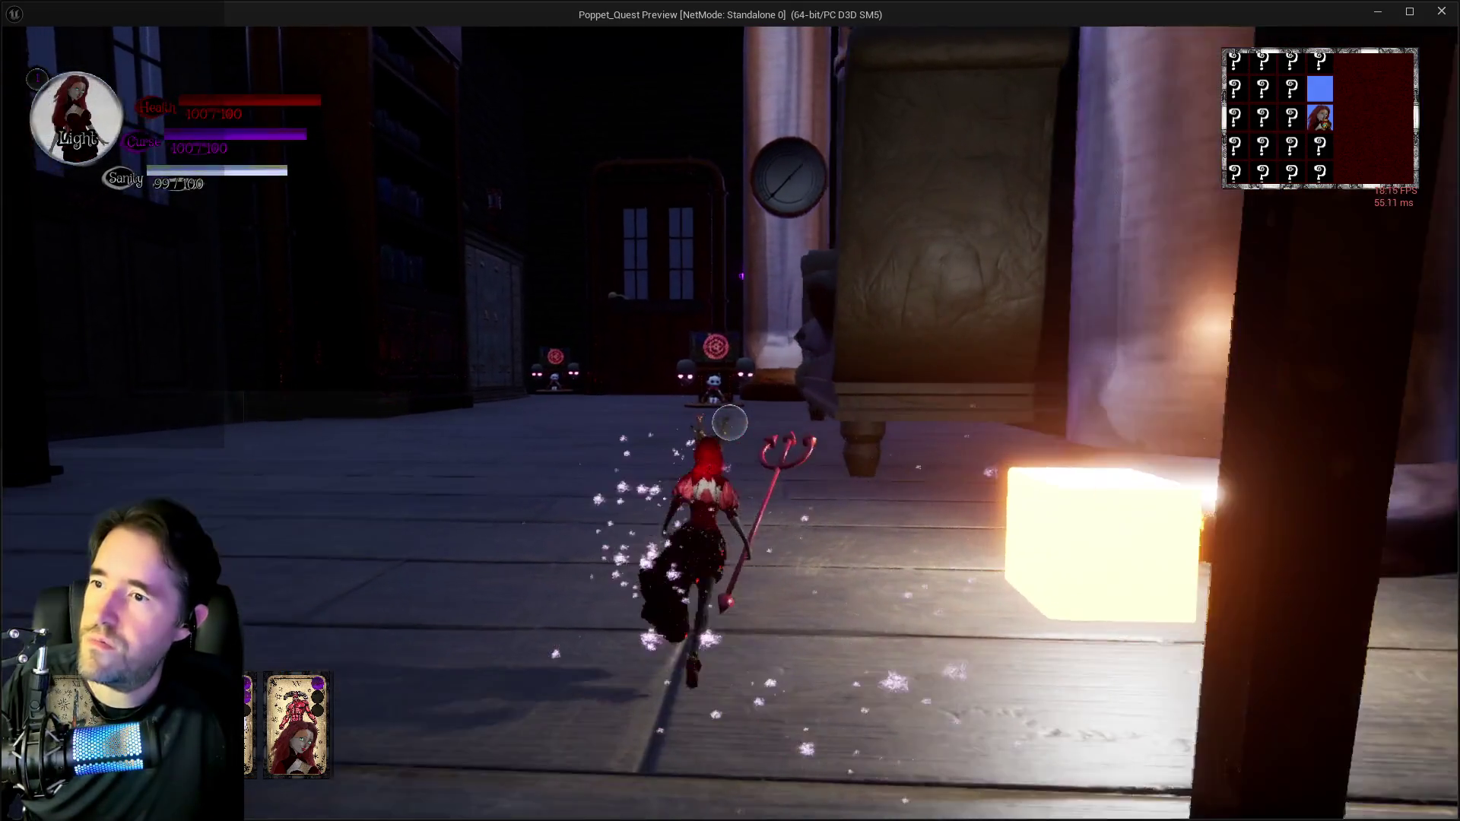
pyautogui.press('w')
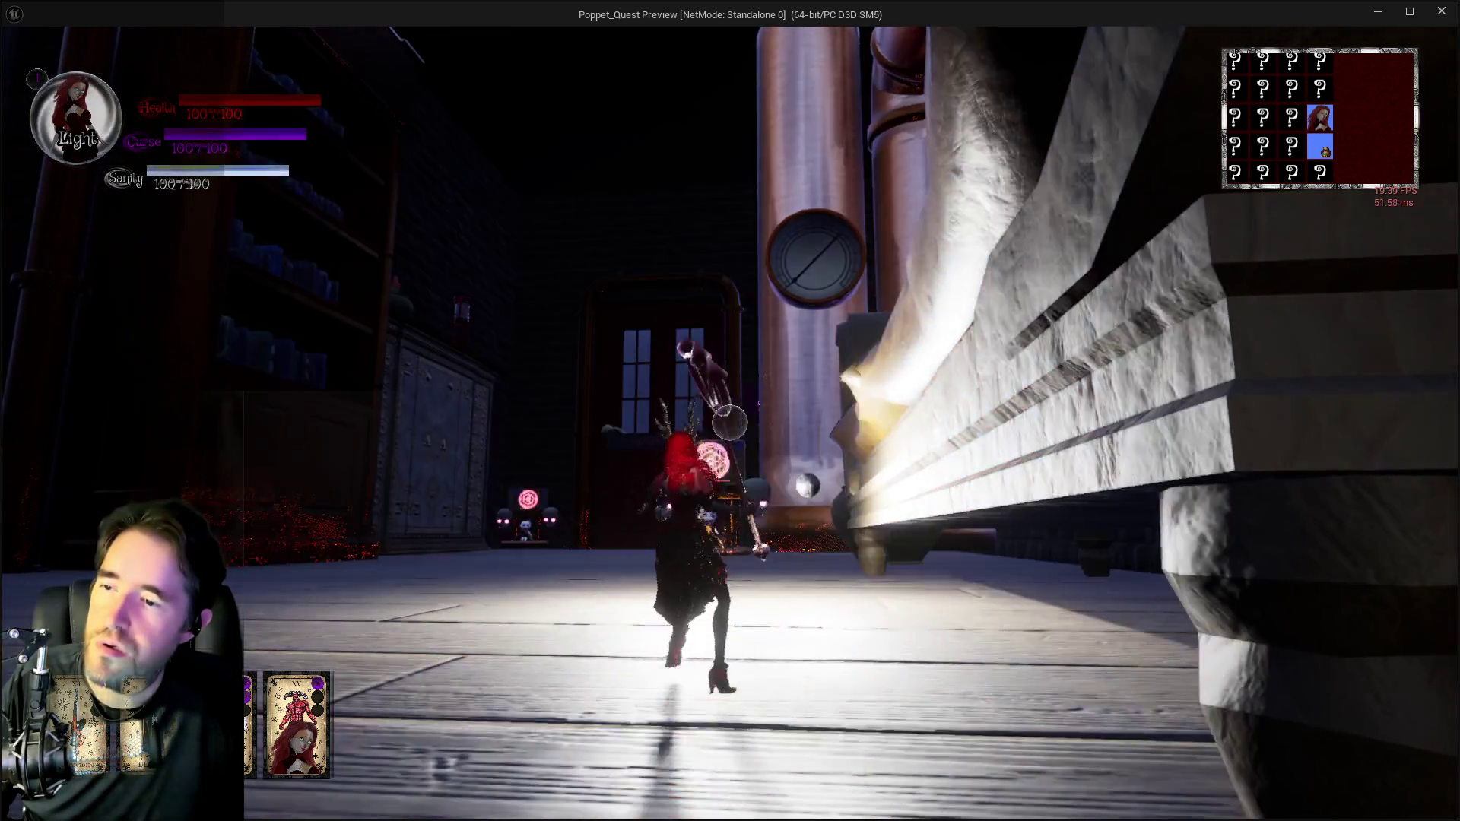
pyautogui.click(729, 424)
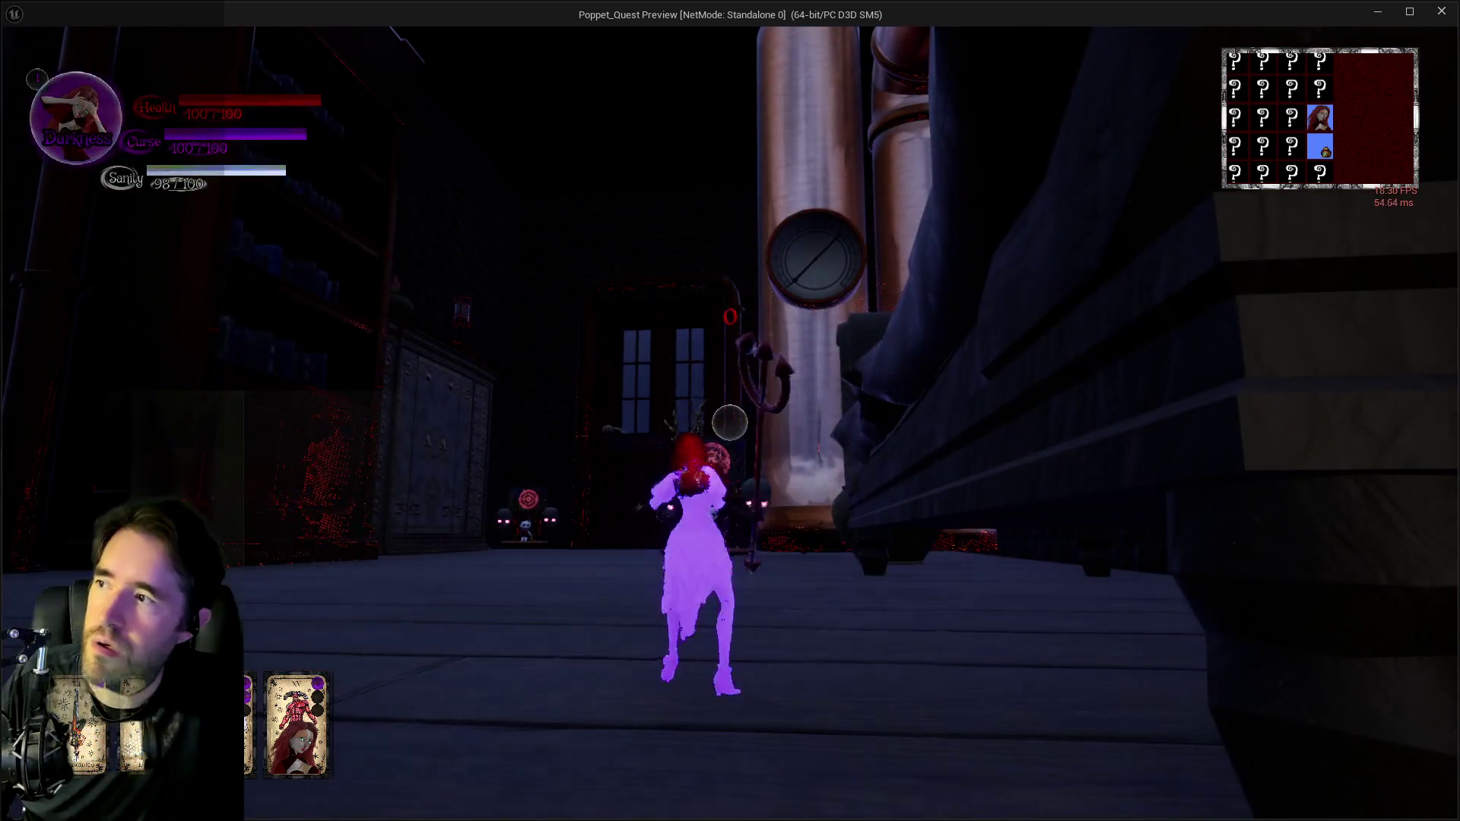
pyautogui.press('w')
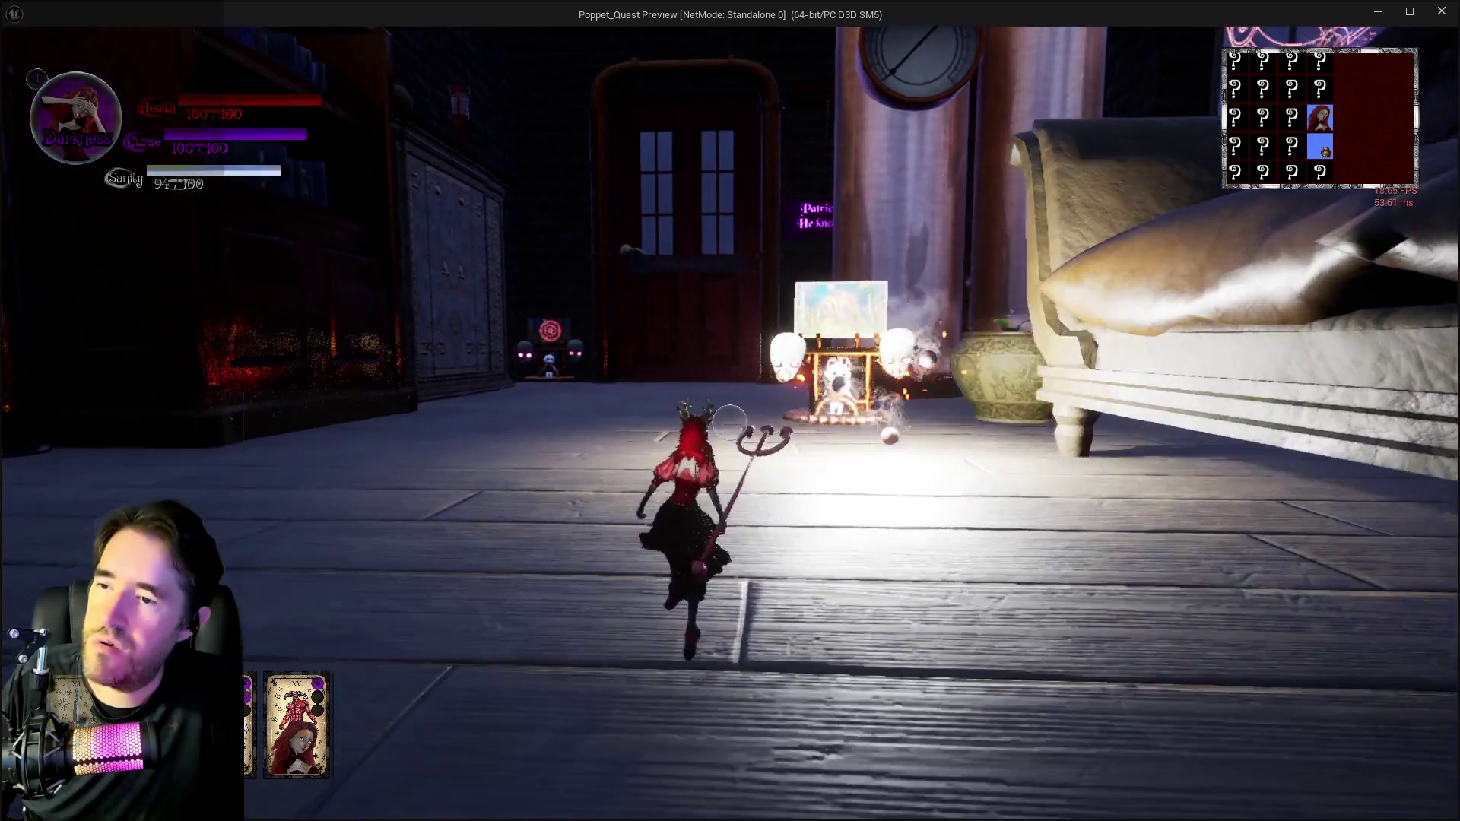
pyautogui.press('Tab')
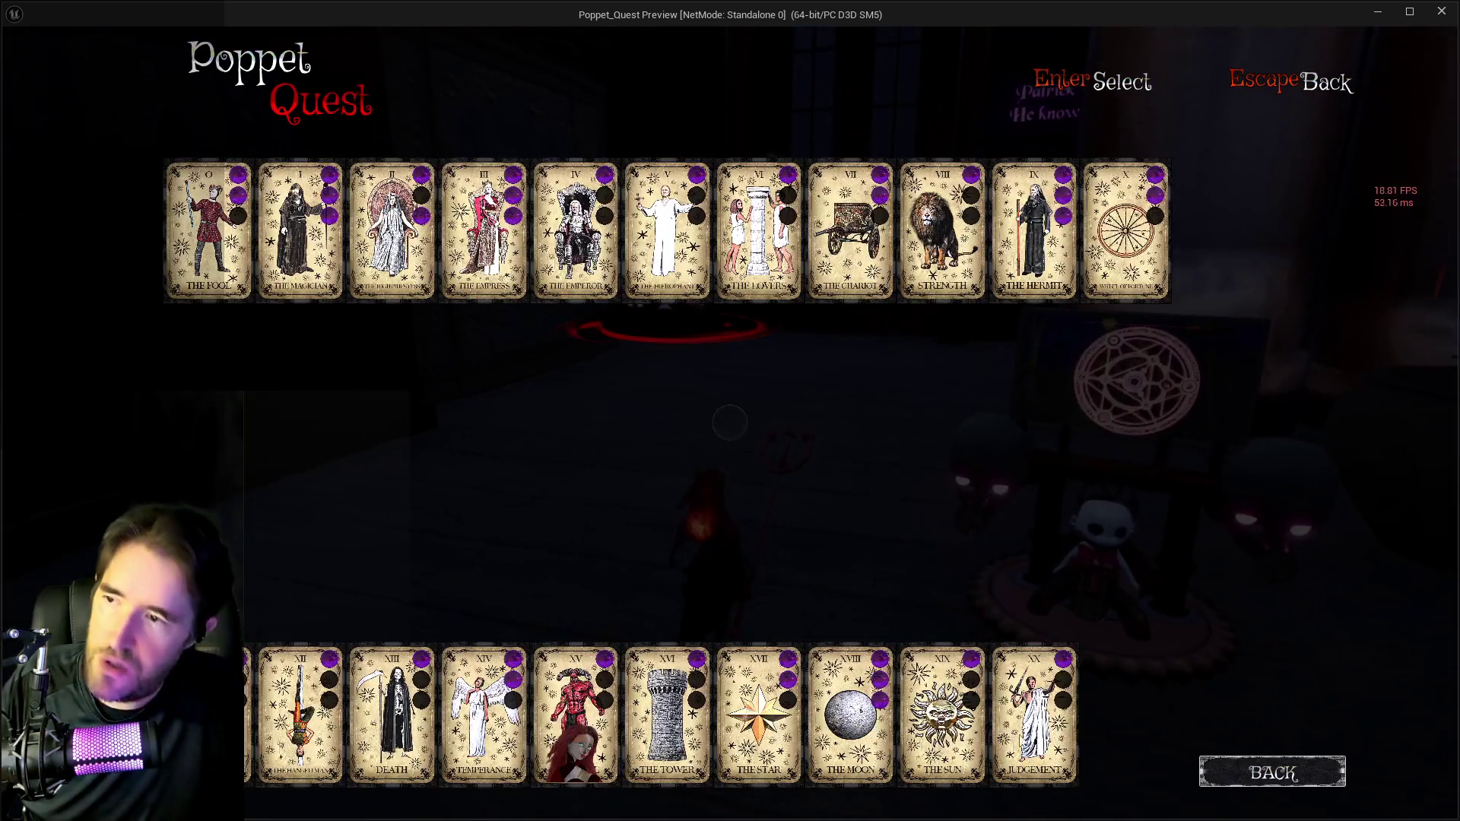
# Close the tarot cards, destroy the shrine, and run on into the darker cabinet room.
pyautogui.moveTo(249, 715)
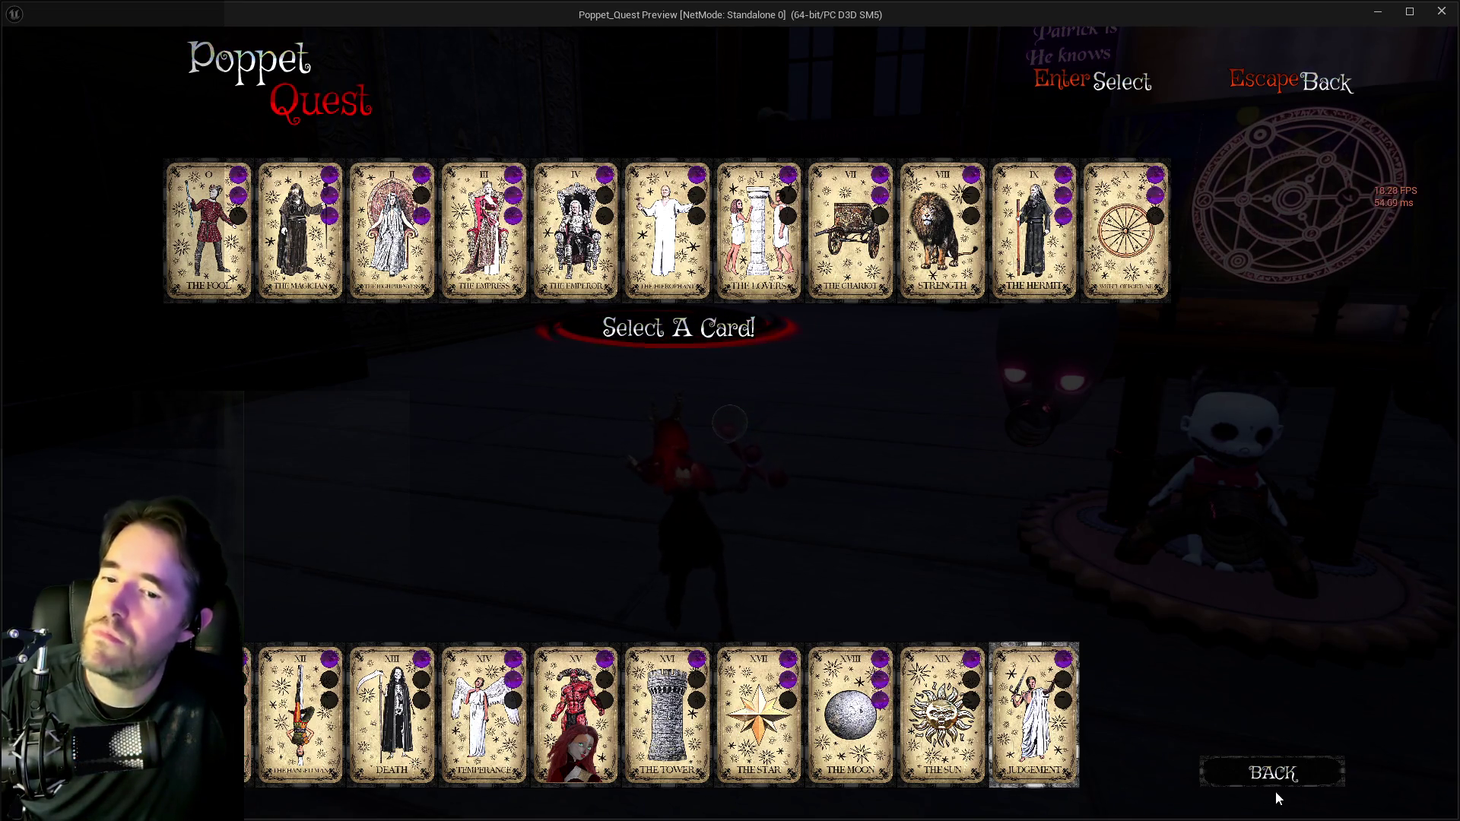
pyautogui.press('Escape')
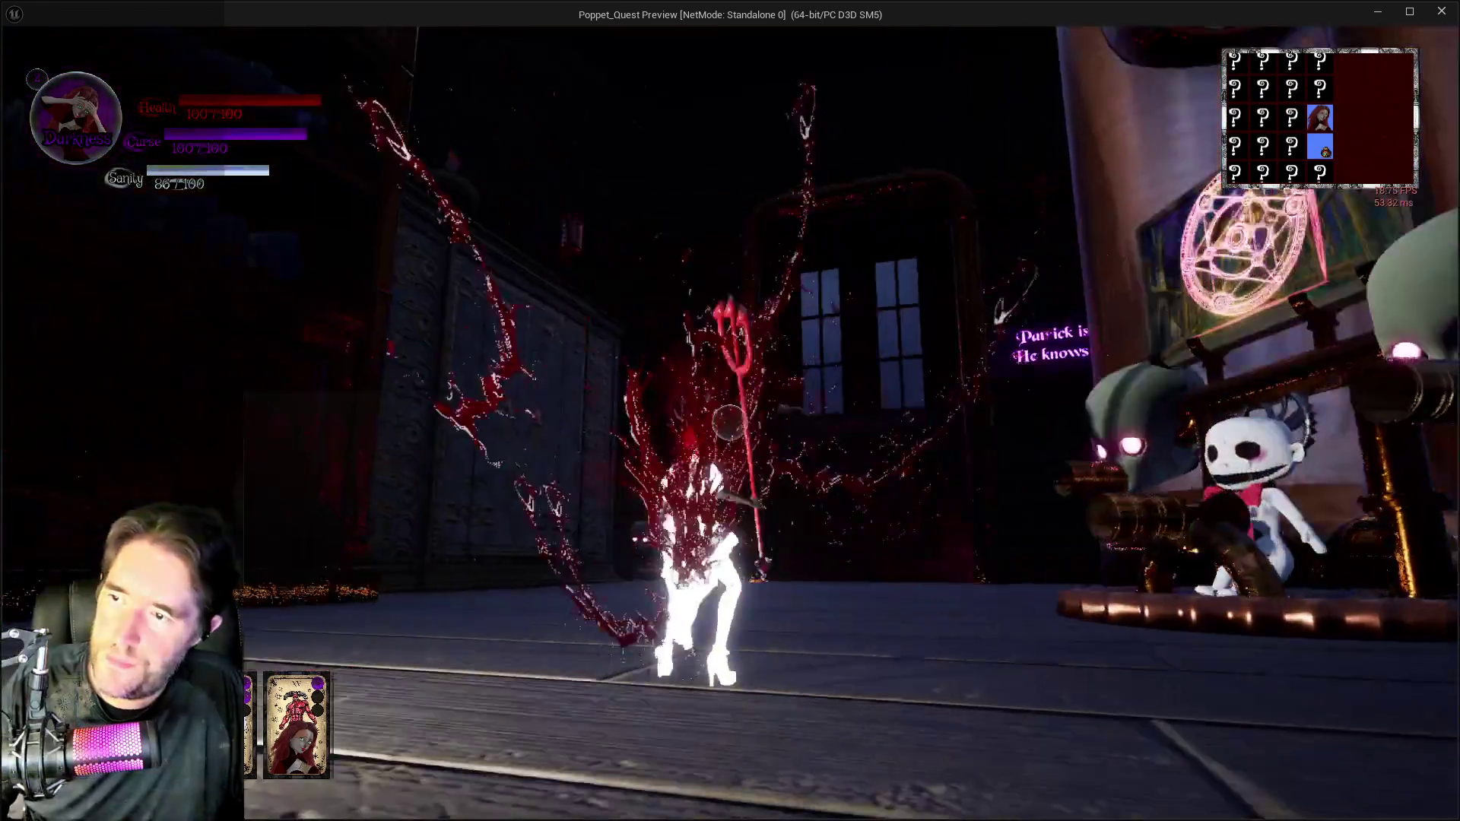
pyautogui.press('w')
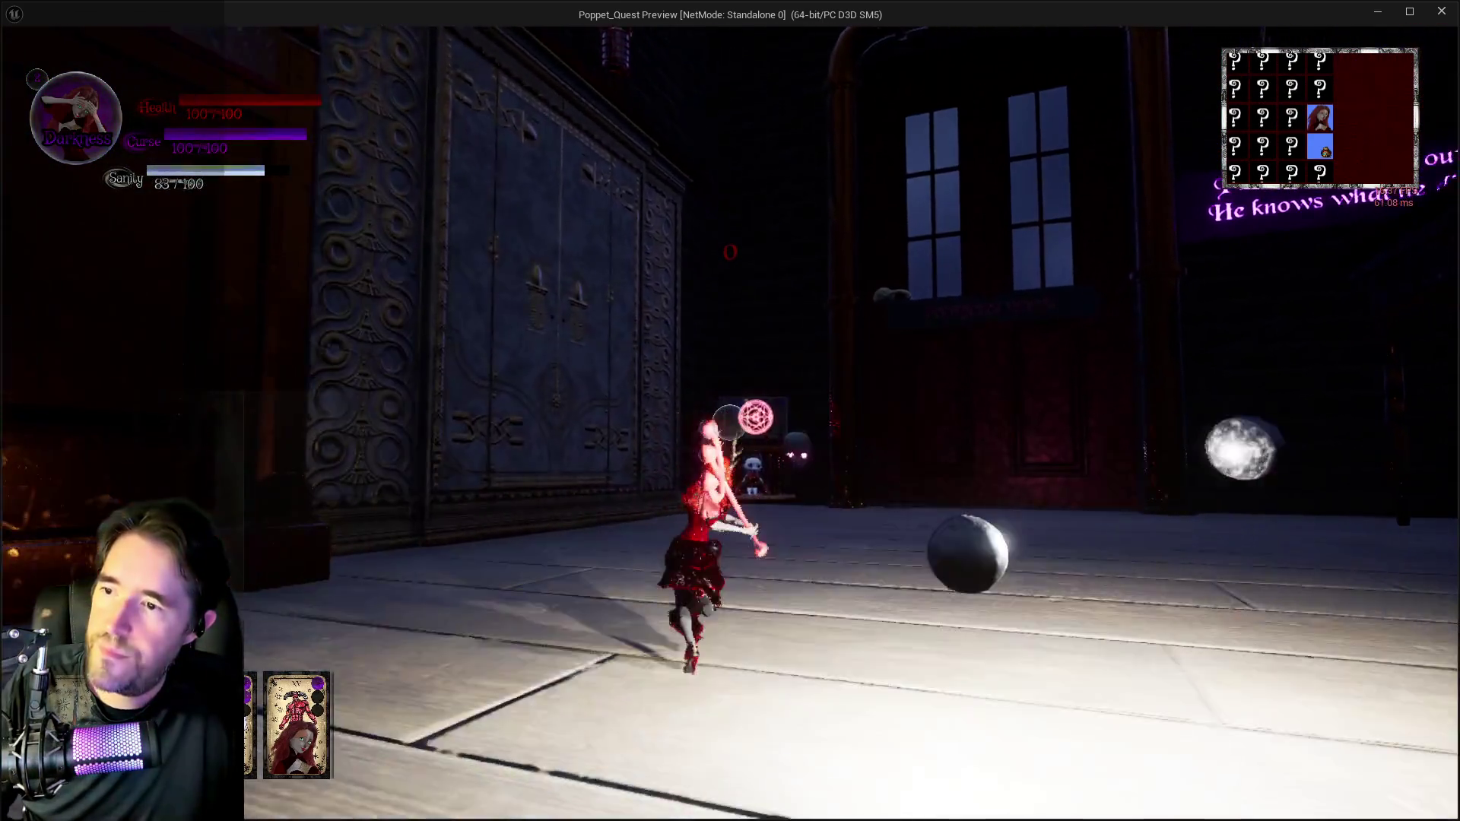
pyautogui.press('w')
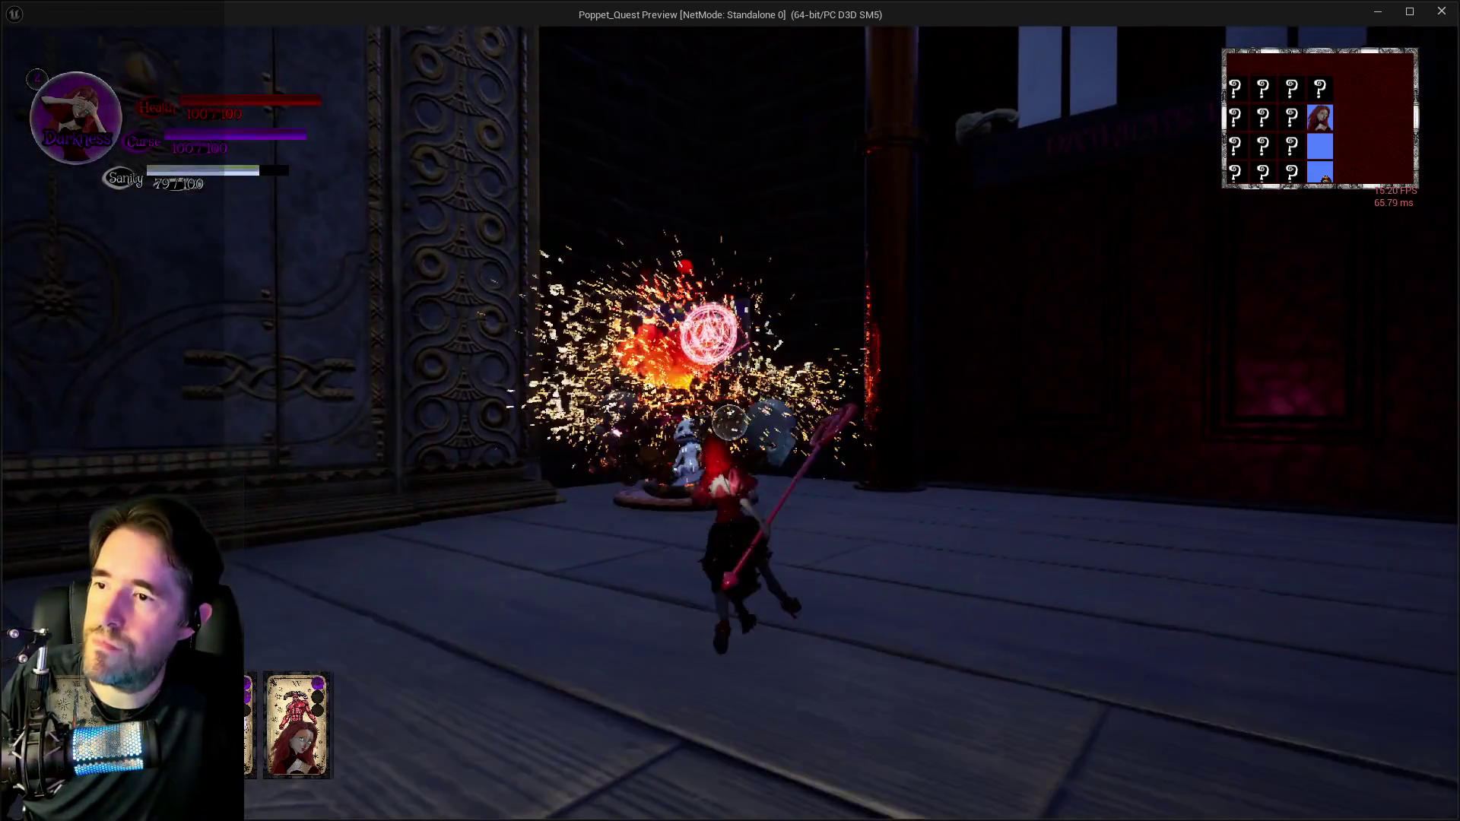
pyautogui.press('w')
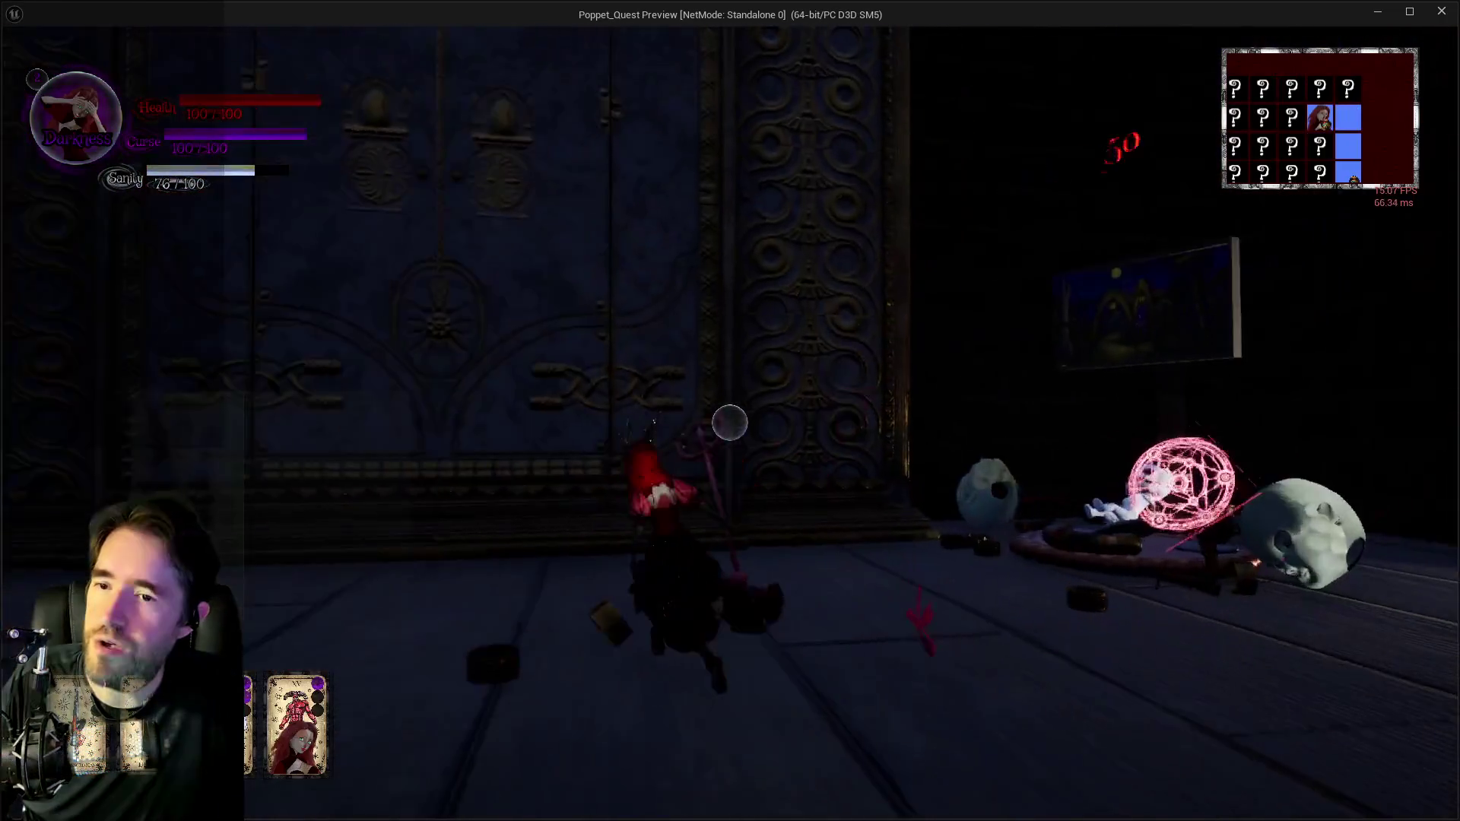
pyautogui.press('w')
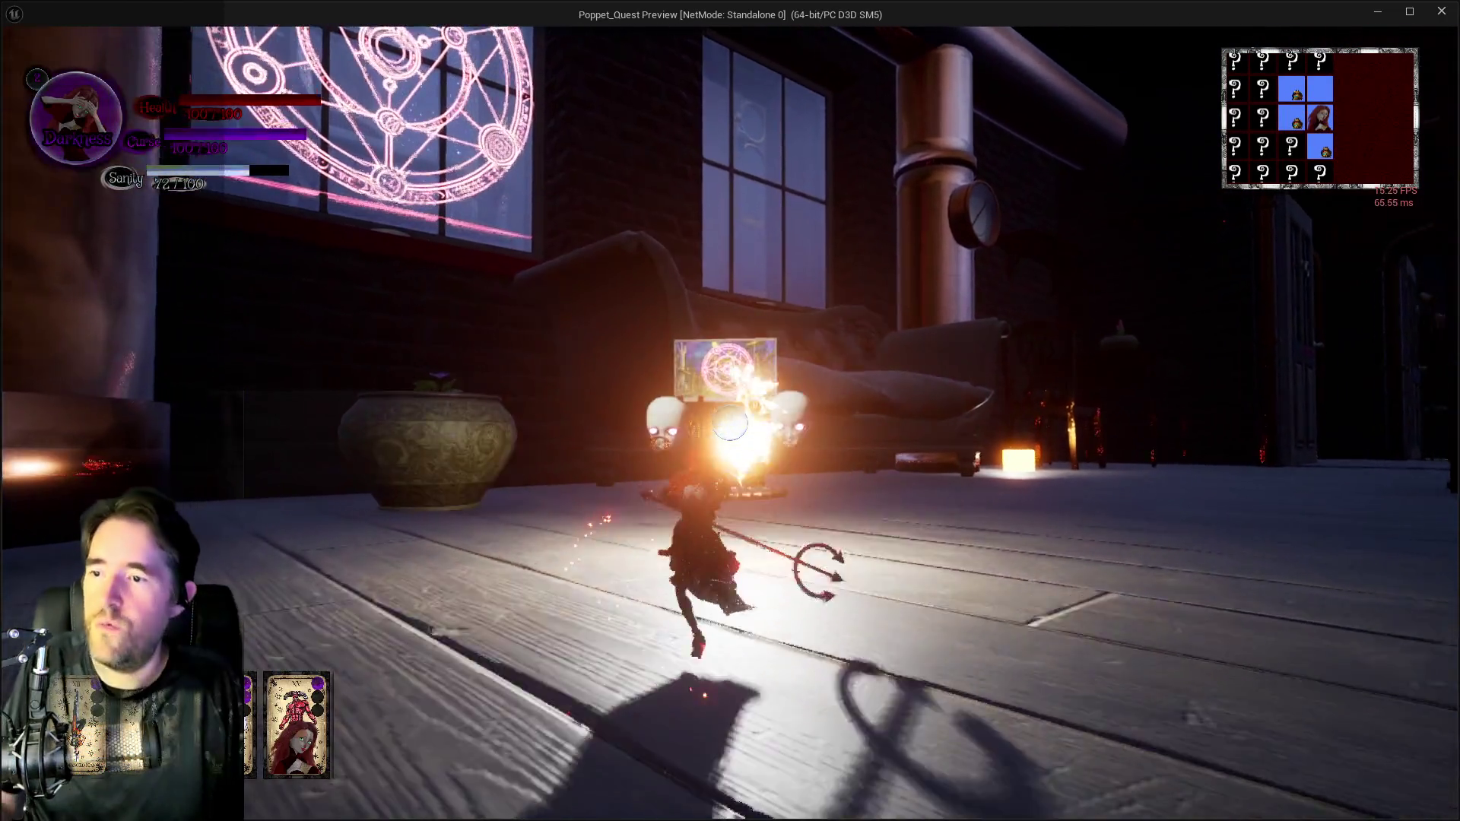
pyautogui.press('w')
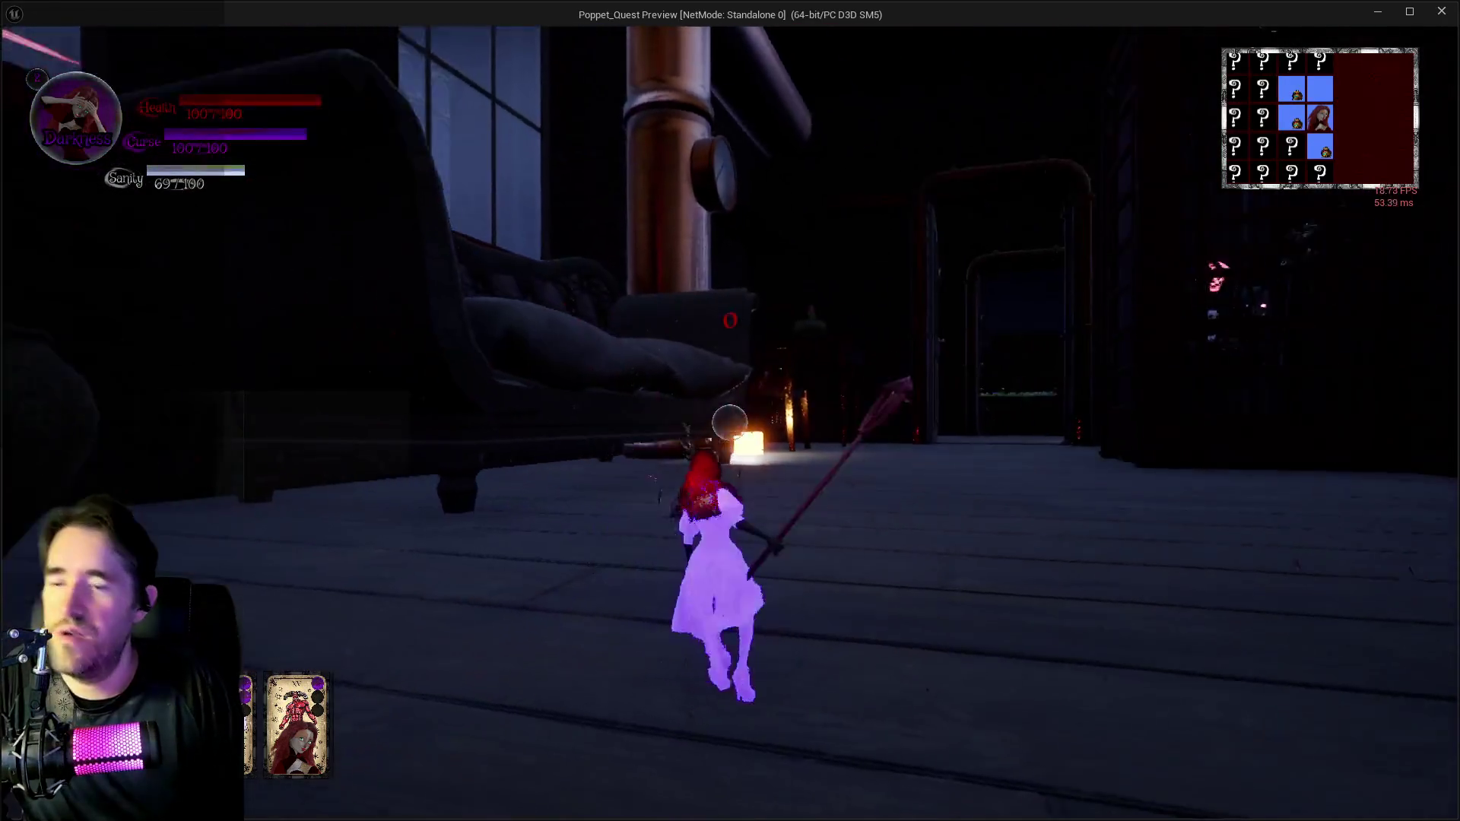
pyautogui.press('w')
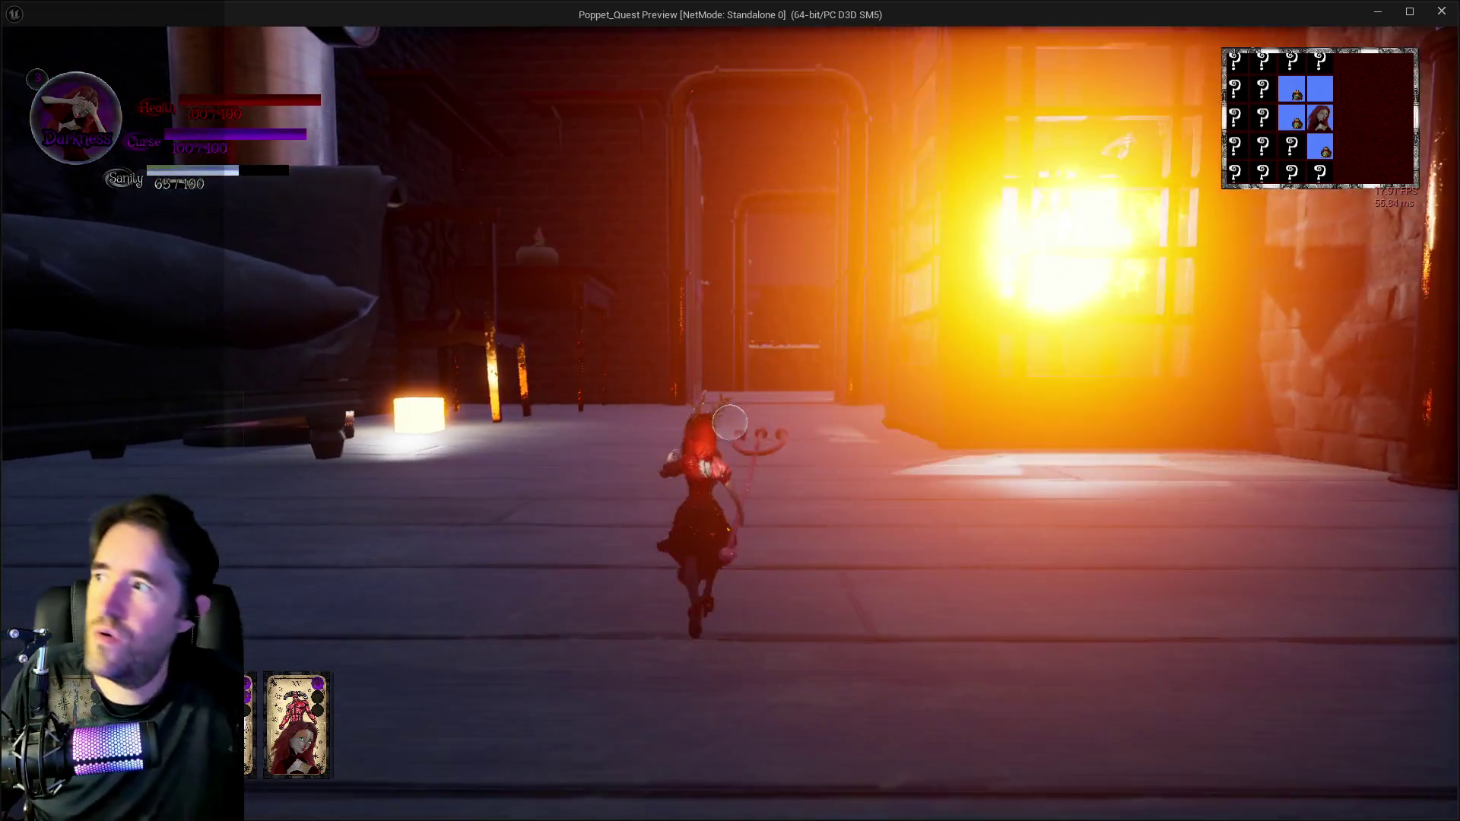
pyautogui.press('w')
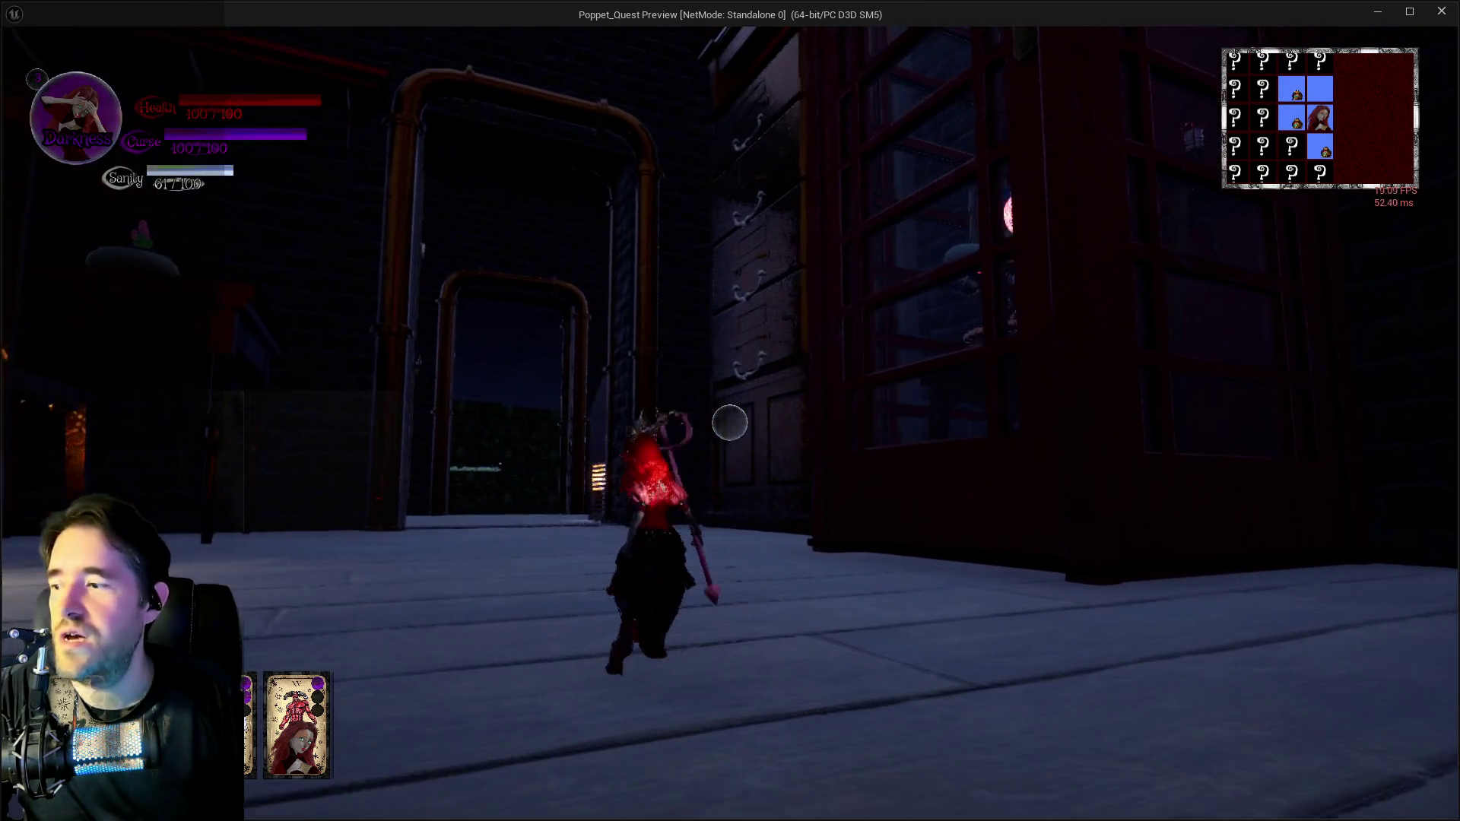
# Switch back to Light form and travel through the Toy Maze phone booth to the attic.
pyautogui.press('Tab')
pyautogui.press('Escape')
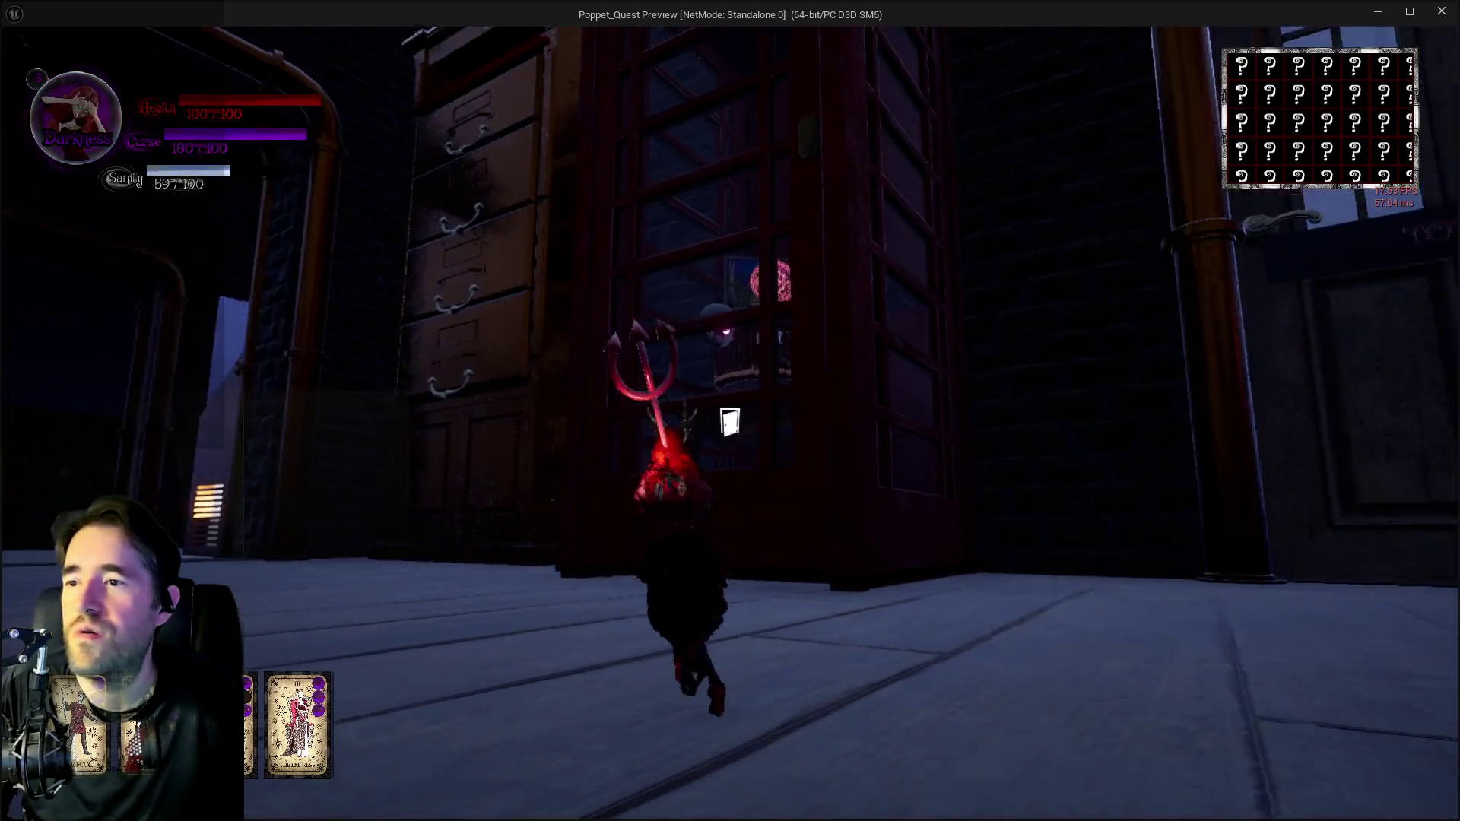
pyautogui.press('e')
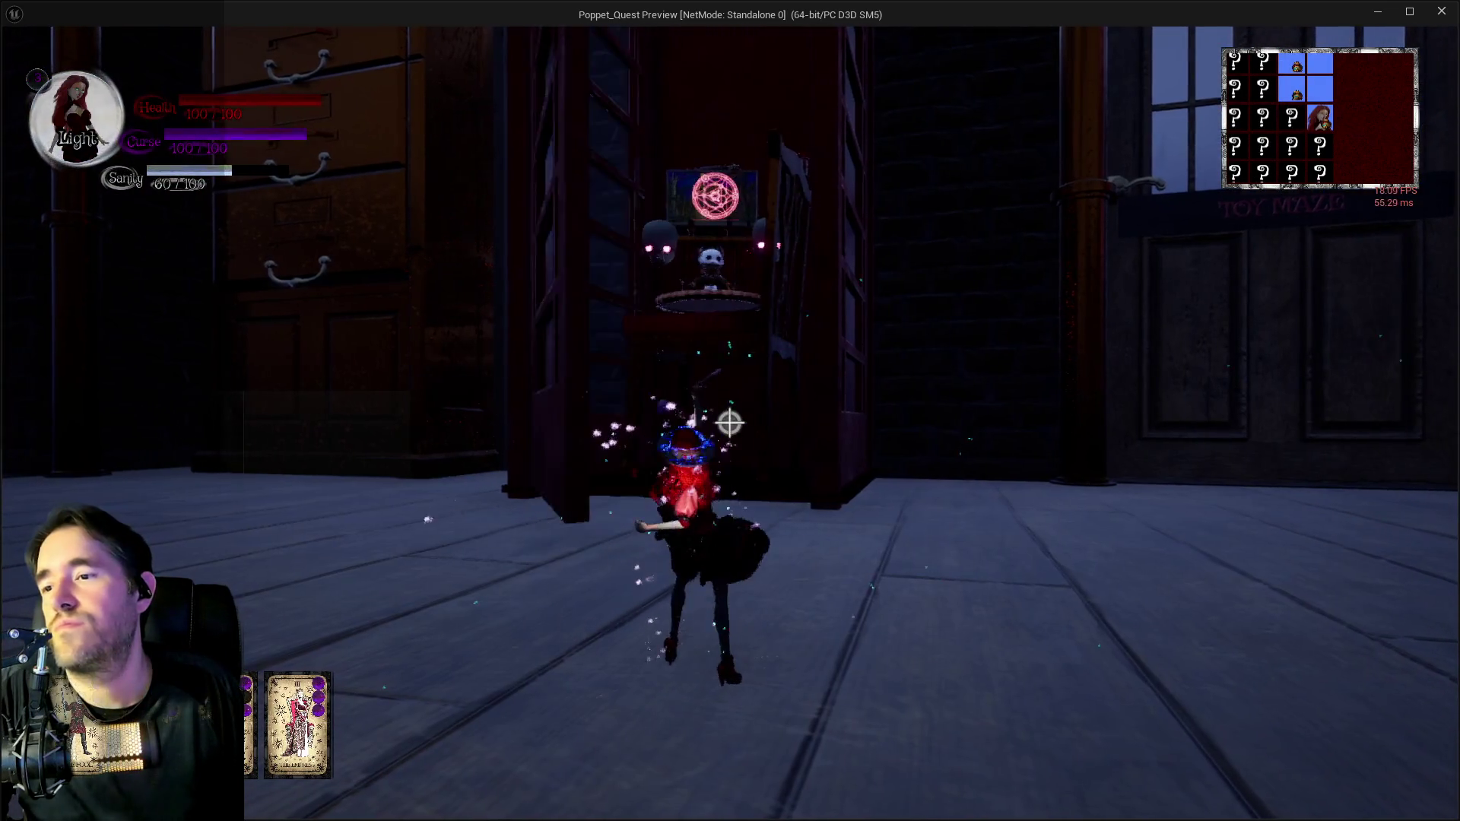
pyautogui.press('Tab')
pyautogui.press('Escape')
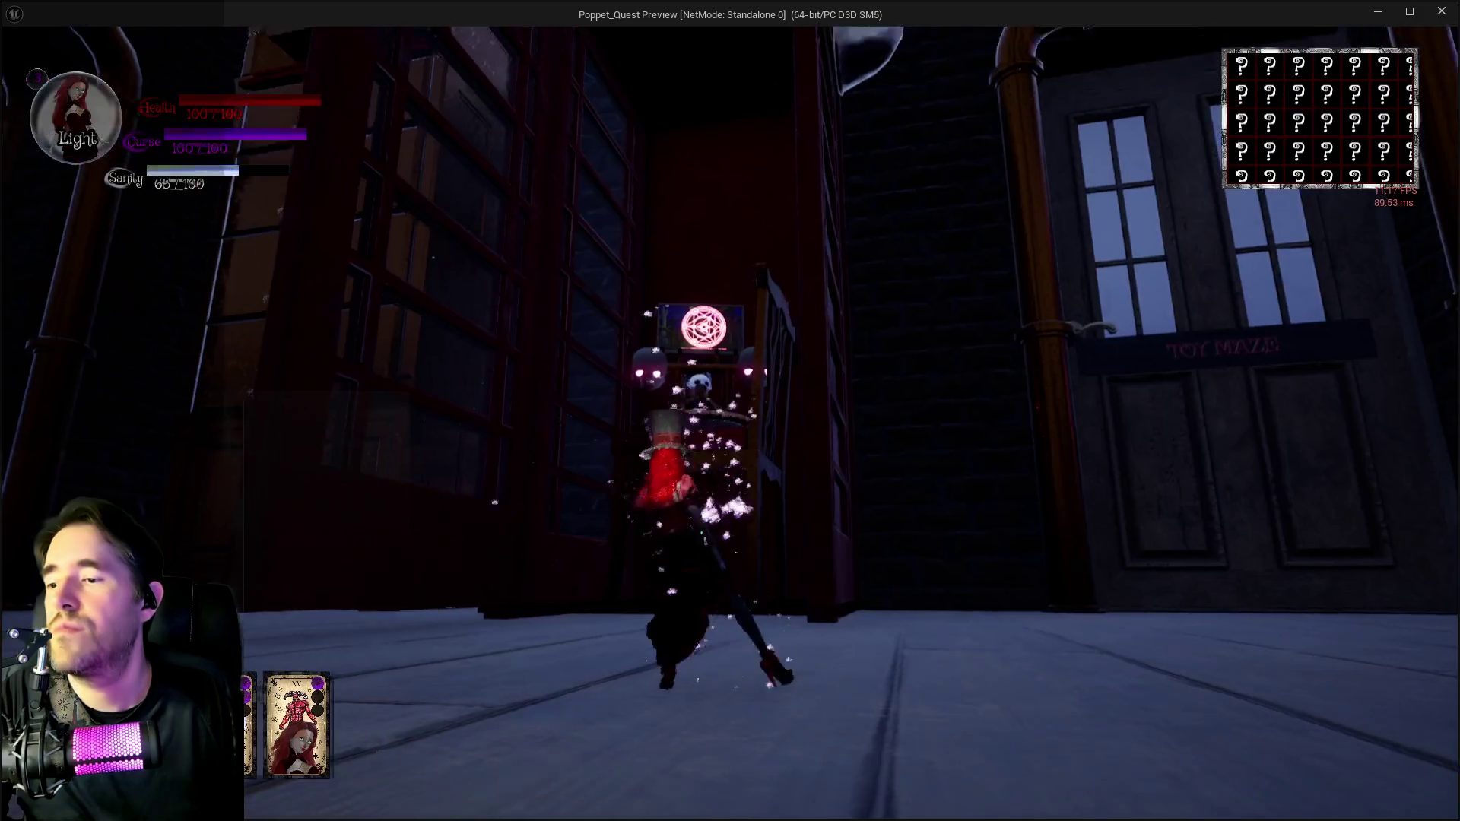
pyautogui.press('w')
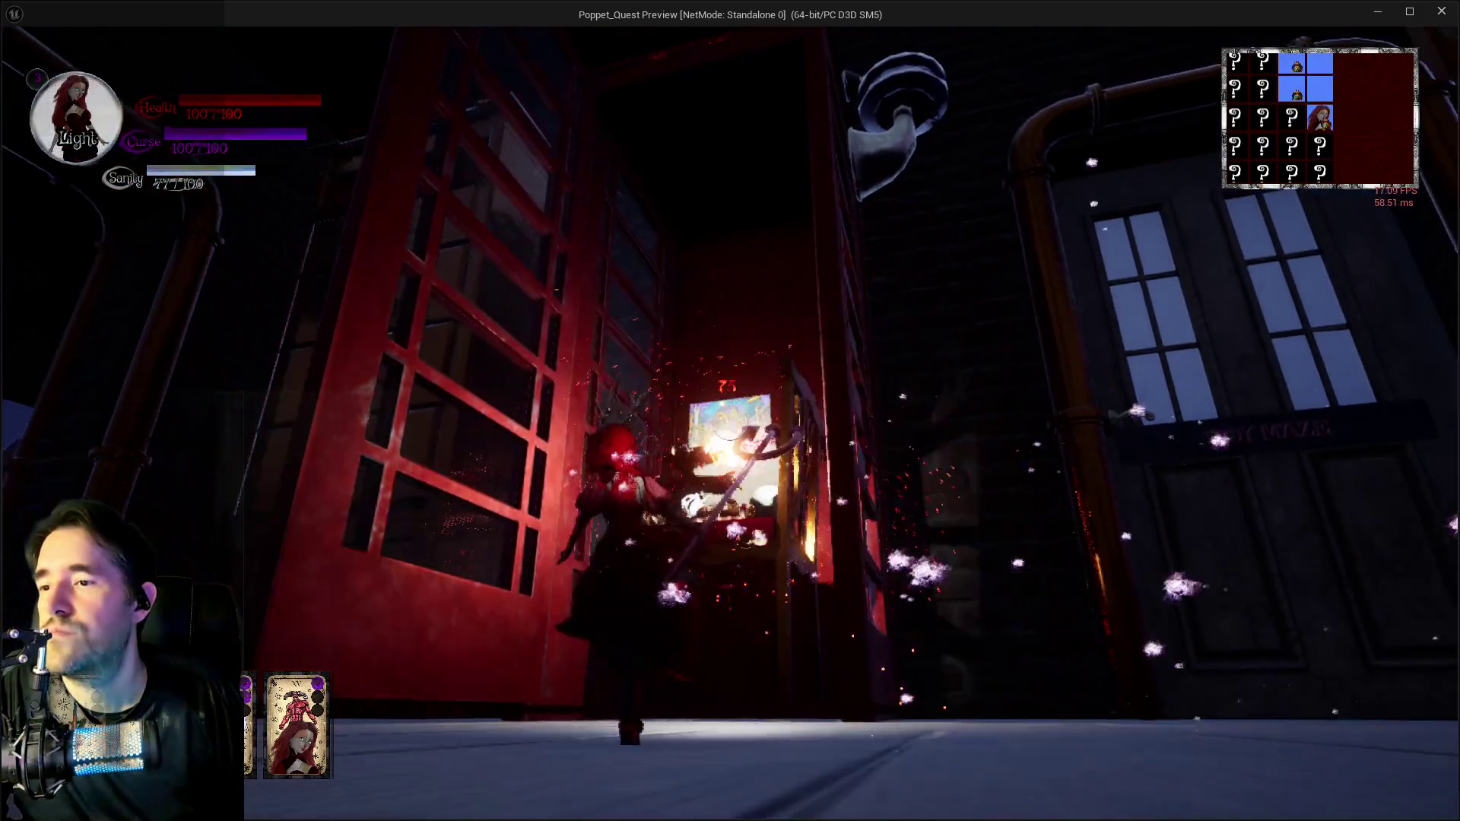
pyautogui.press('s')
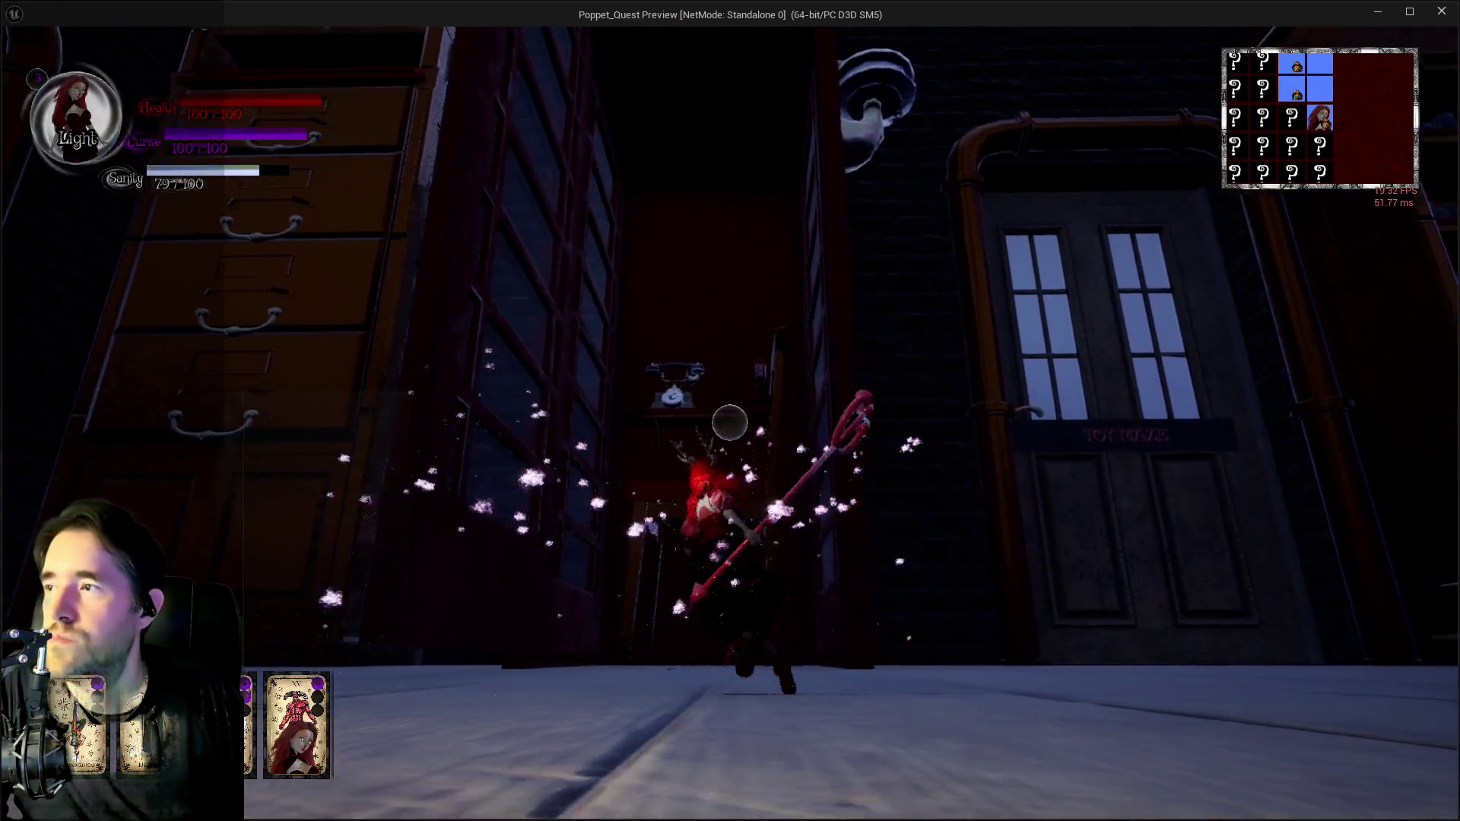
pyautogui.press('w')
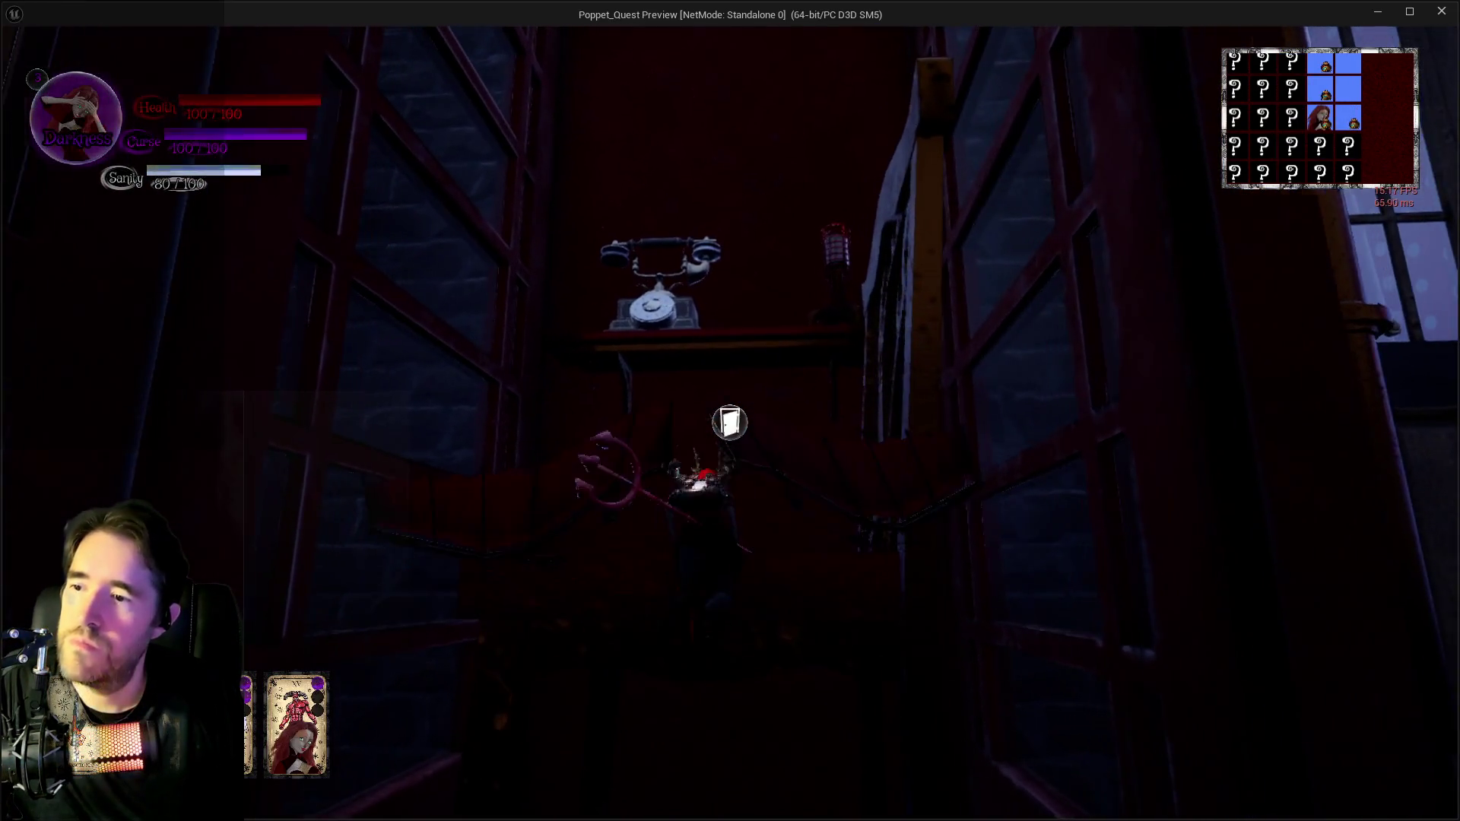
pyautogui.press('e')
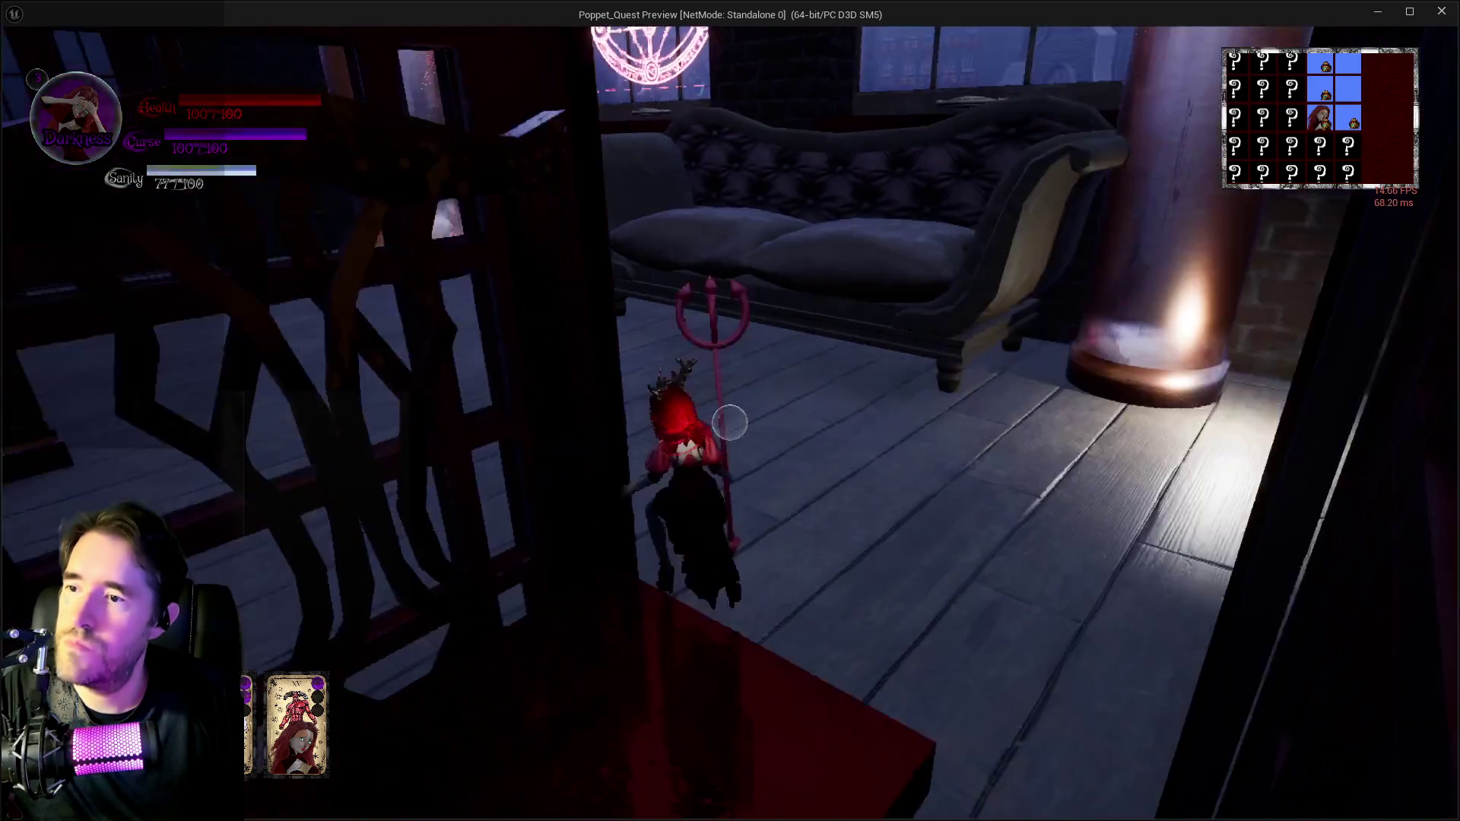
# Run from the attic past the glowing pillar, through the industrial area and down the alley.
pyautogui.press('w')
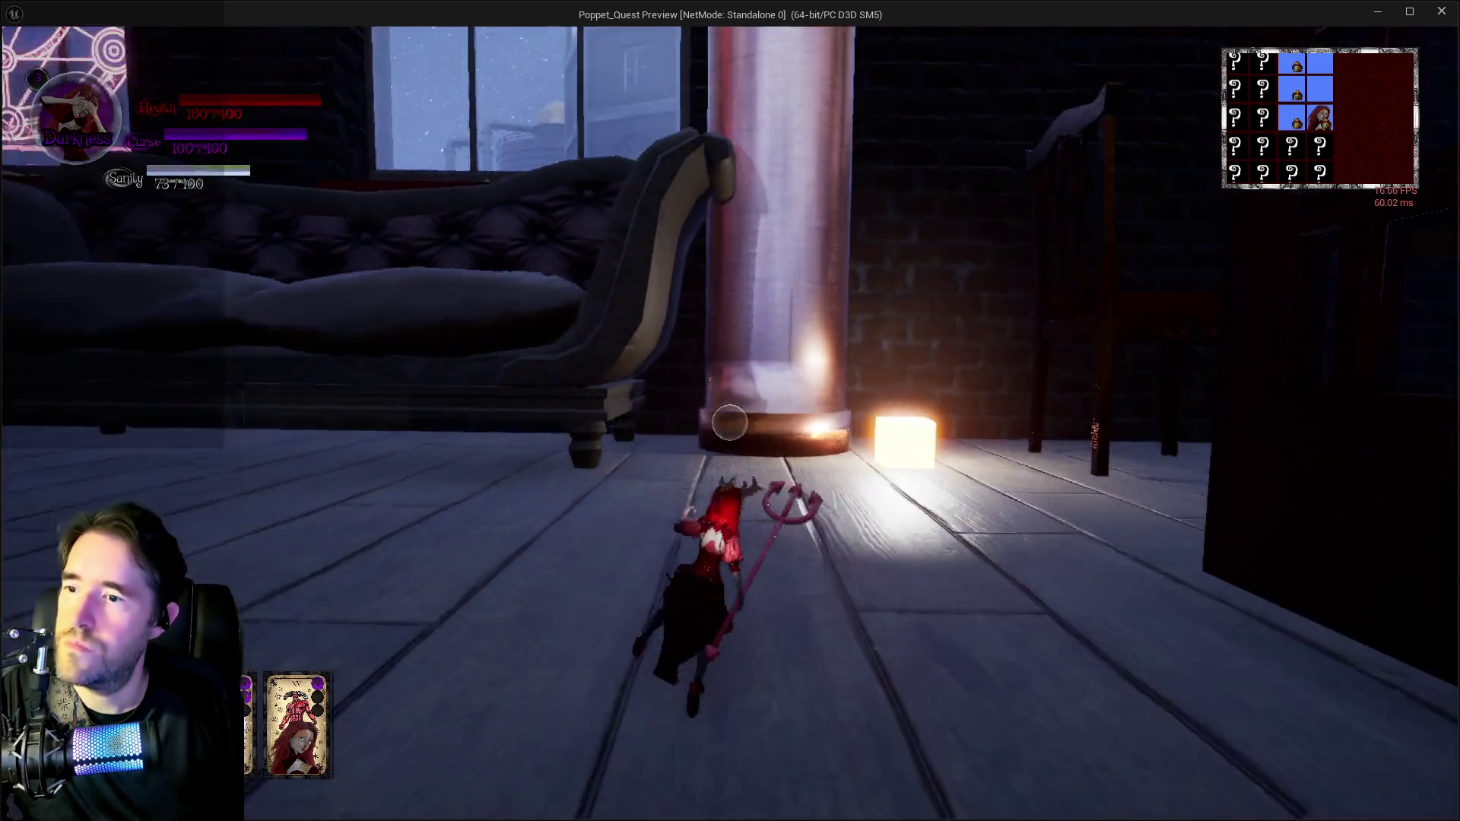
pyautogui.press('w')
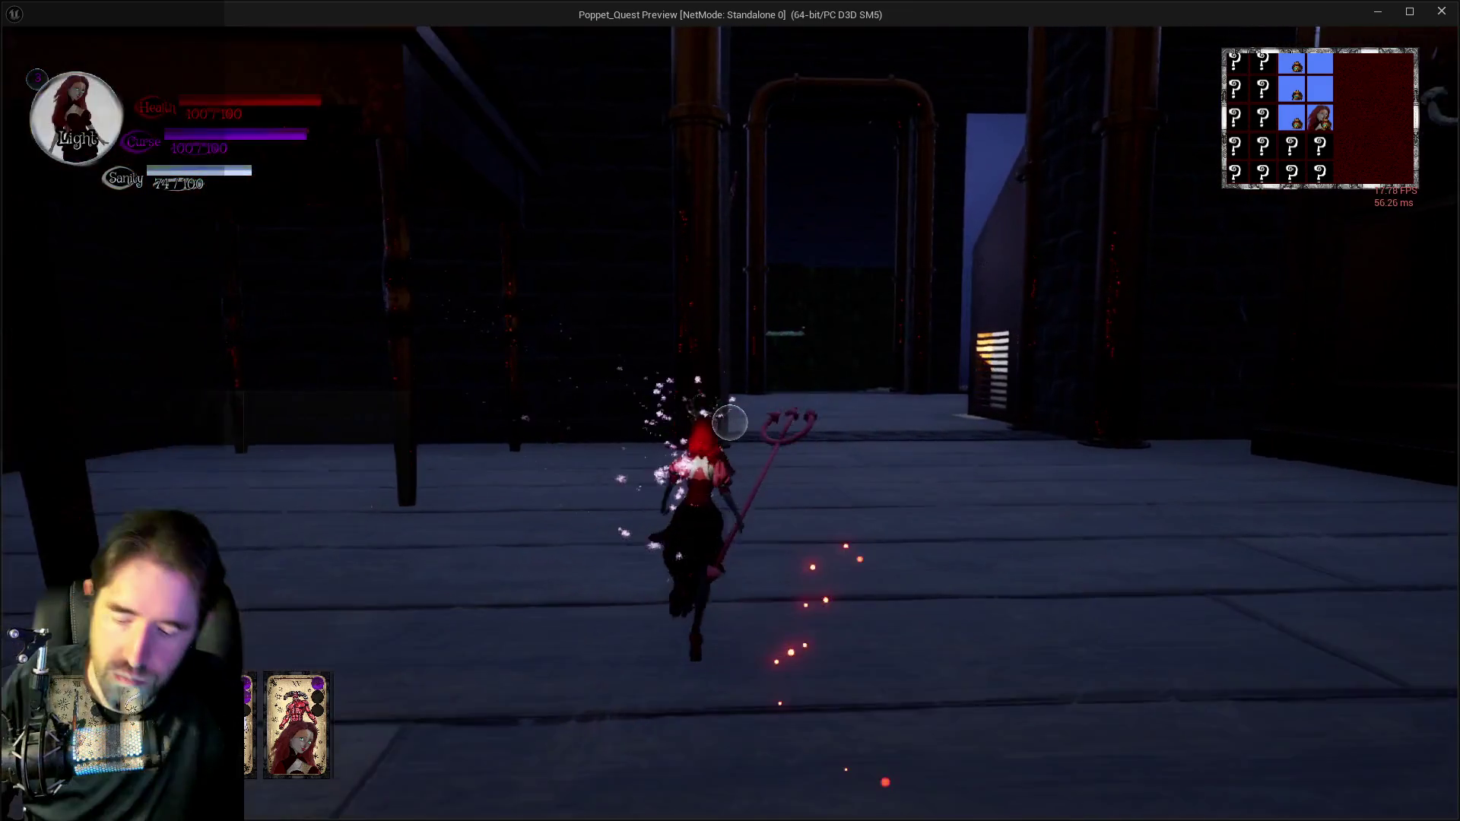
pyautogui.press('w')
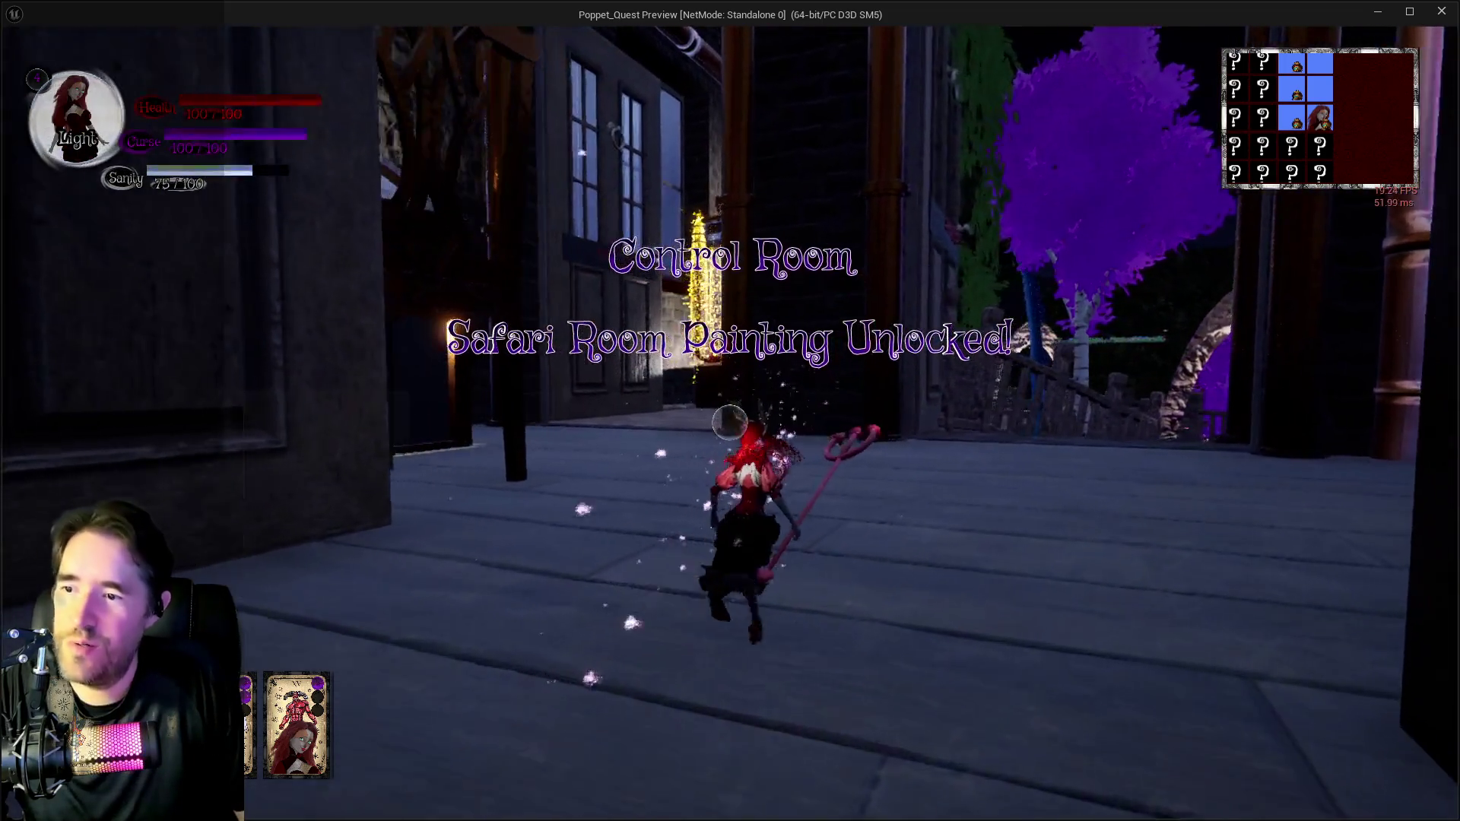
pyautogui.press('w')
pyautogui.press('w')
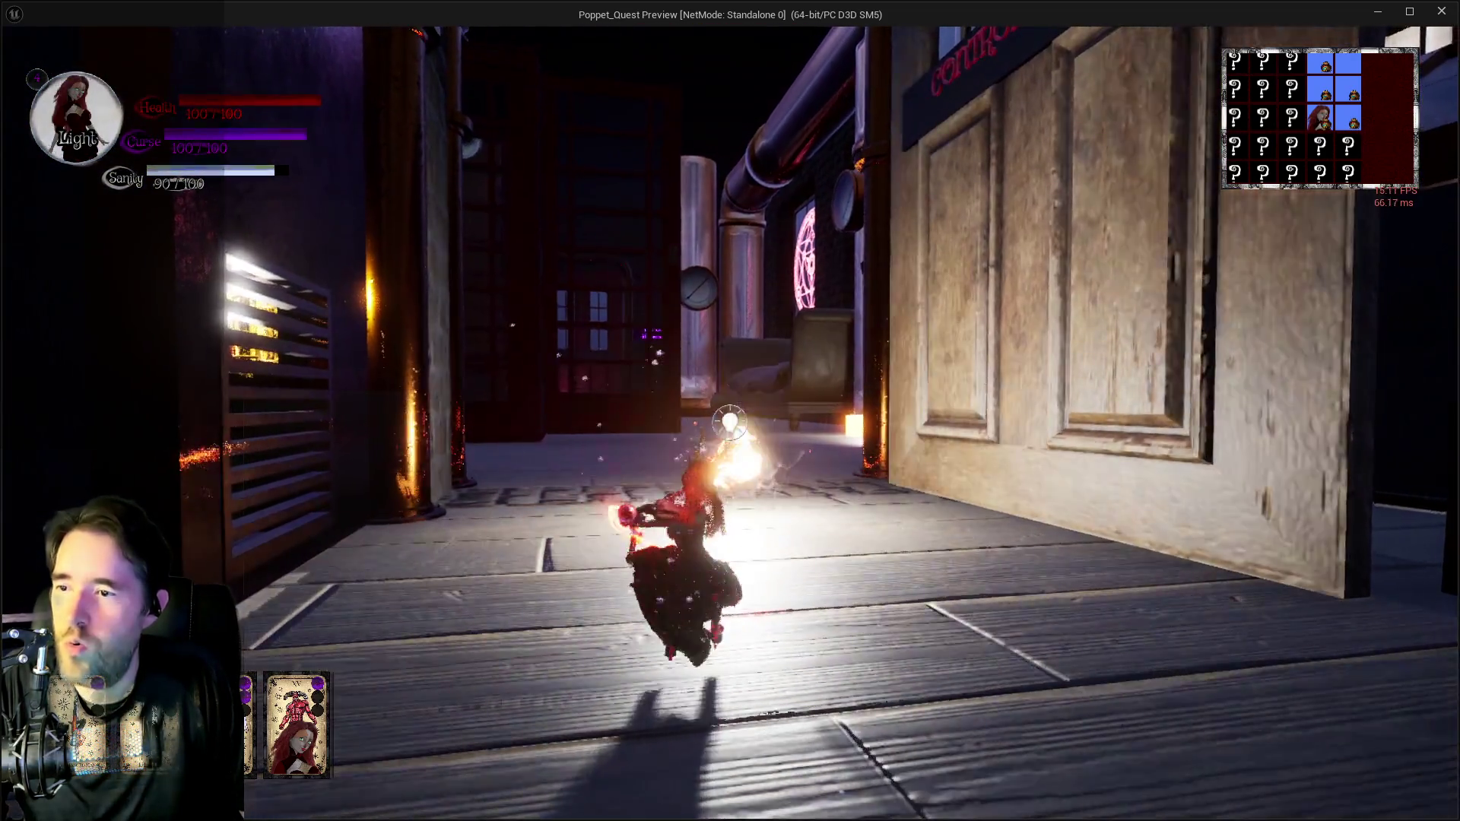
pyautogui.press('w')
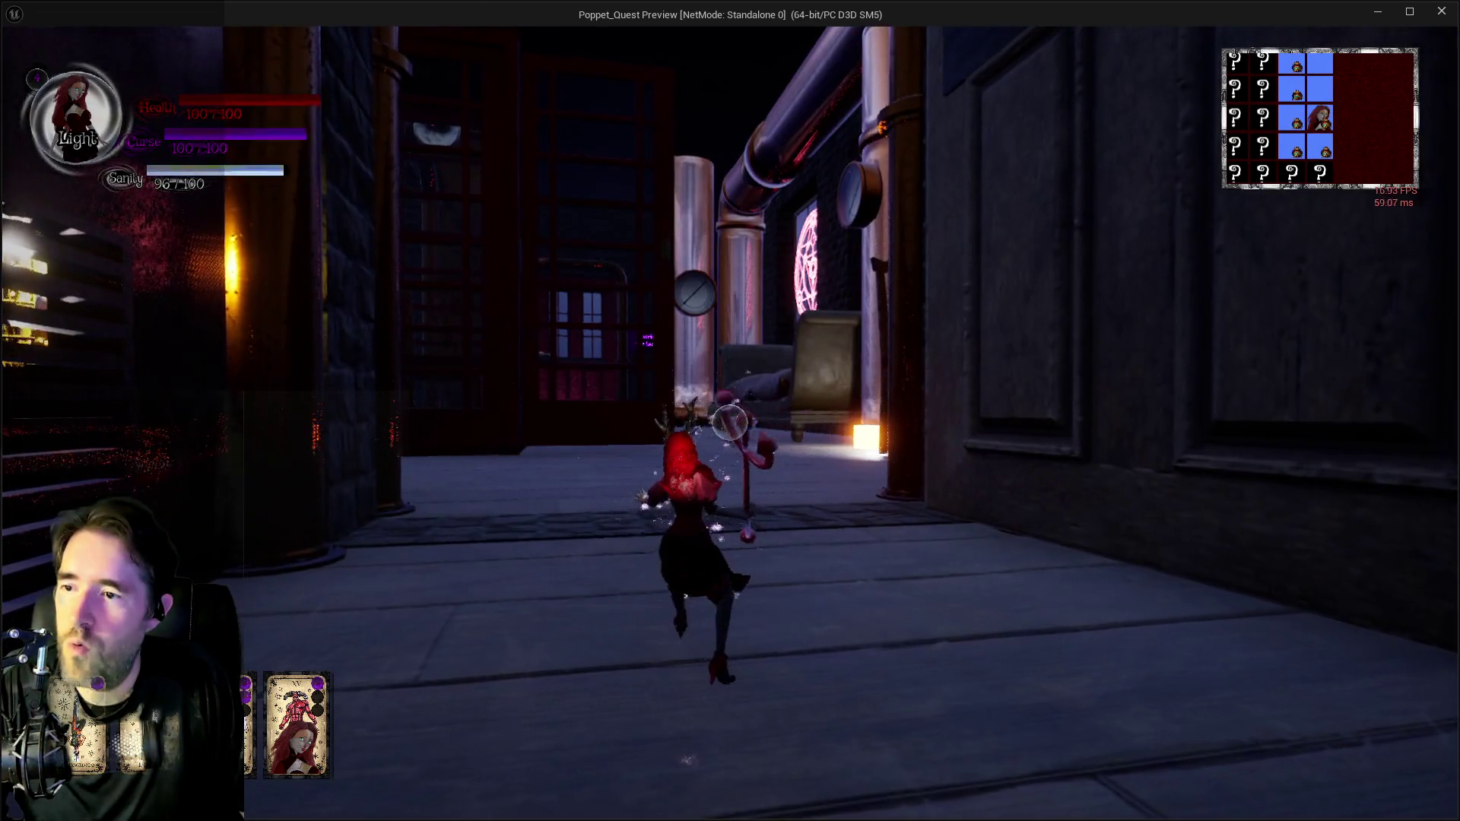
# Blast the poppet enemies while advancing to the storage room door, then switch to the editor.
pyautogui.click(729, 422)
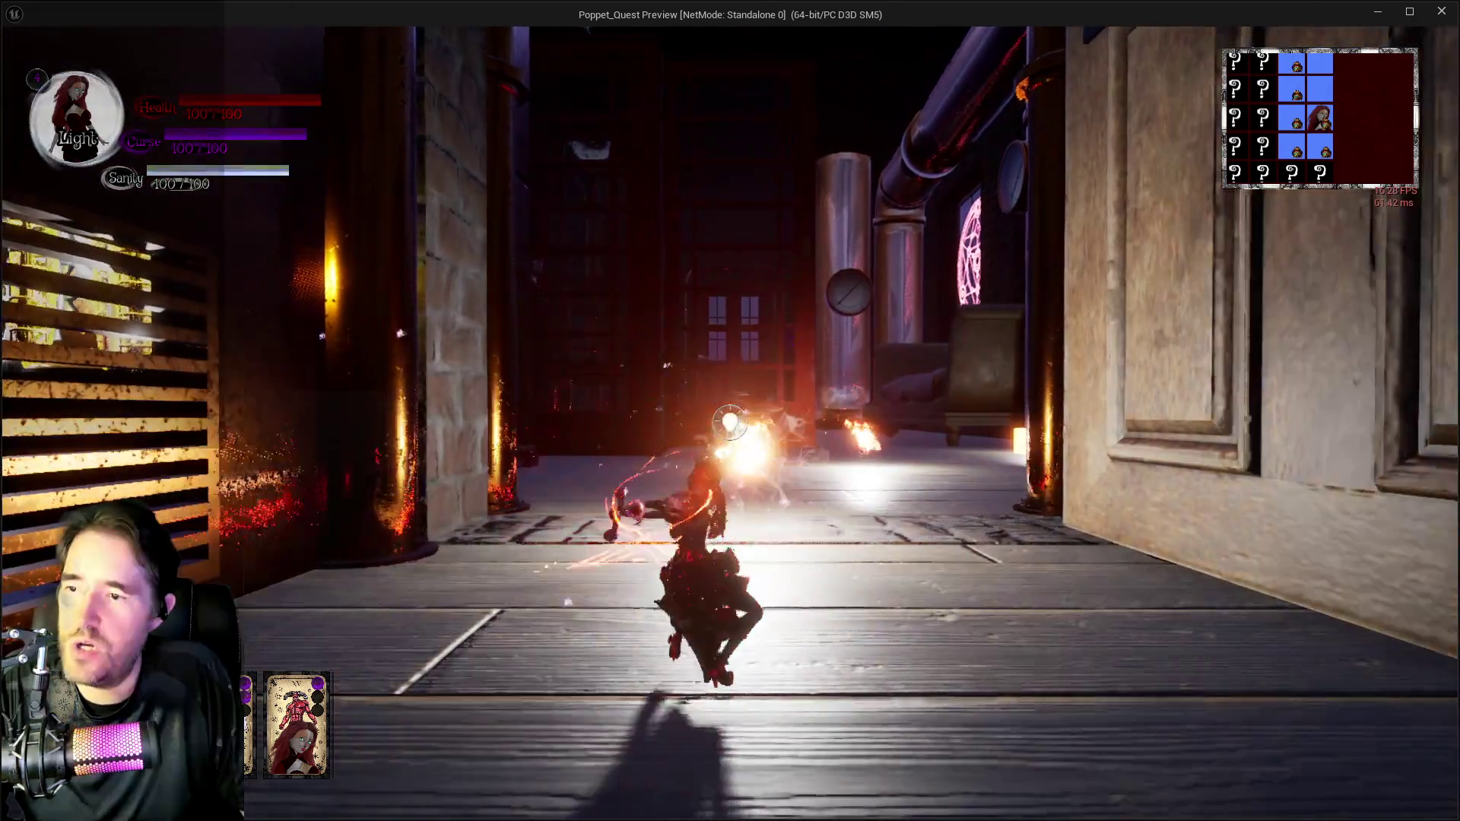
pyautogui.press('w')
pyautogui.click(730, 422)
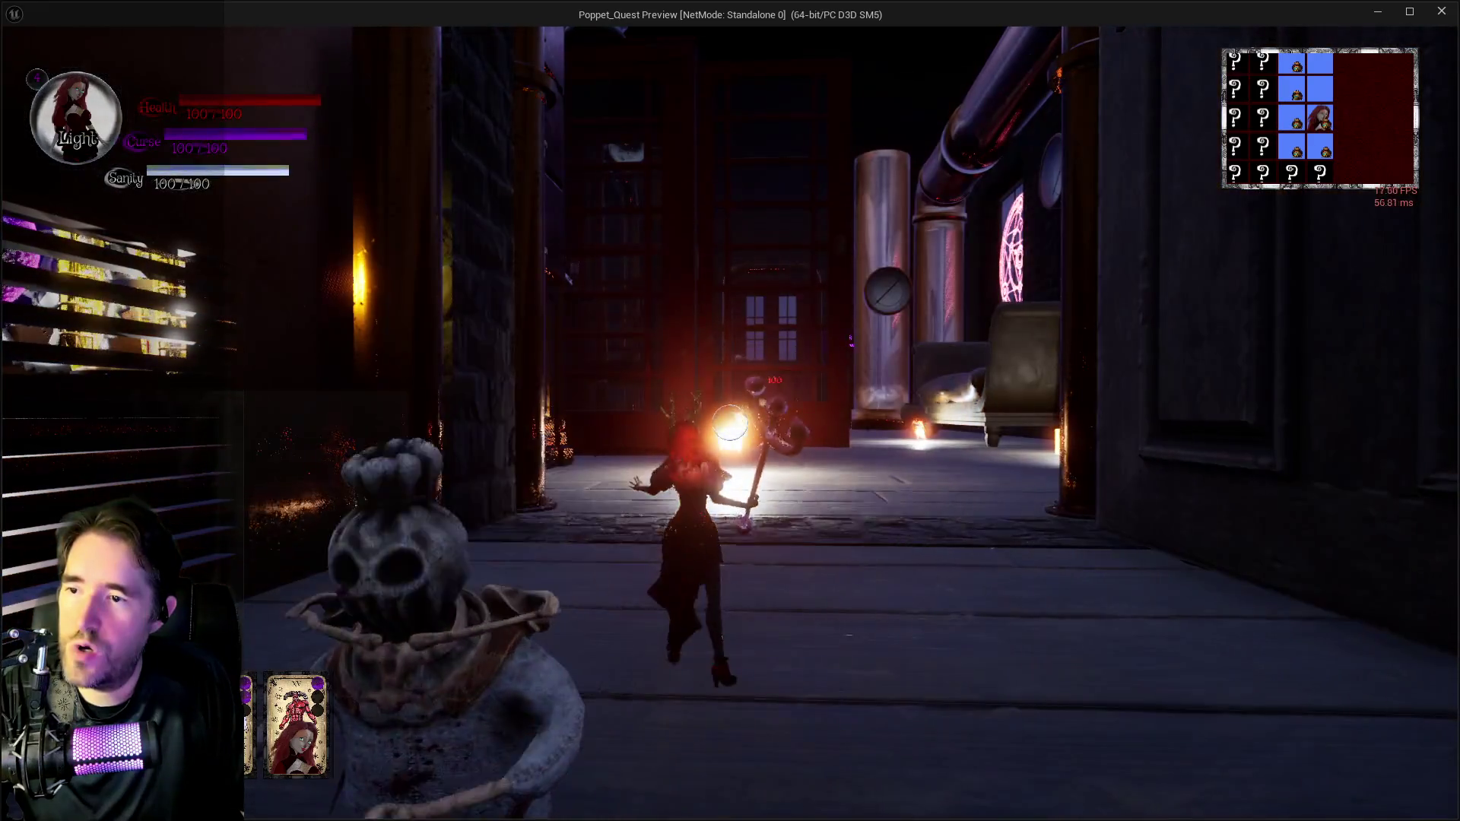
pyautogui.press('w')
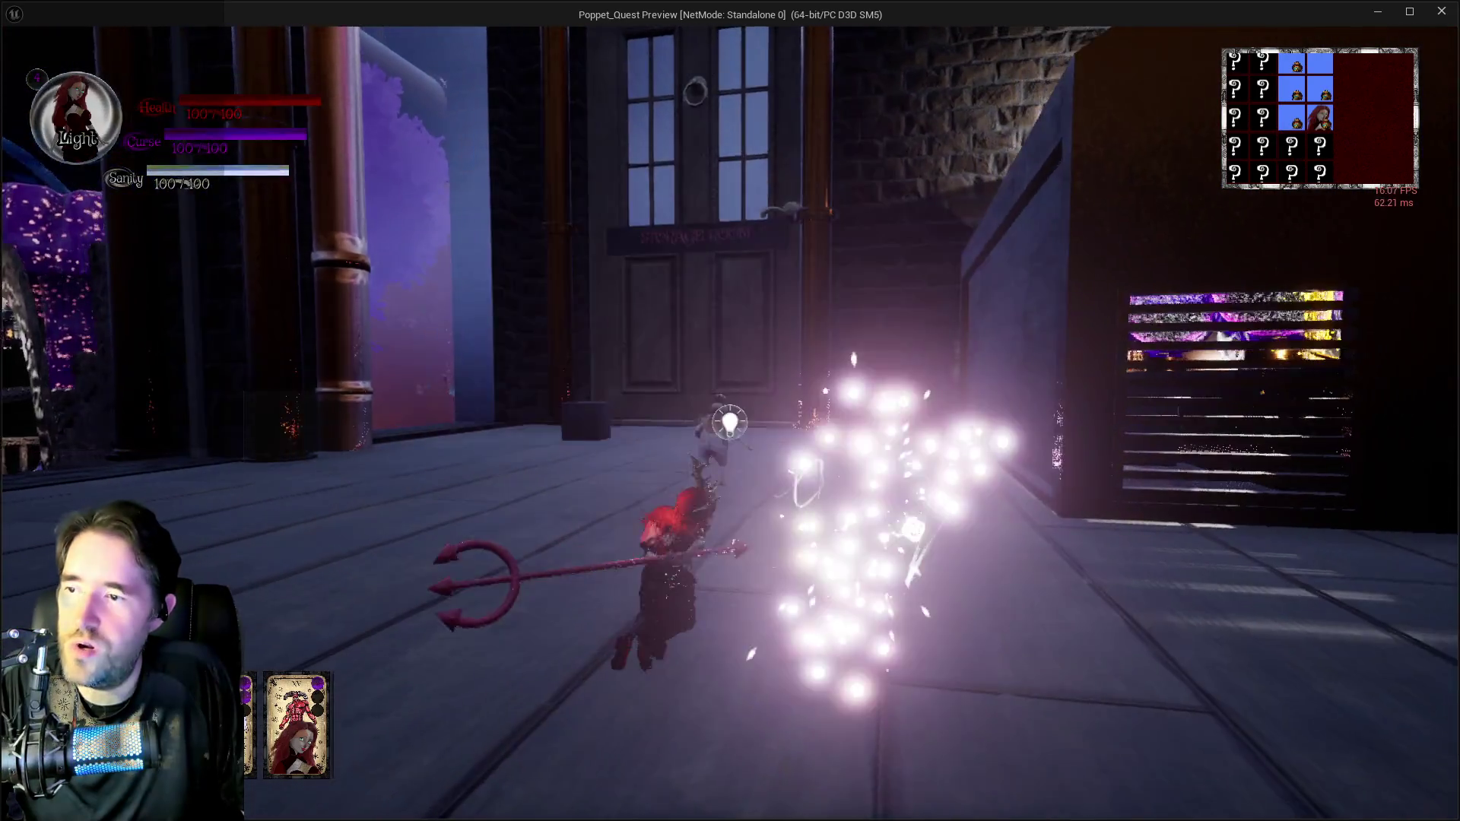
pyautogui.click(730, 422)
pyautogui.press('w')
pyautogui.click(730, 422)
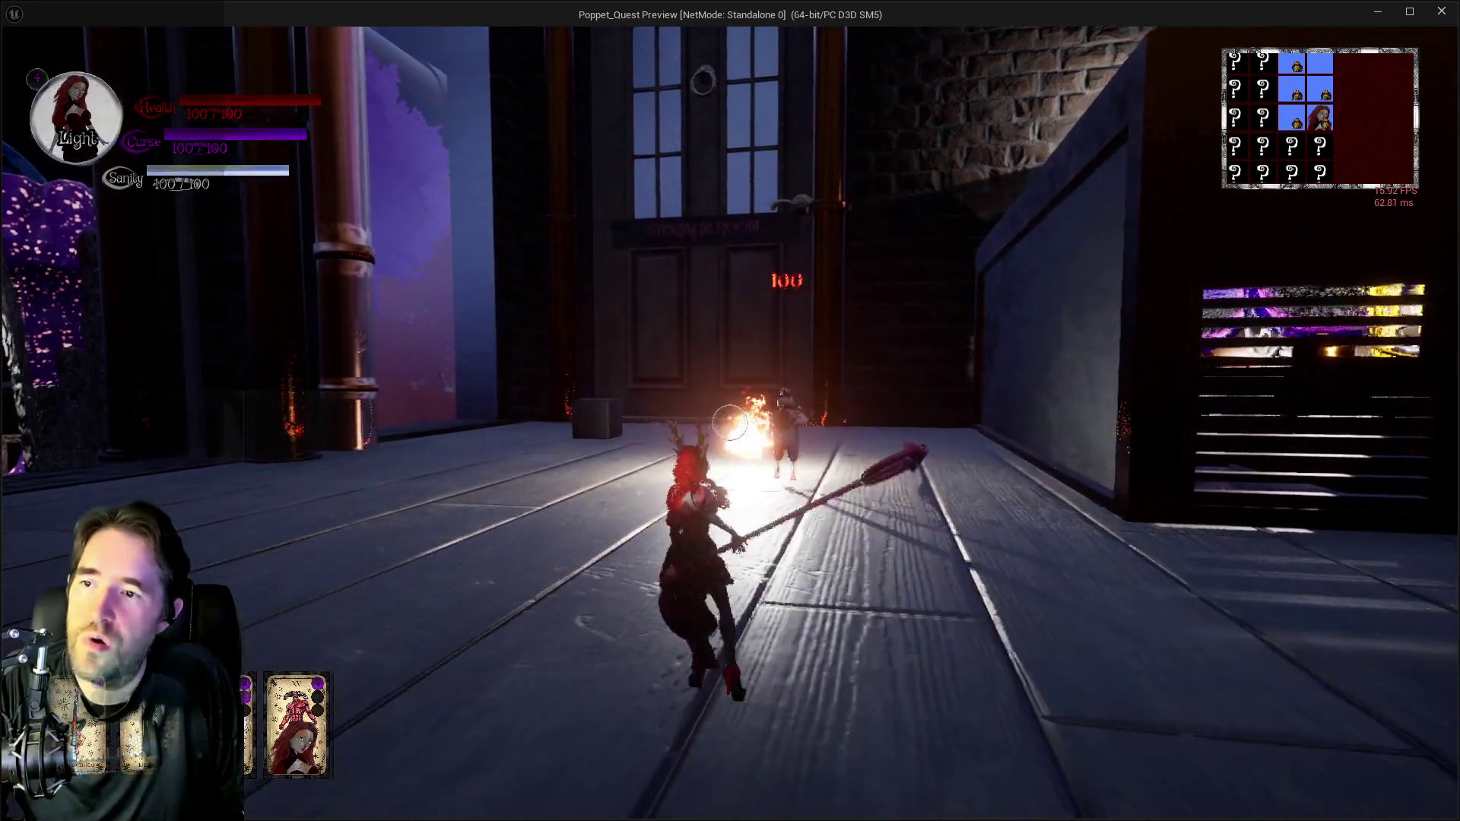
pyautogui.press('w')
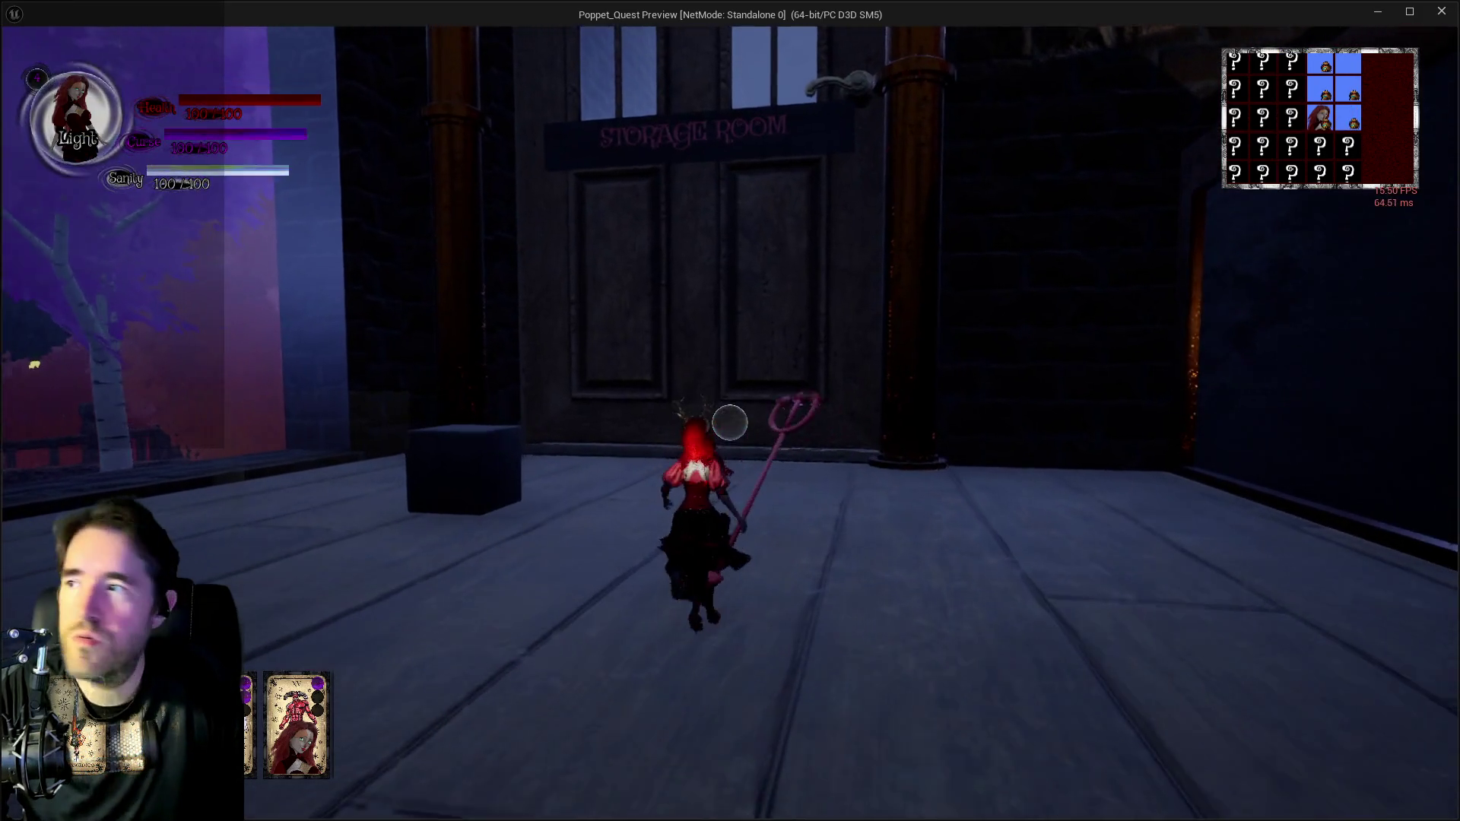
pyautogui.hotkey('alt', 'Tab')
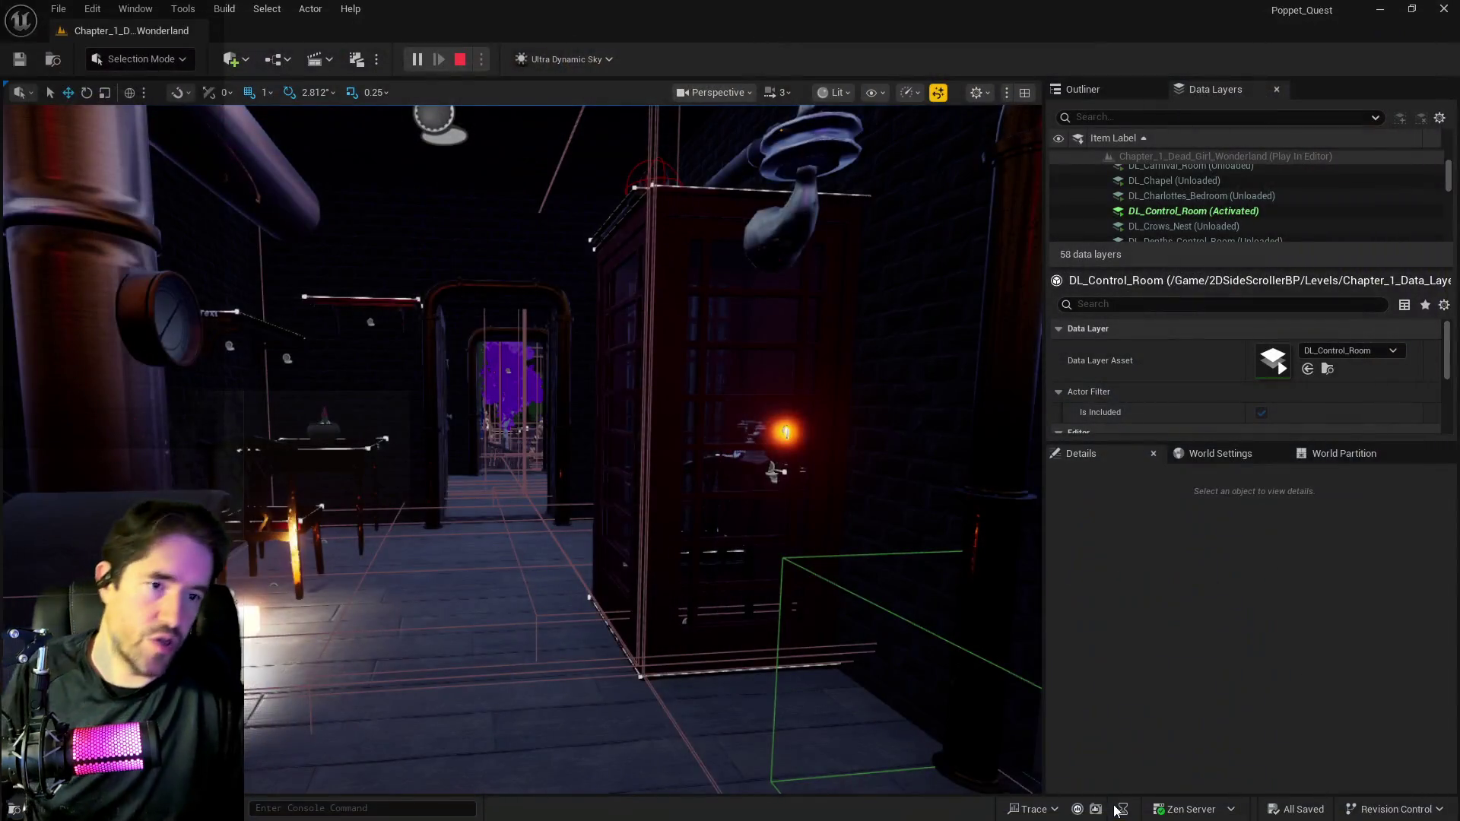
# Stop the Play-in-Editor session with Esc and return to the BP_Poppet Blueprint window.
pyautogui.press('Escape')
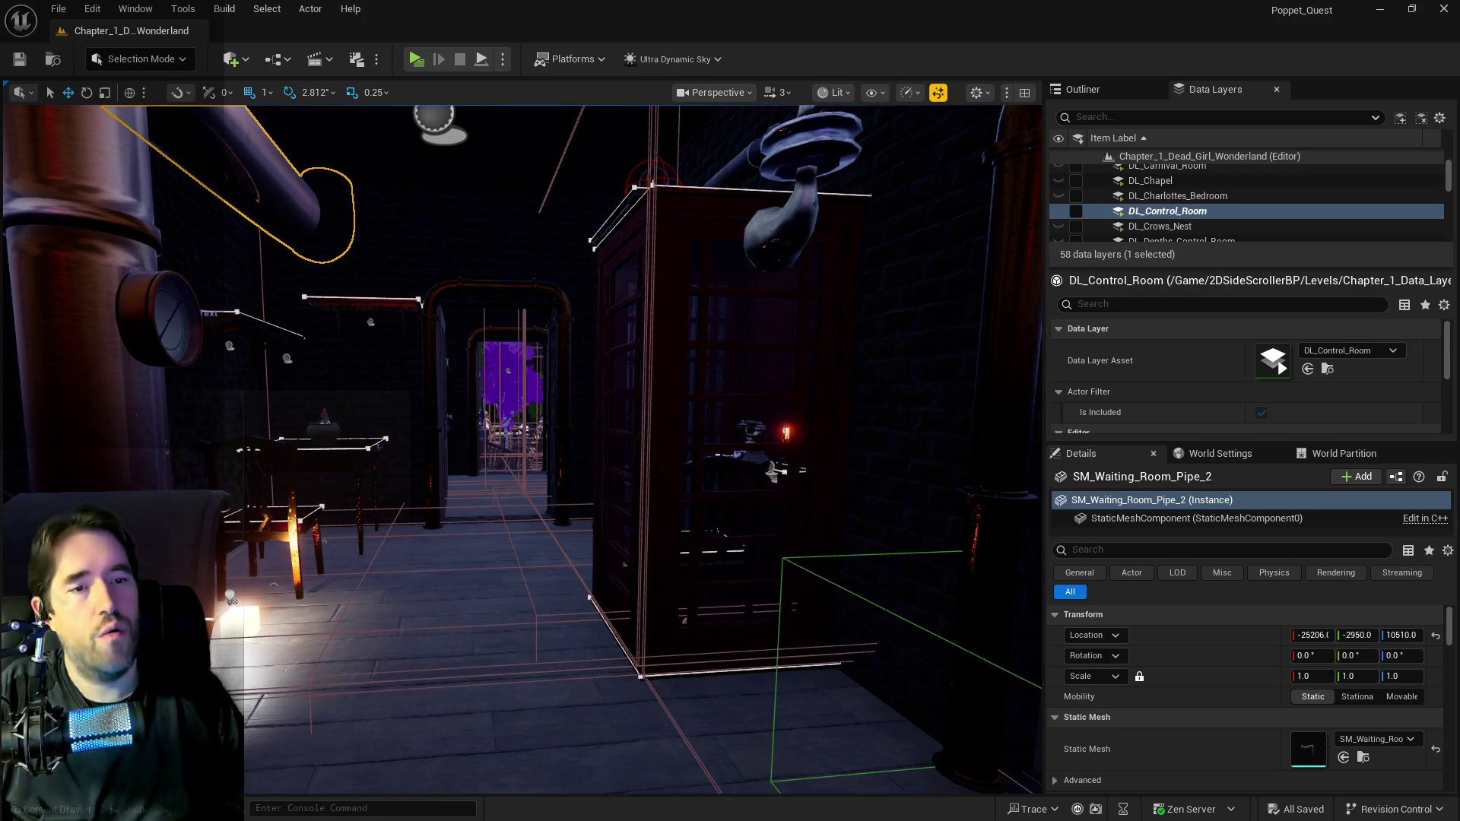
pyautogui.hotkey('alt', 'Tab')
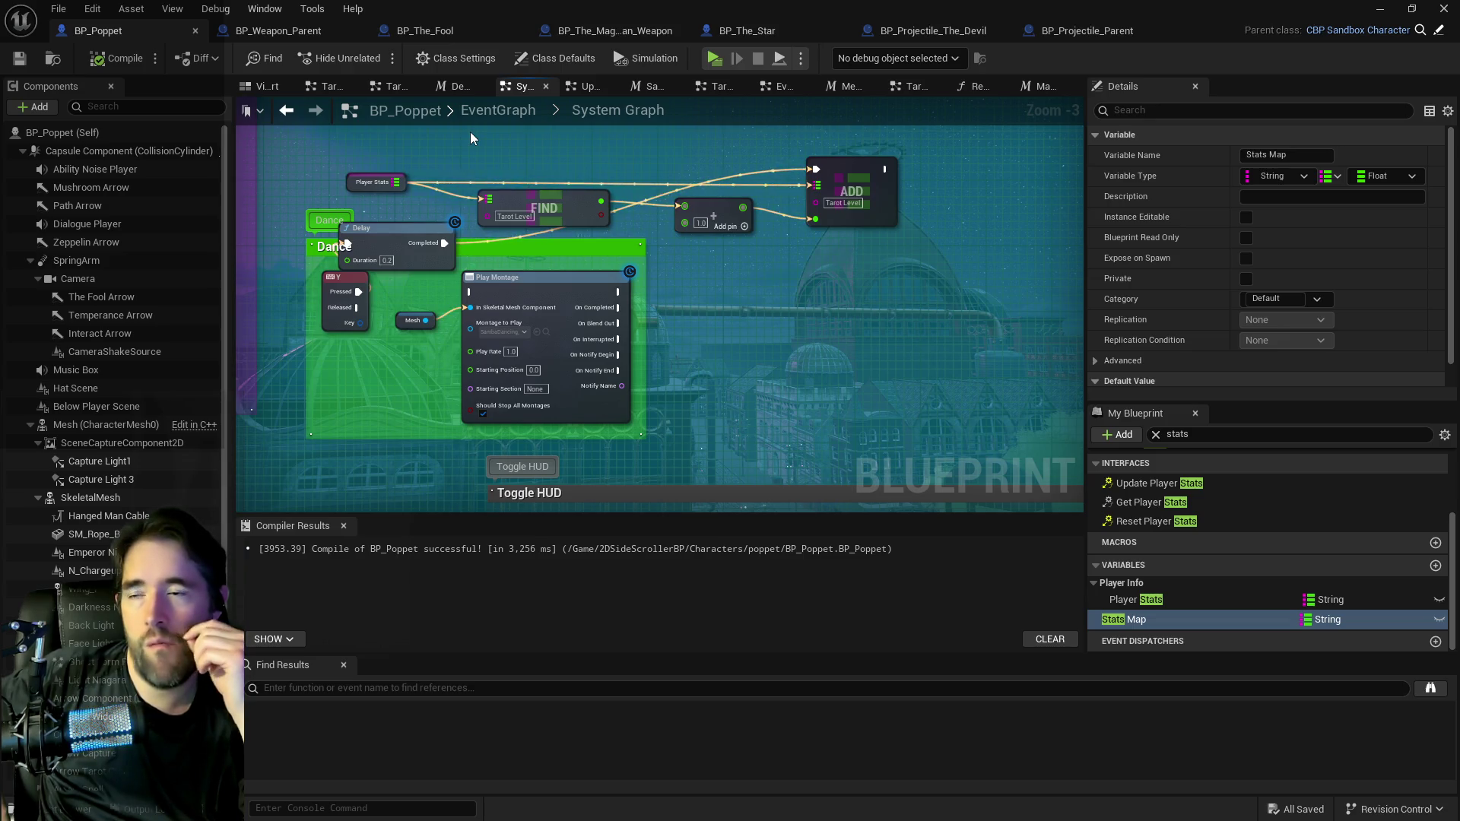
# Open Item Collected Graph, then Tarot Card Collected Graph, and box-select For Each Loop, FIND, ADD, Reset Stats.
pyautogui.moveTo(660, 221); pyautogui.dragTo(486, 217)
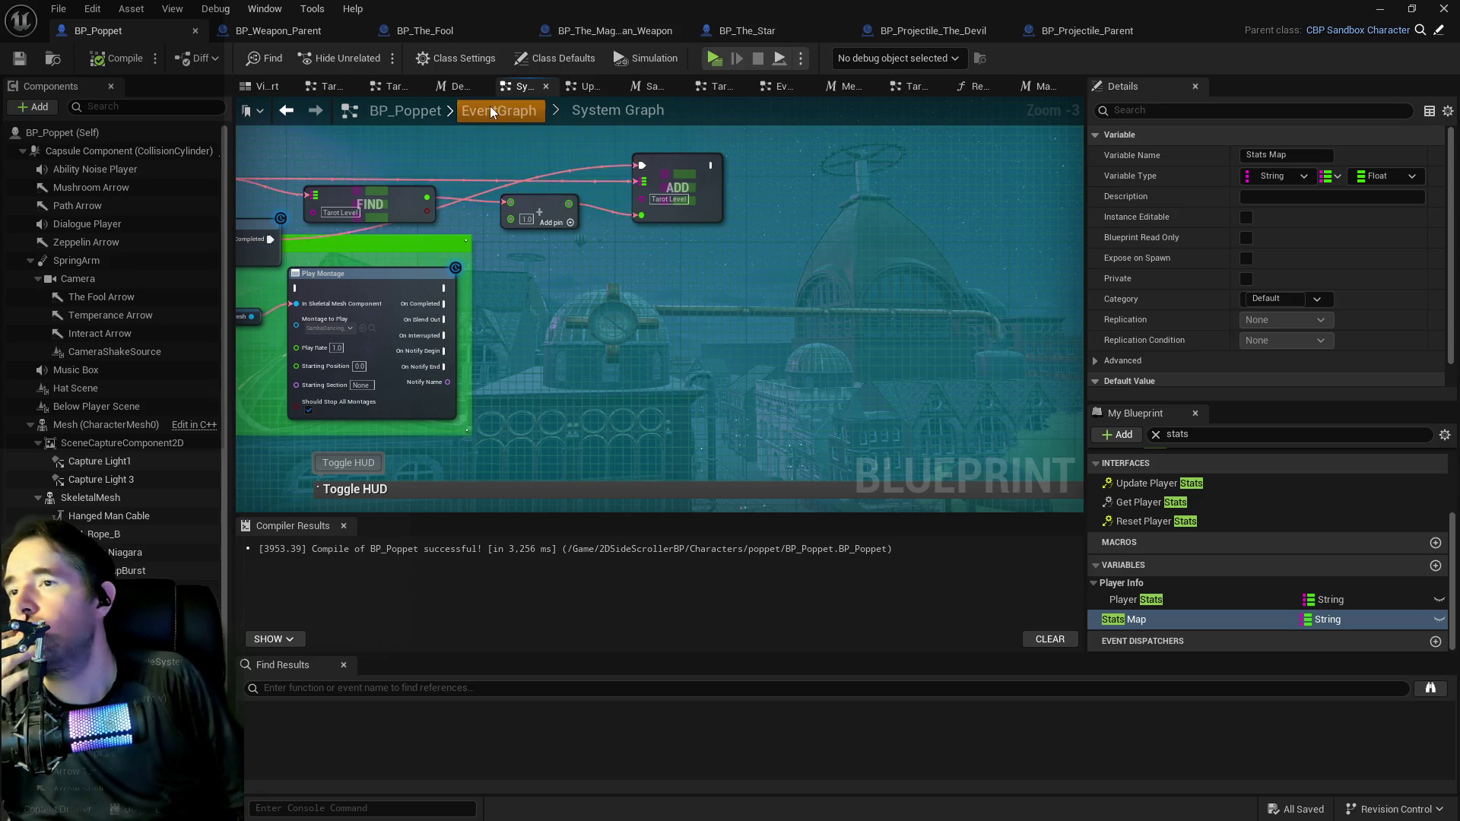
pyautogui.click(490, 112)
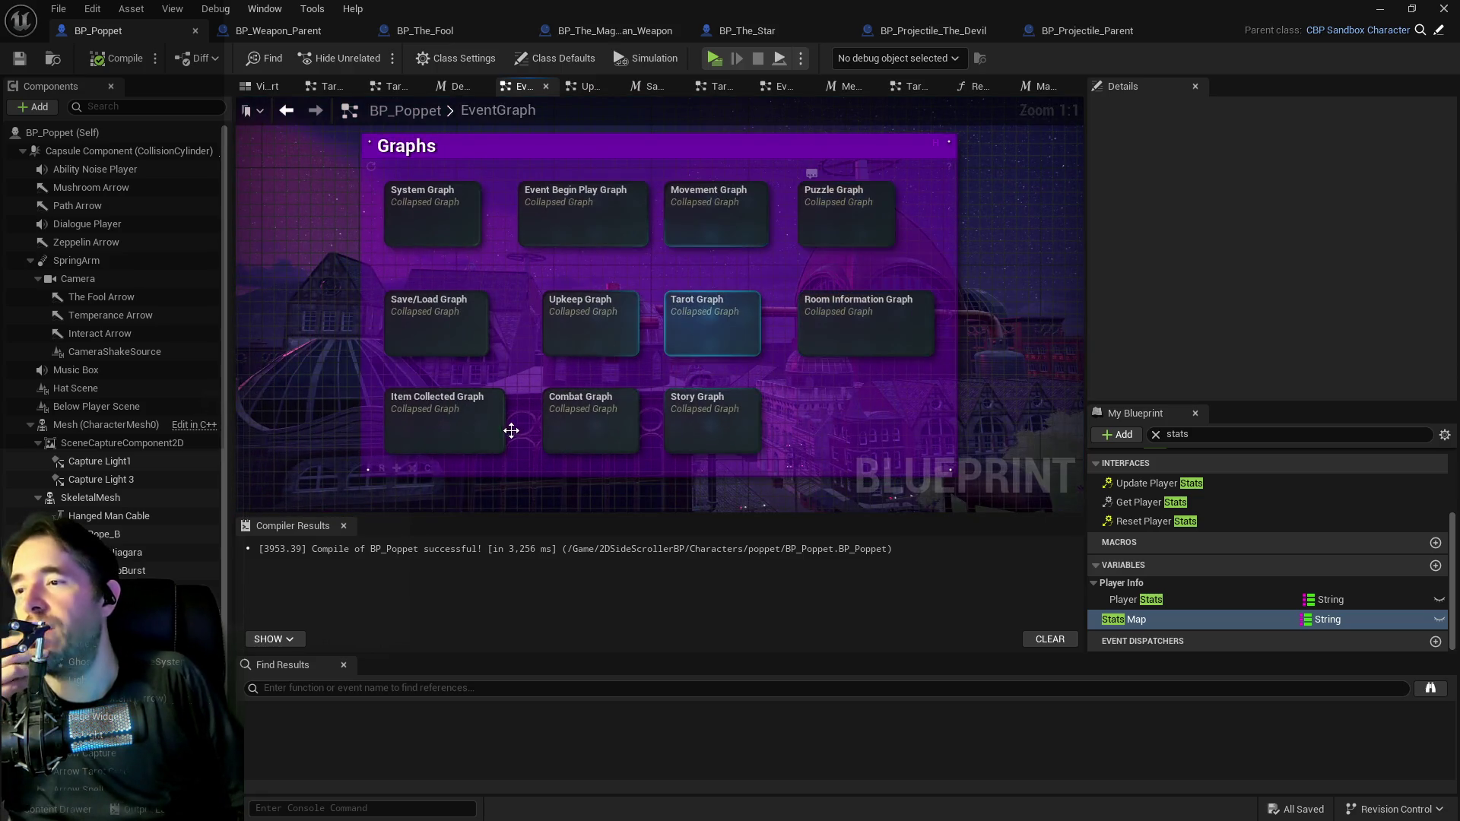
pyautogui.doubleClick(489, 432)
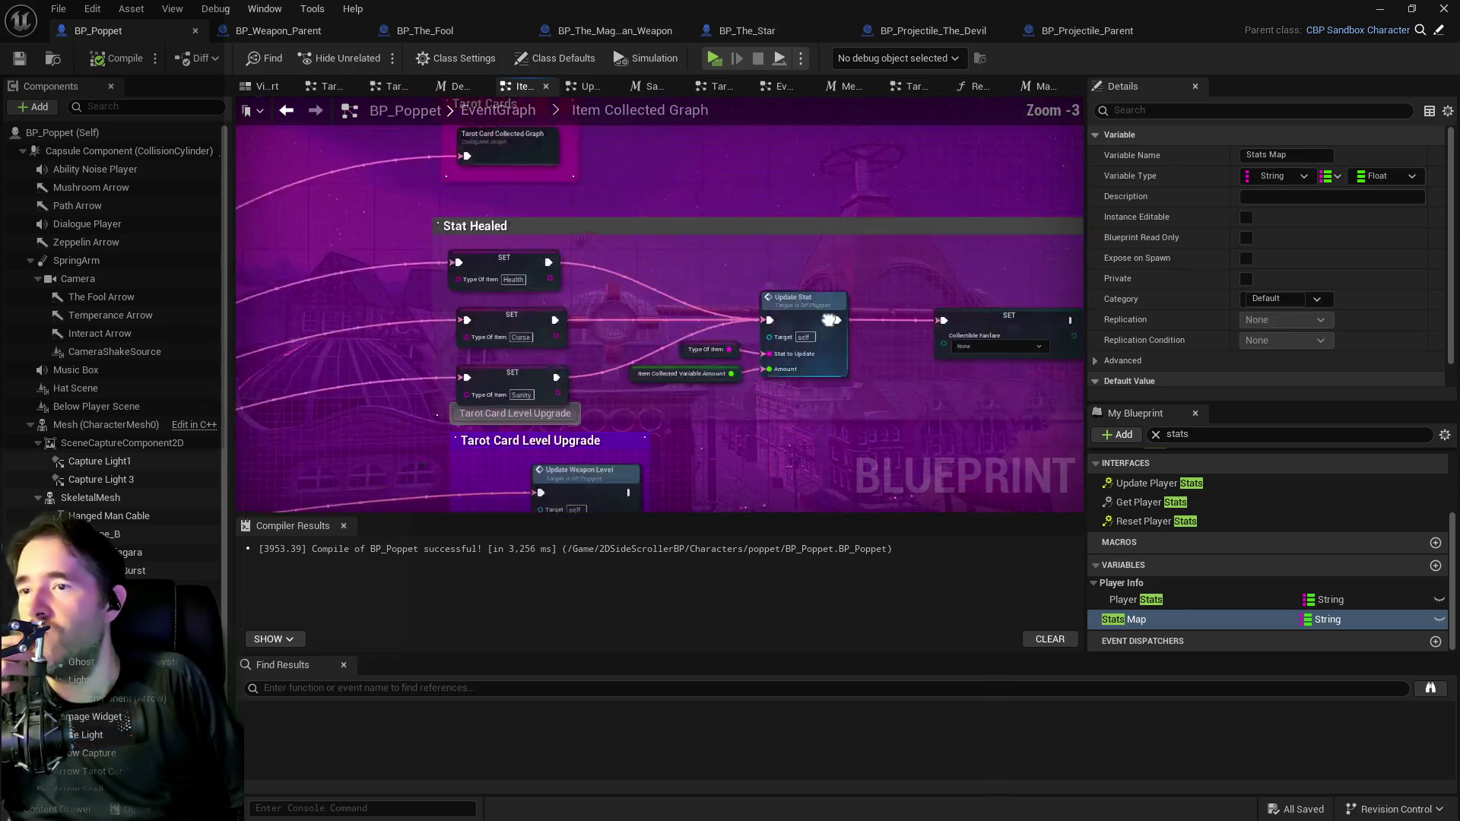
pyautogui.doubleClick(486, 270)
pyautogui.scroll(6, 634, 268)
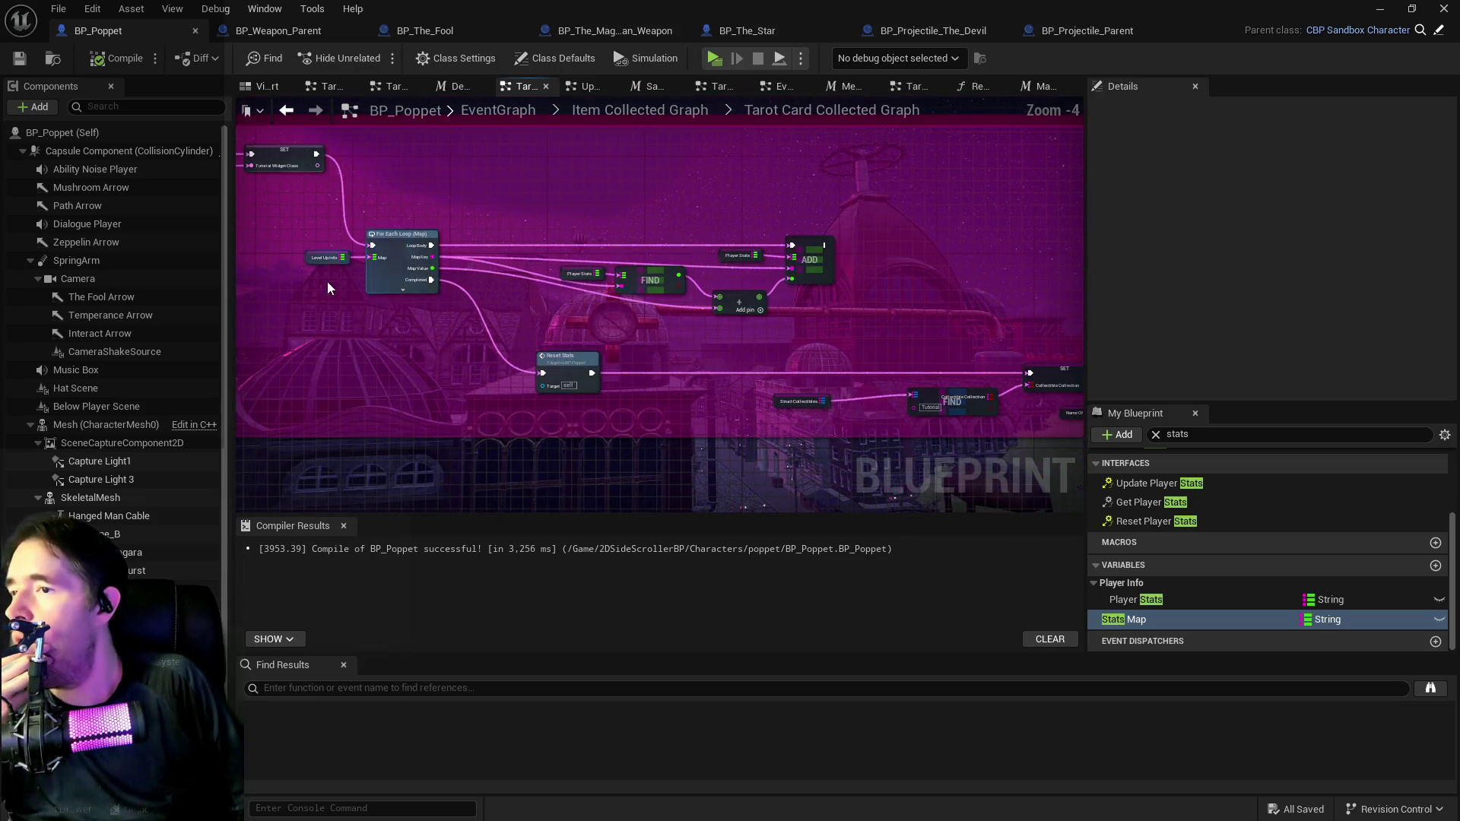
pyautogui.moveTo(288, 224)
pyautogui.mouseDown()
pyautogui.moveTo(709, 368)
pyautogui.moveTo(846, 376)
pyautogui.mouseUp()
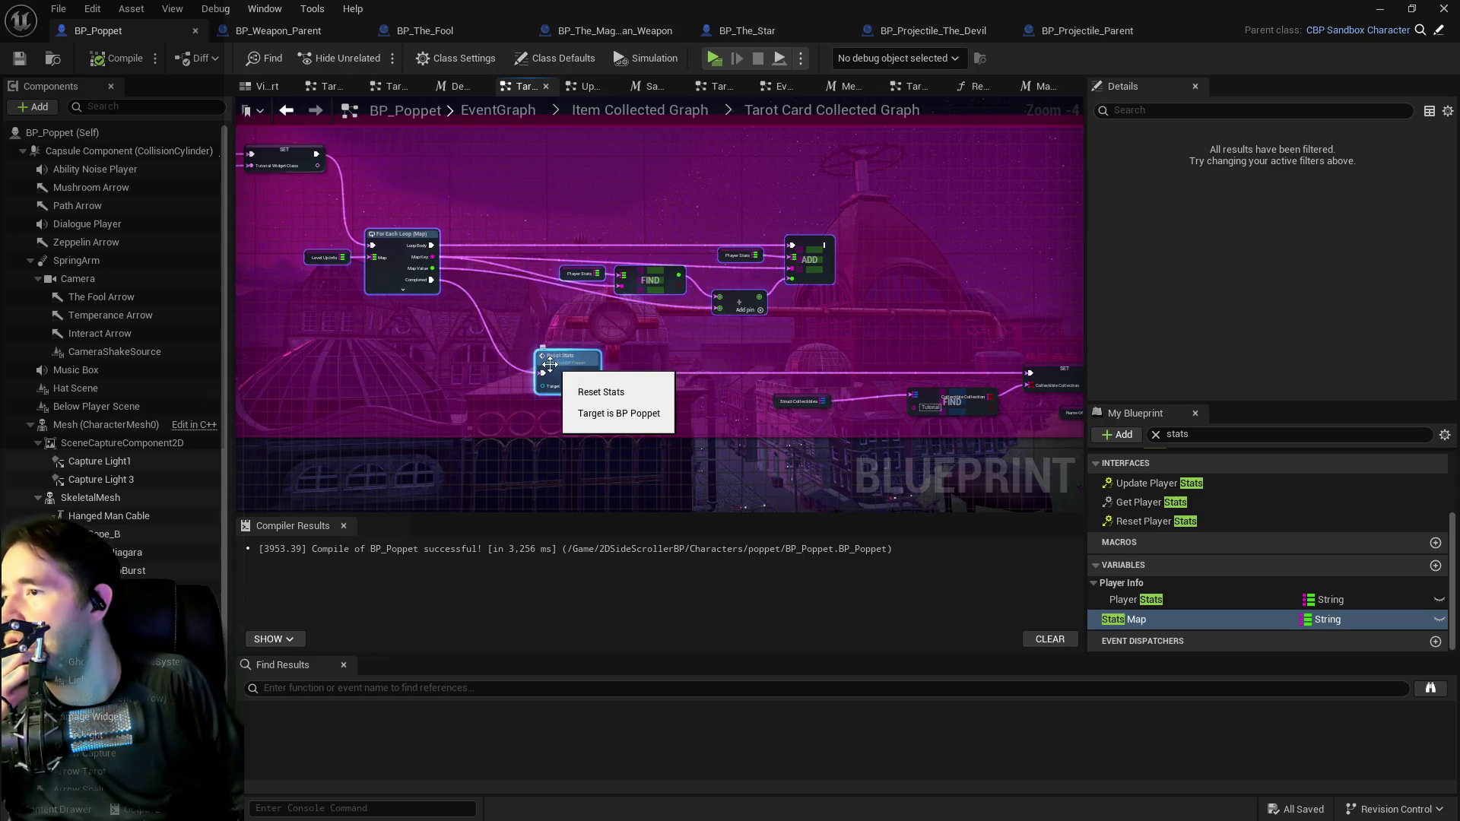
pyautogui.moveTo(573, 363); pyautogui.dragTo(650, 315)
# Collapse the selected nodes into a macro named 'Level Up Stats', then return to Item Collected Graph.
pyautogui.rightClick(690, 326)
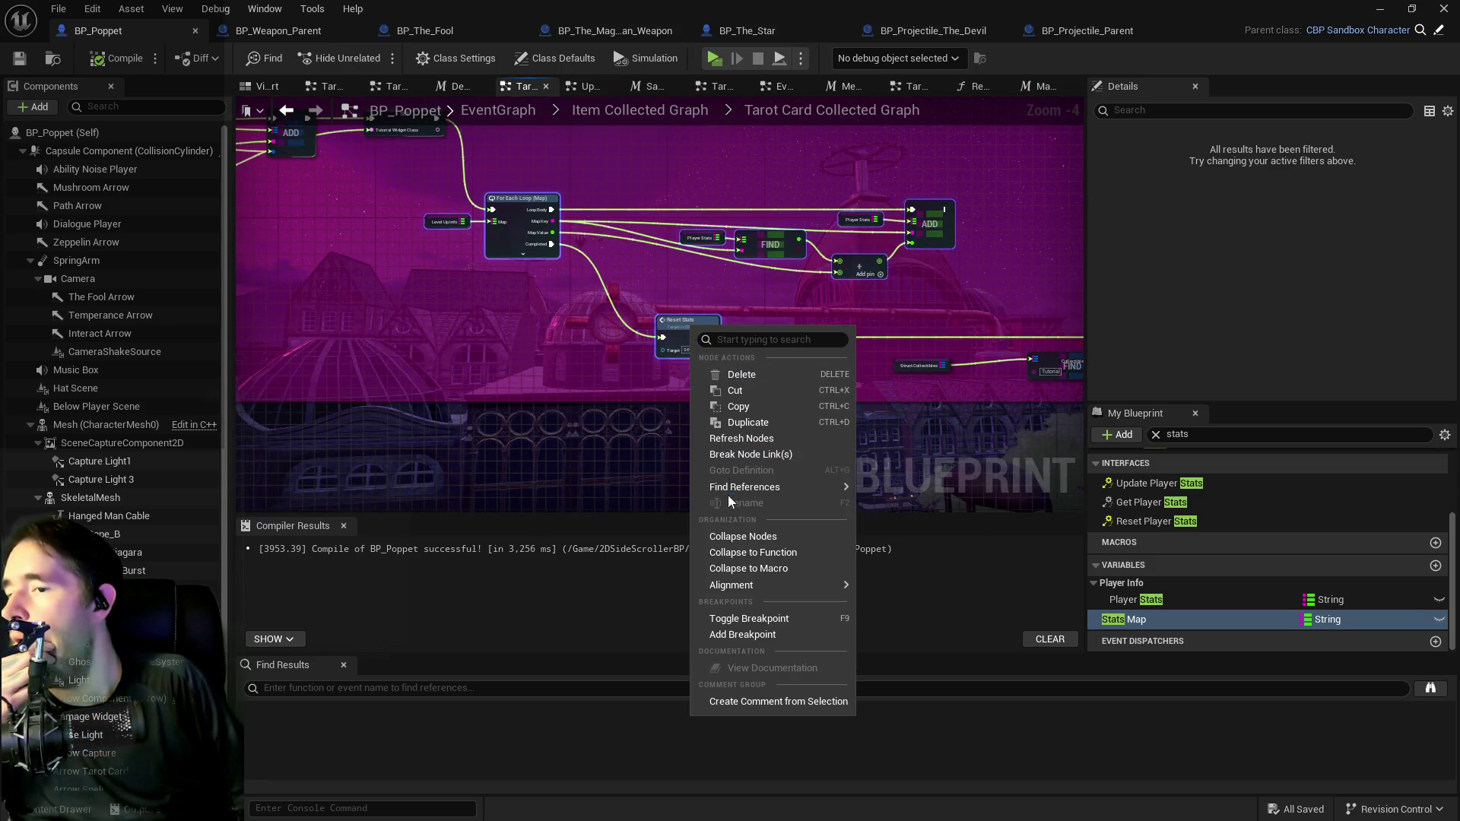
pyautogui.click(714, 567)
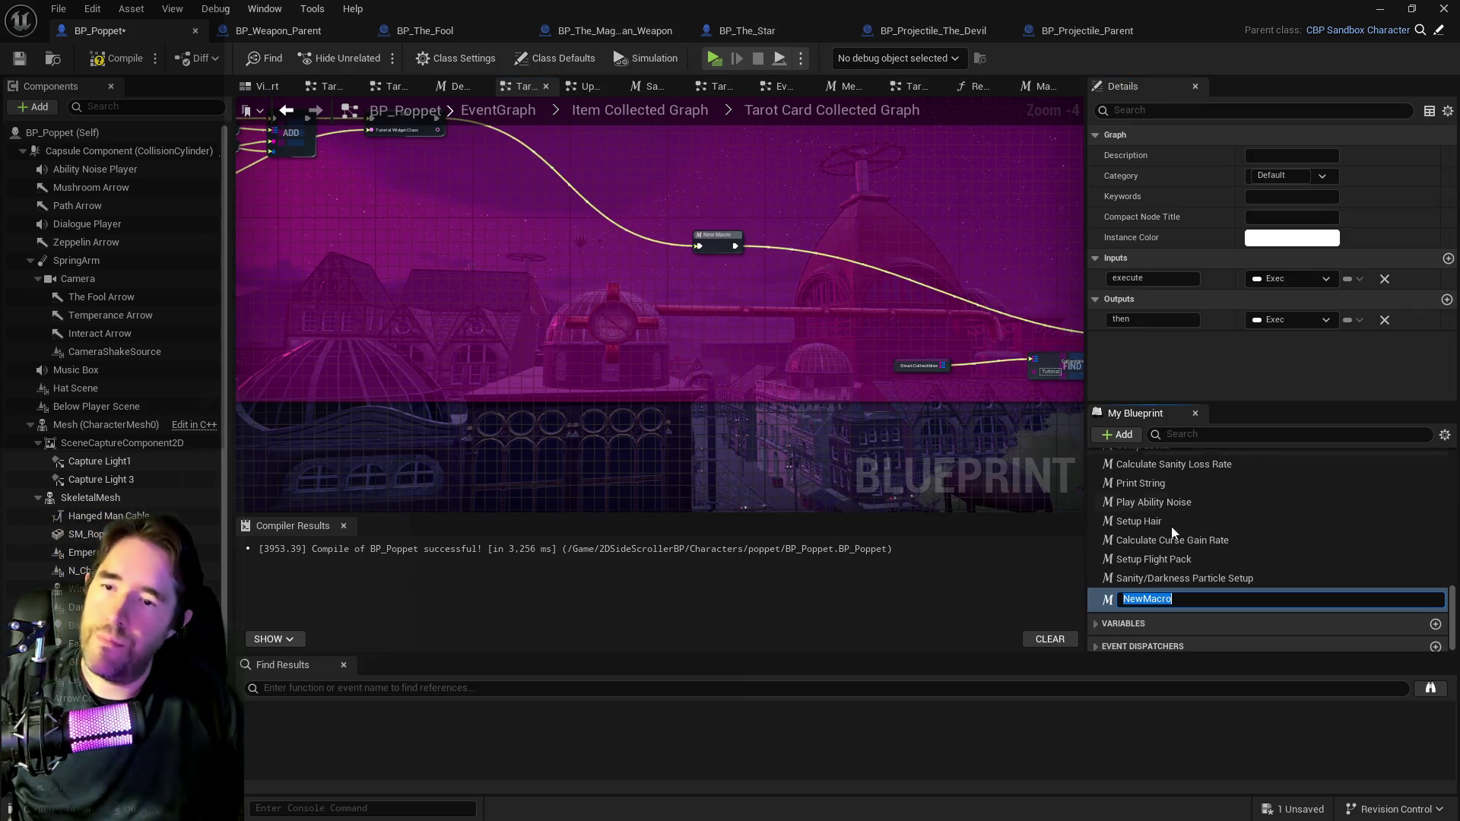
pyautogui.write('Level Up Stats')
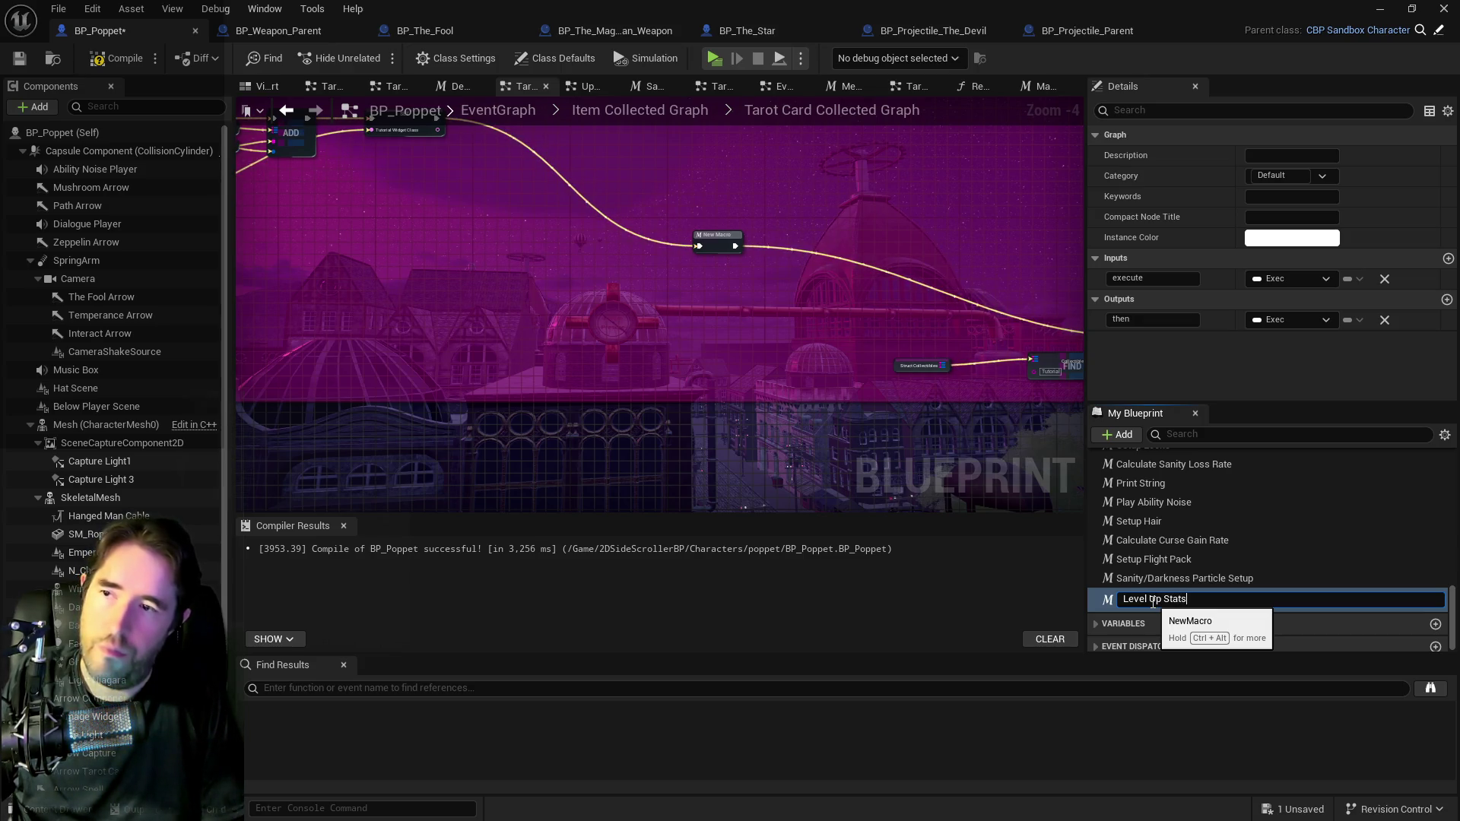
pyautogui.press('Return')
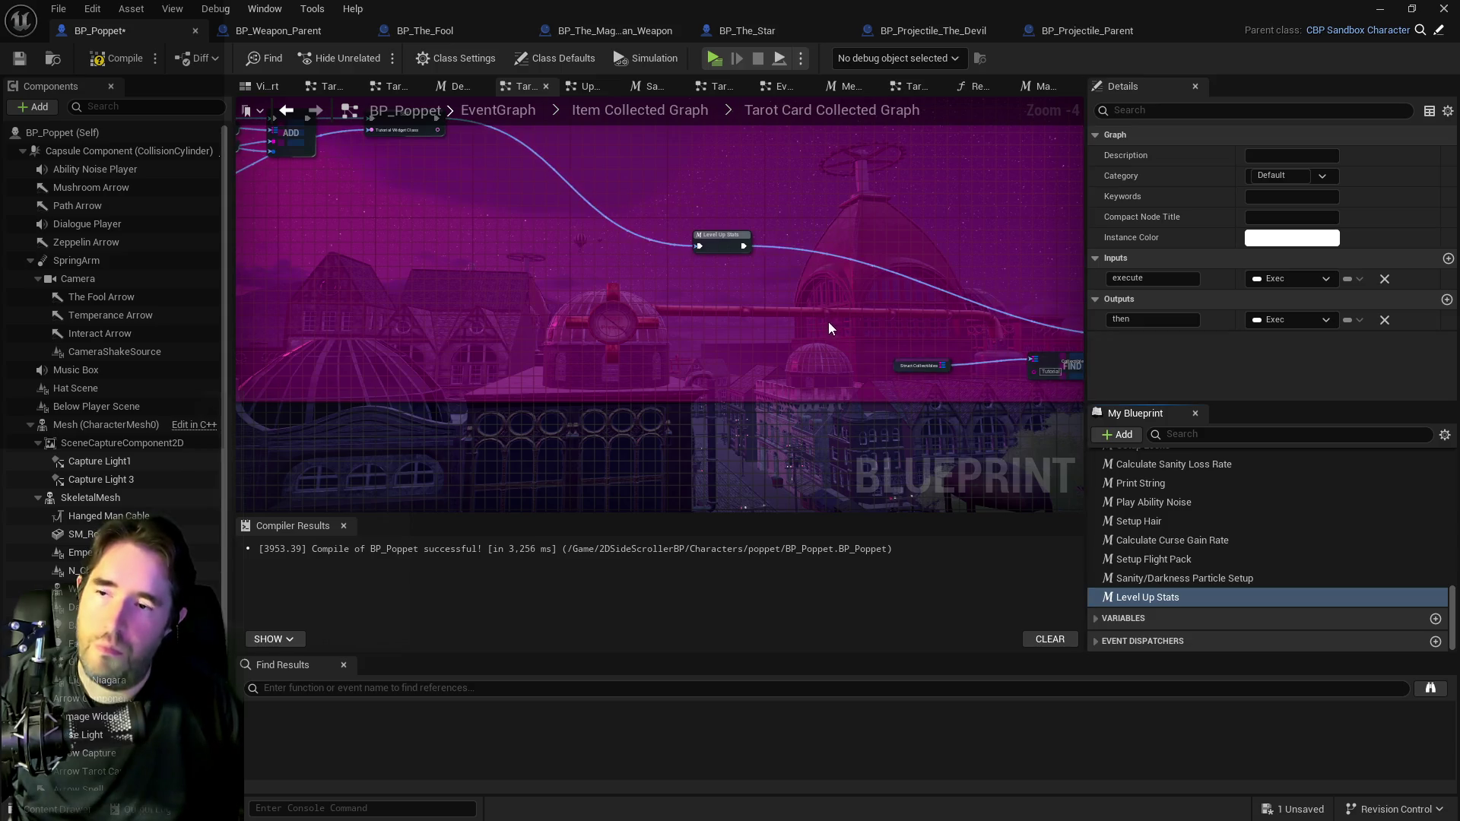
pyautogui.click(726, 245)
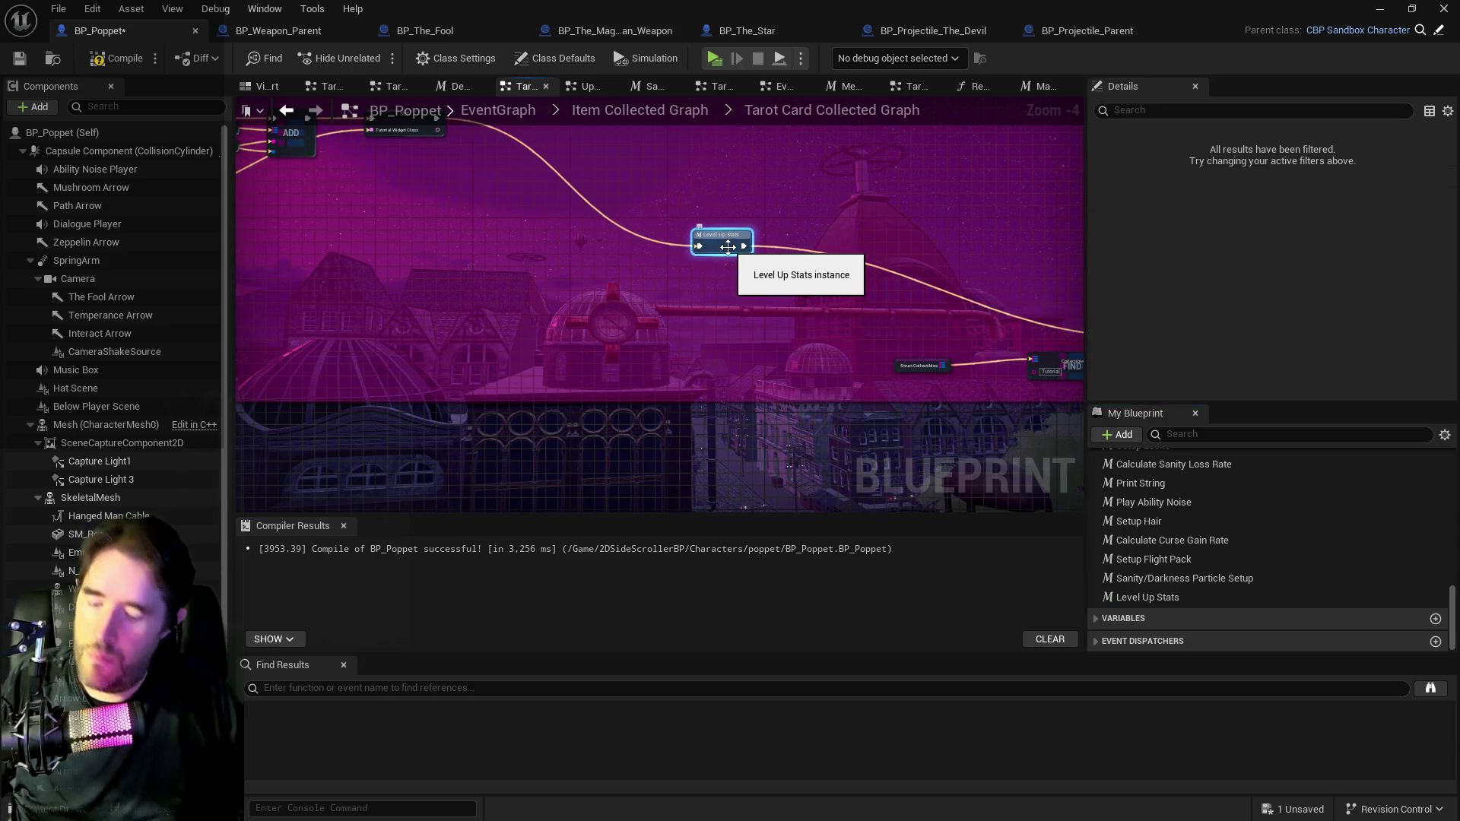
pyautogui.click(673, 113)
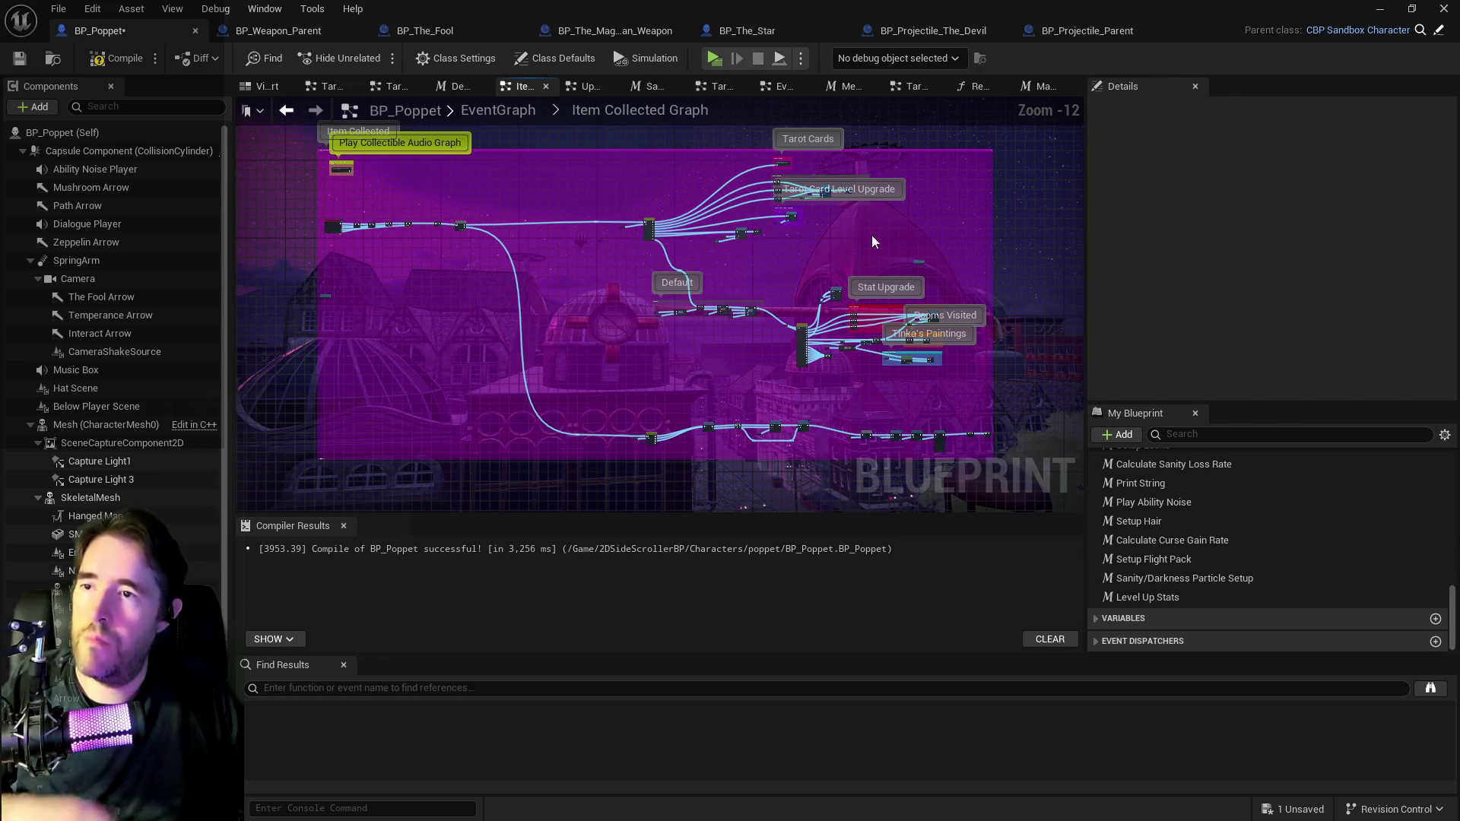
# In System Graph, wire ADD's execution output into Level Up Stats and open the macro's graph.
pyautogui.click(498, 110)
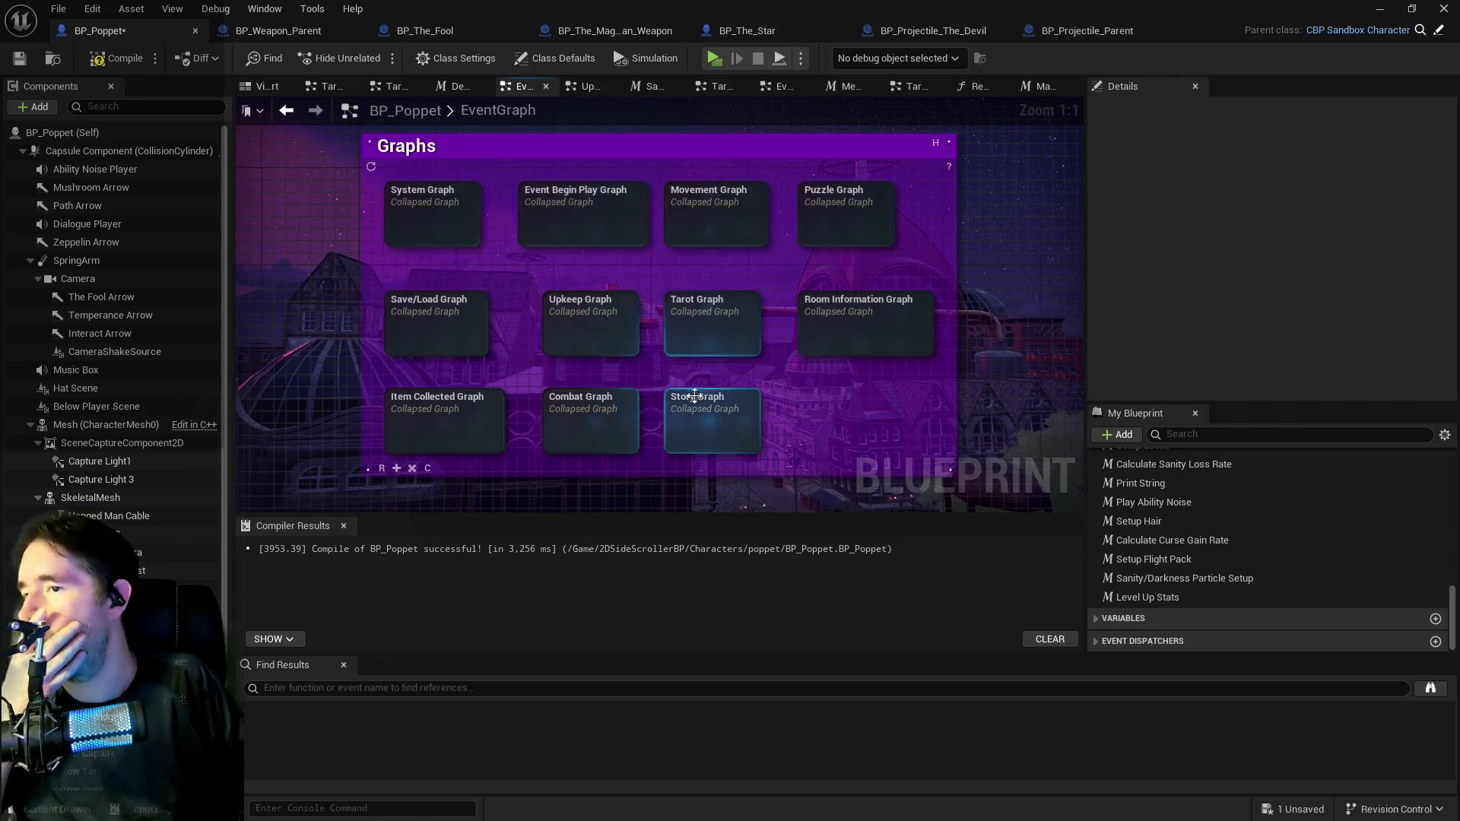
pyautogui.doubleClick(669, 218)
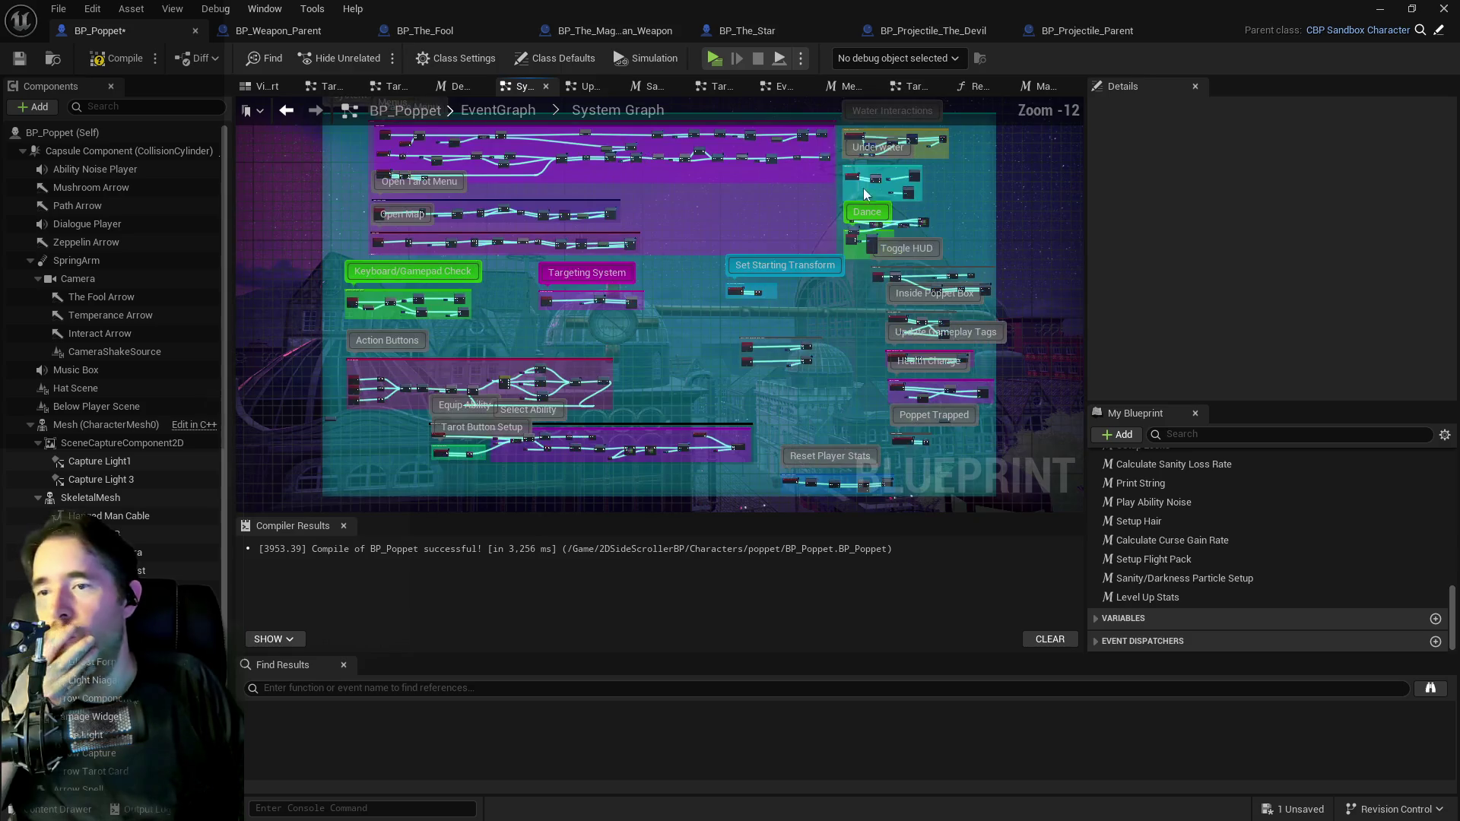
pyautogui.scroll(3, 700, 354)
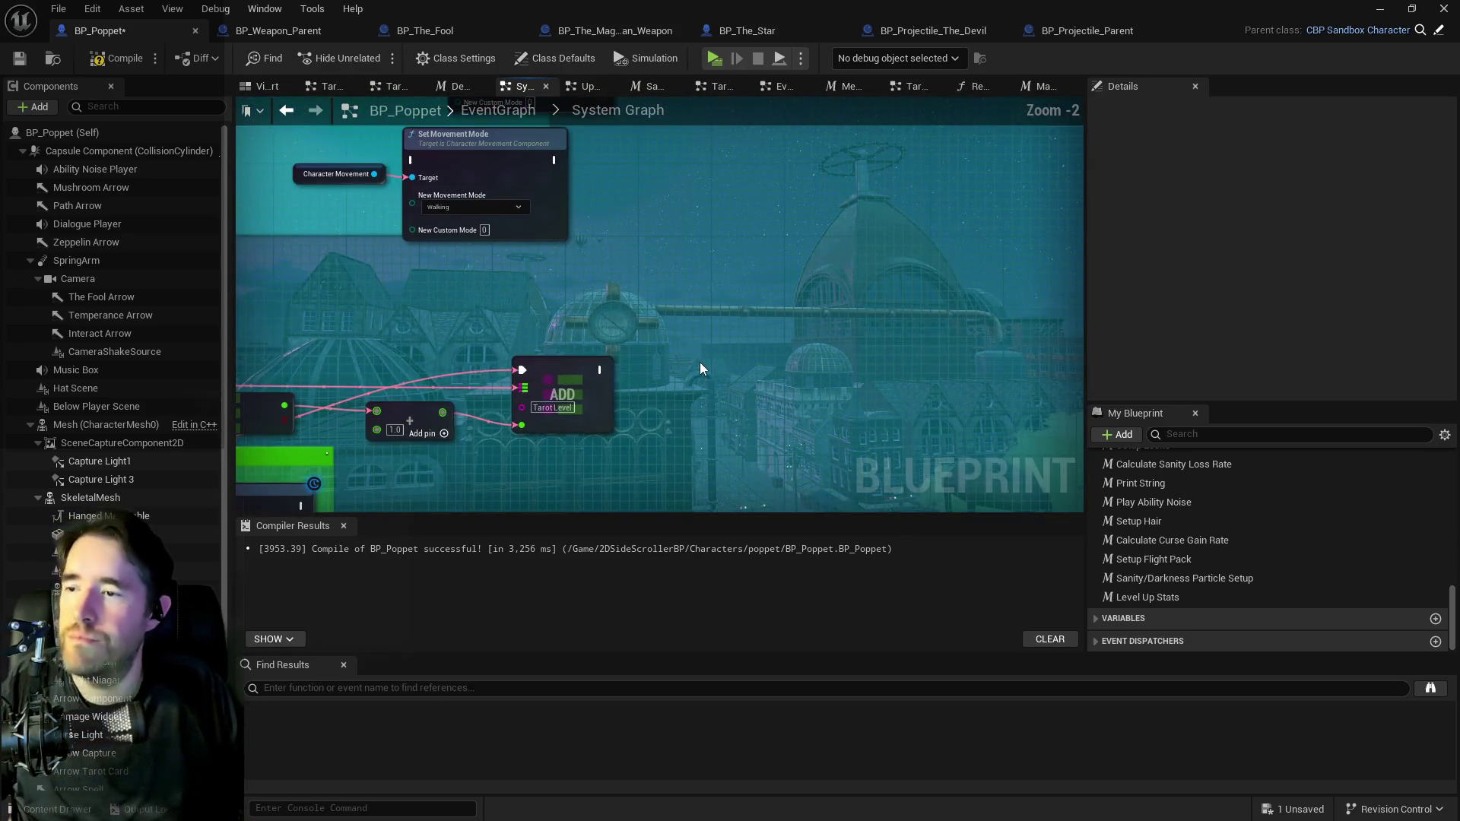
pyautogui.click(758, 382)
pyautogui.moveTo(601, 369)
pyautogui.mouseDown()
pyautogui.moveTo(721, 372)
pyautogui.moveTo(703, 367)
pyautogui.mouseUp()
pyautogui.doubleClick(703, 366)
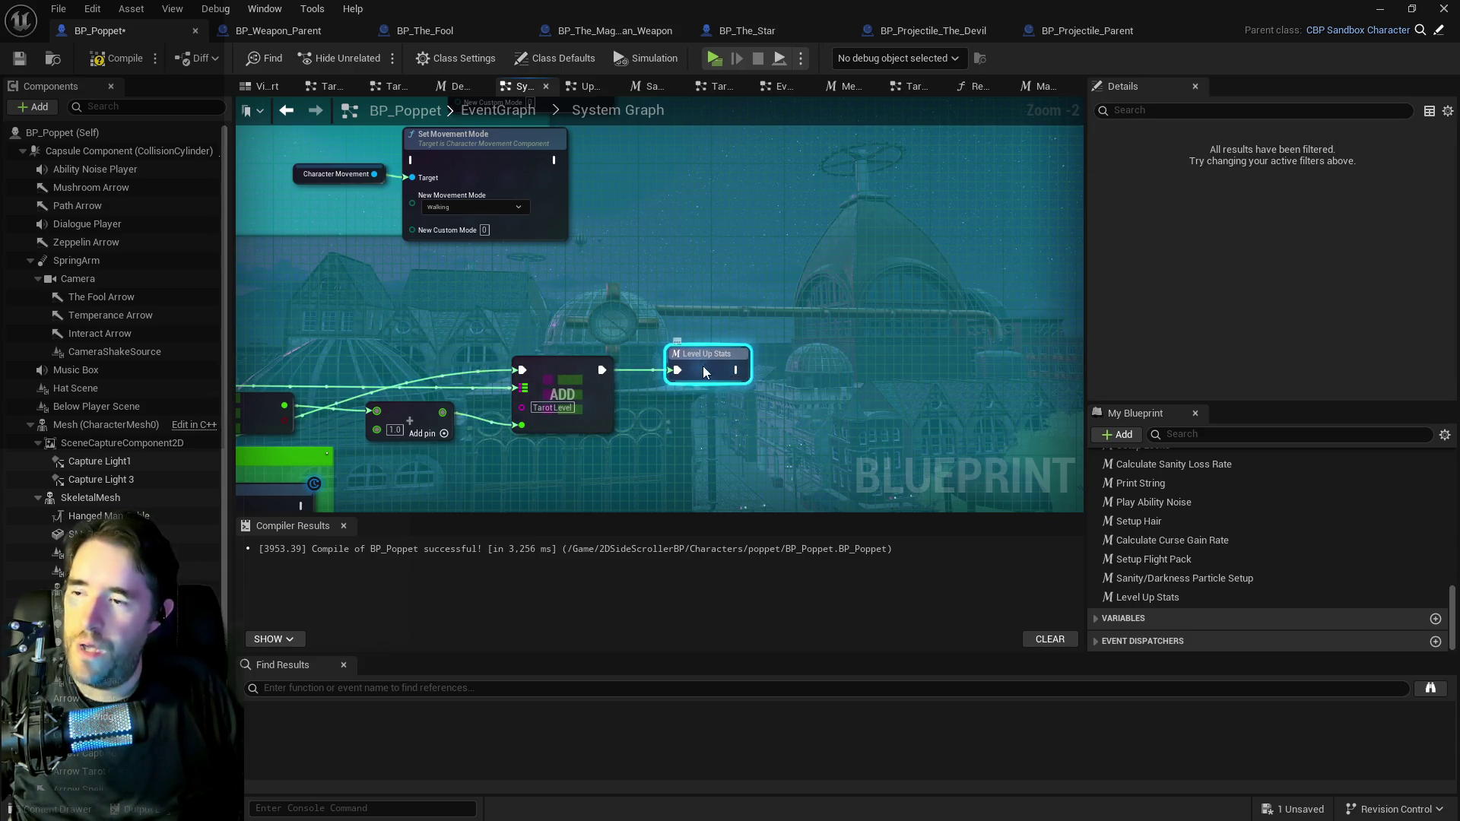
pyautogui.moveTo(646, 292); pyautogui.dragTo(909, 282)
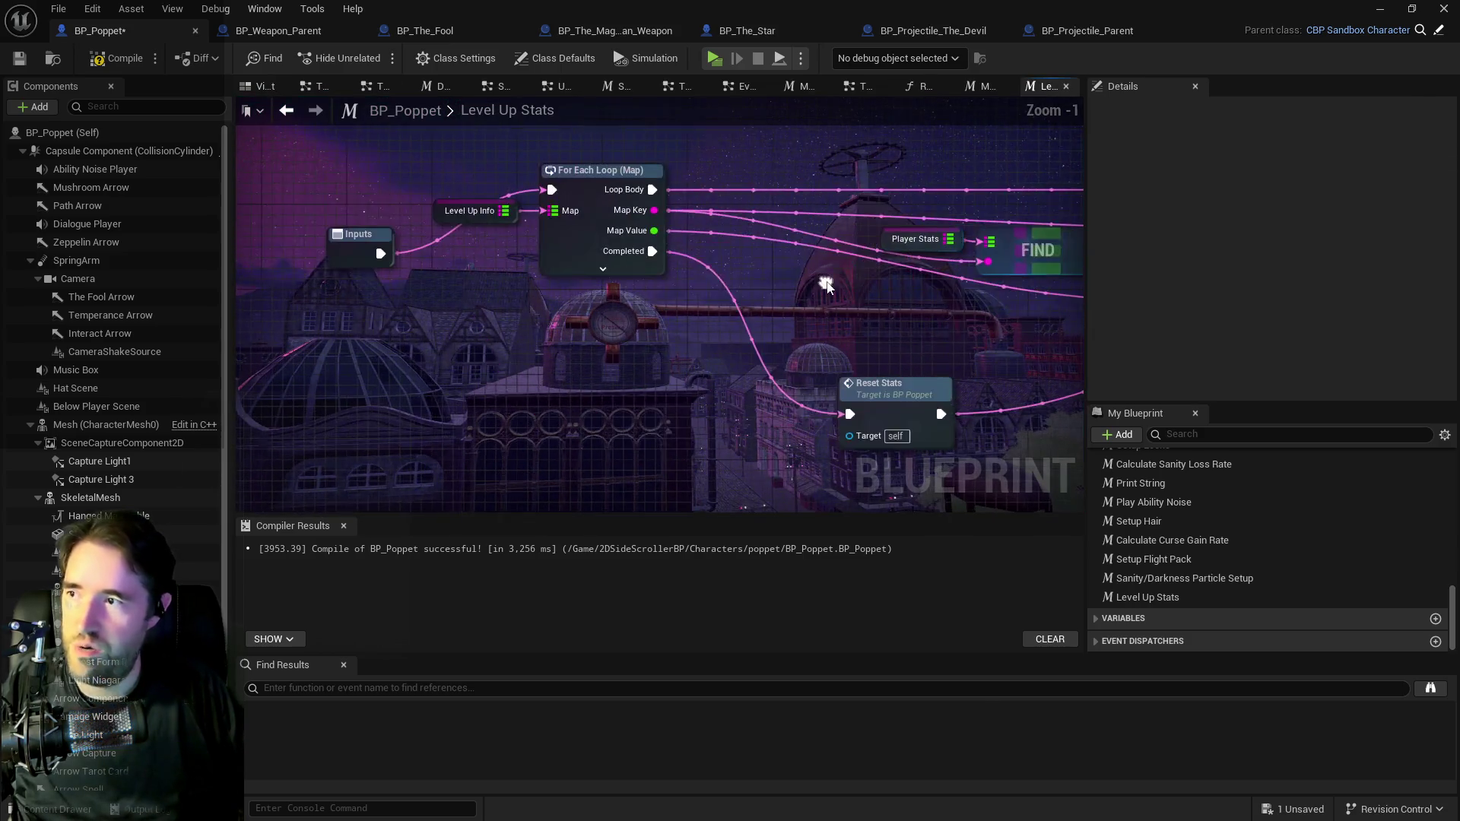
# Inspect the Level Up Info variable and browse the other graph tabs back to System Graph.
pyautogui.click(470, 210)
pyautogui.scroll(-5, 1251, 296)
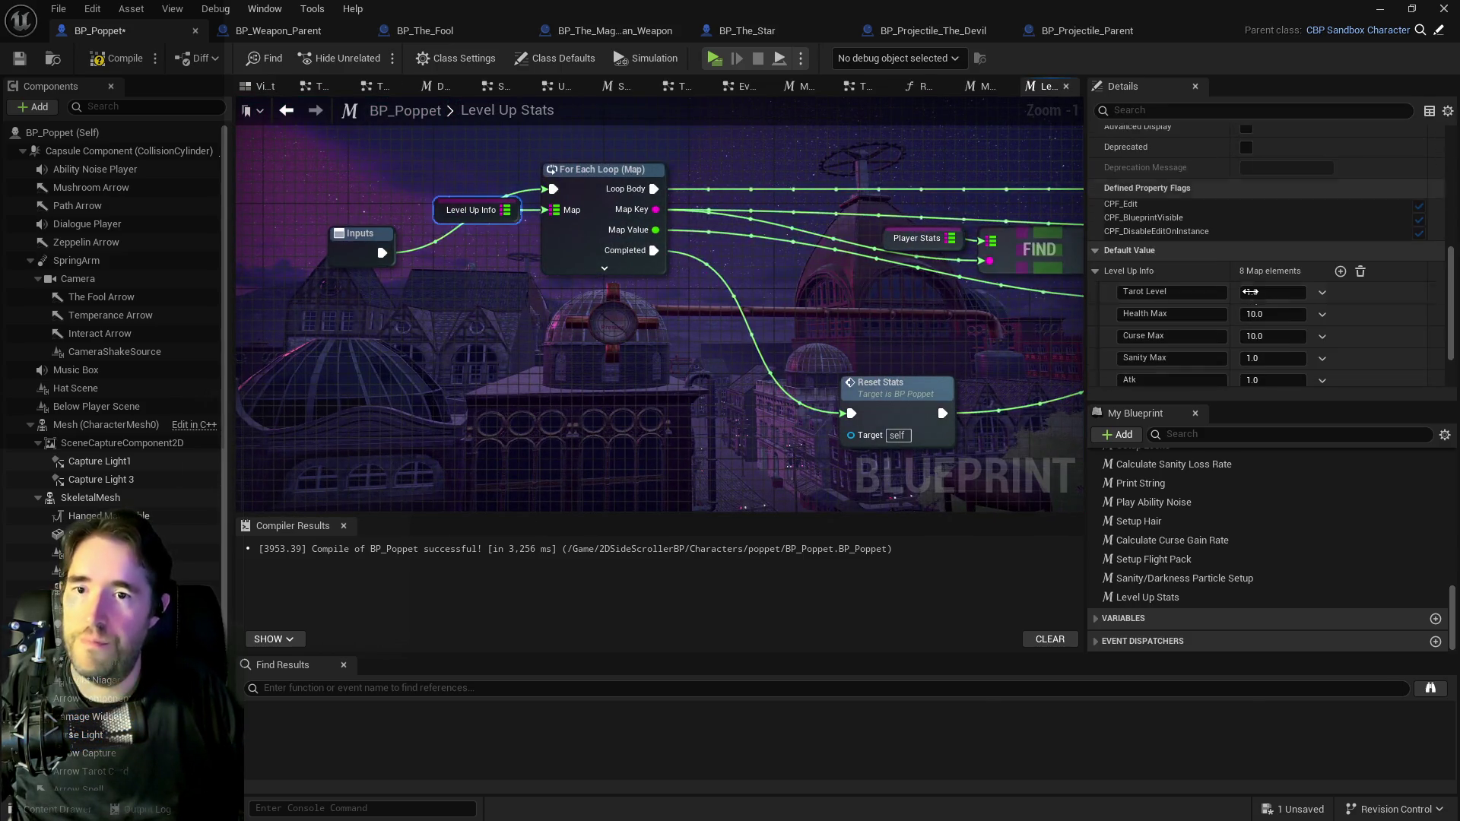
pyautogui.click(983, 88)
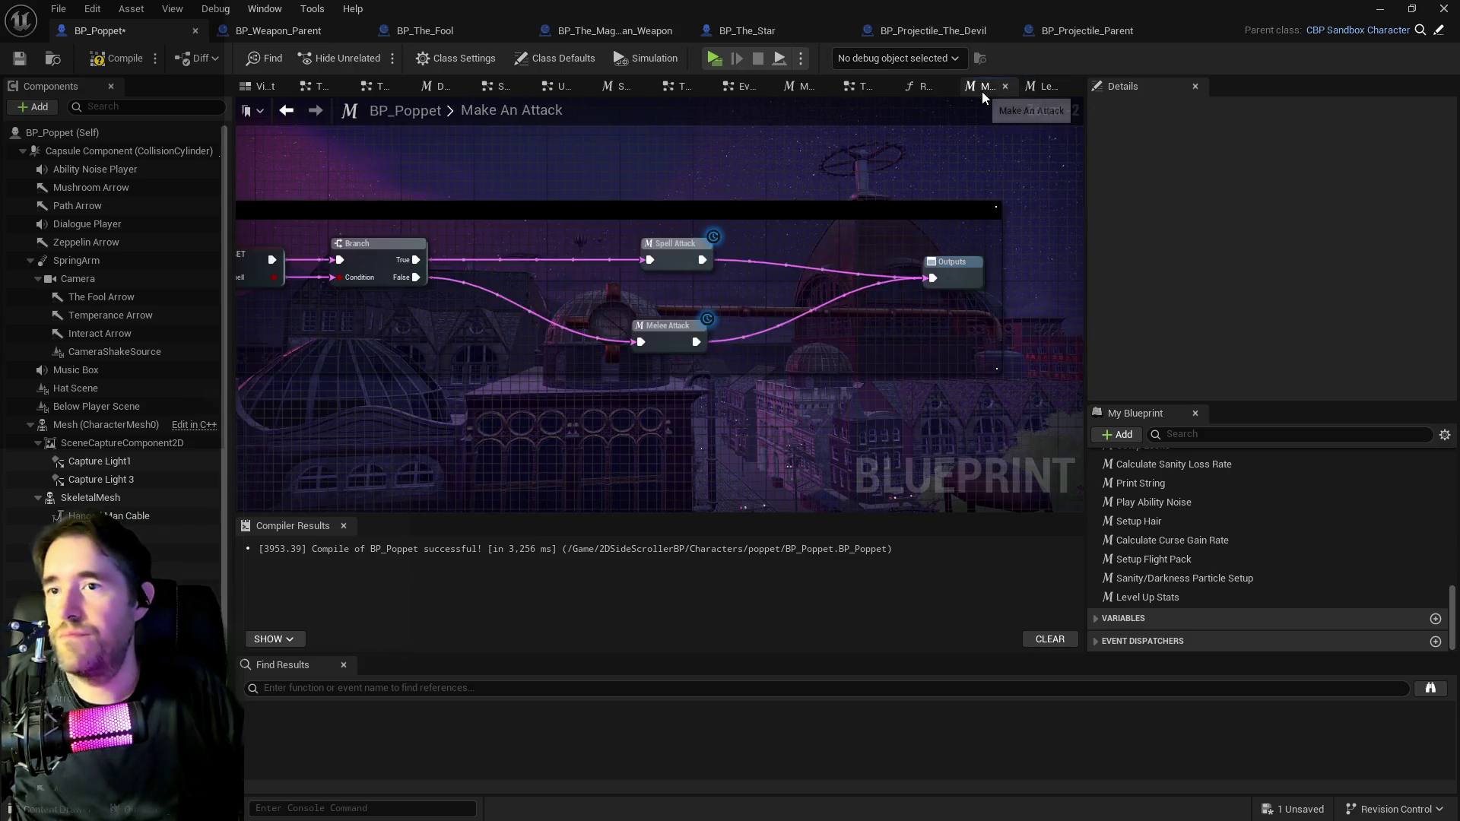
pyautogui.click(929, 90)
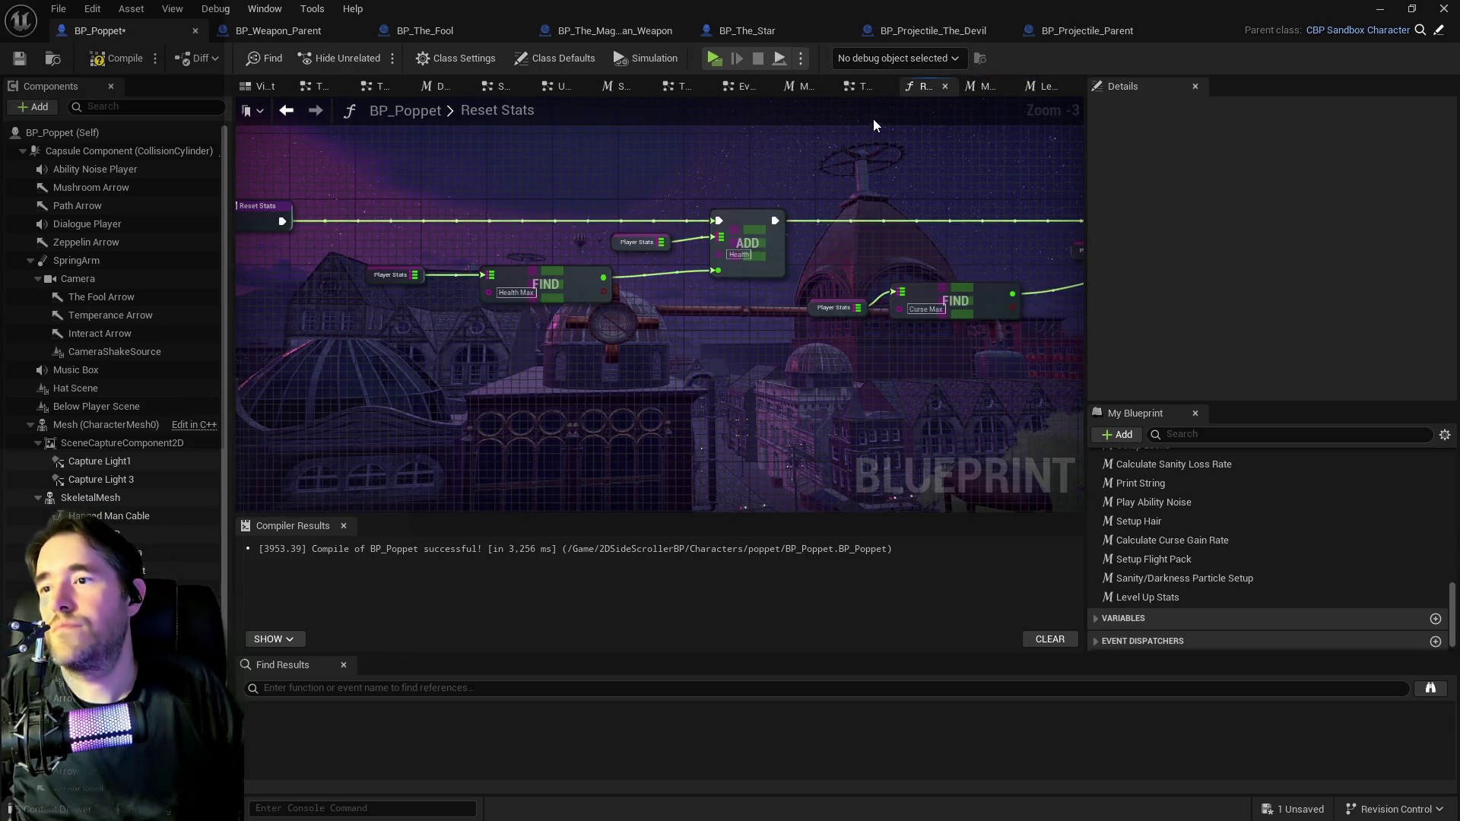
pyautogui.click(866, 86)
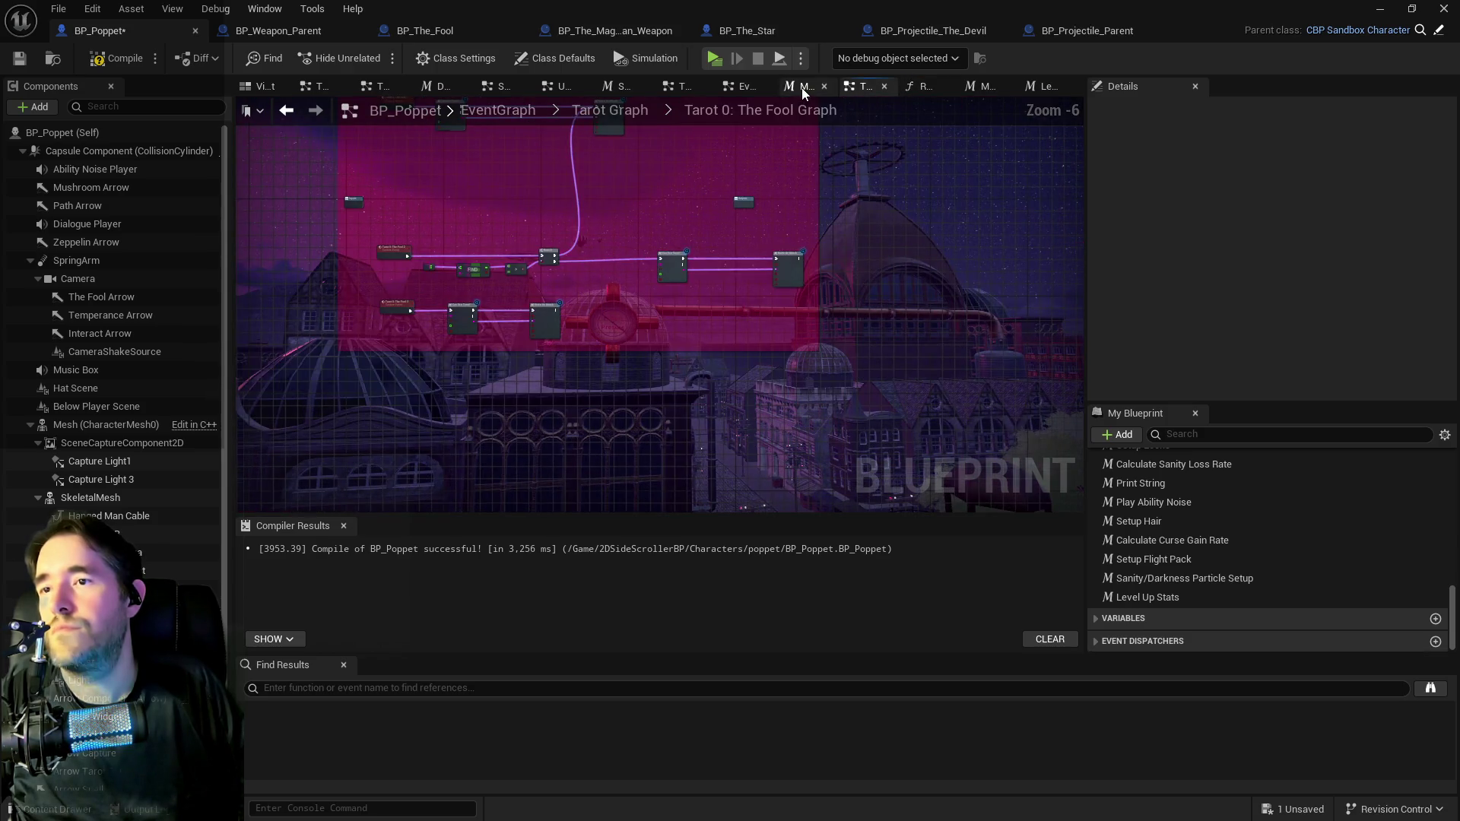
pyautogui.click(801, 89)
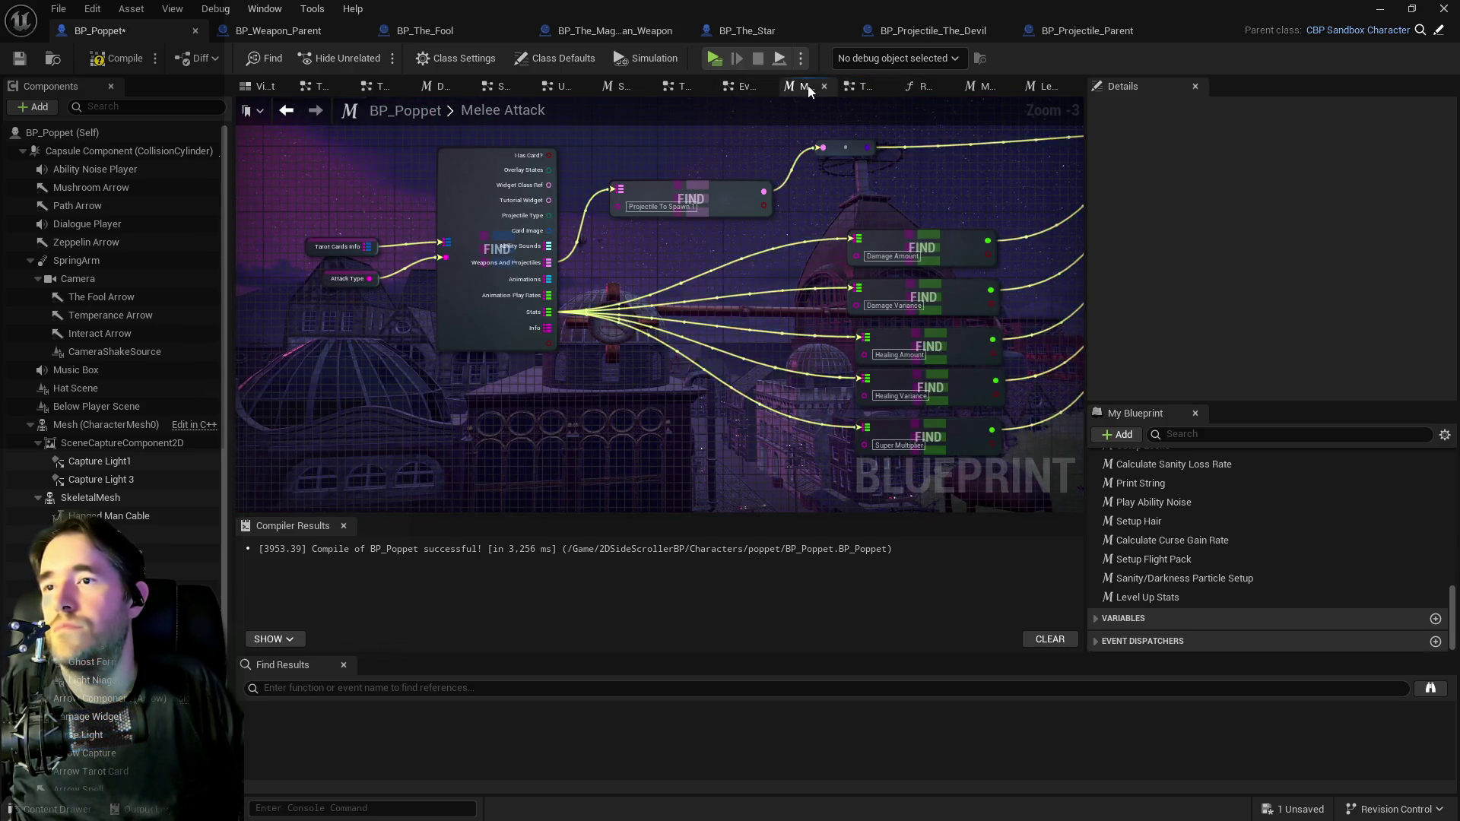
pyautogui.click(738, 86)
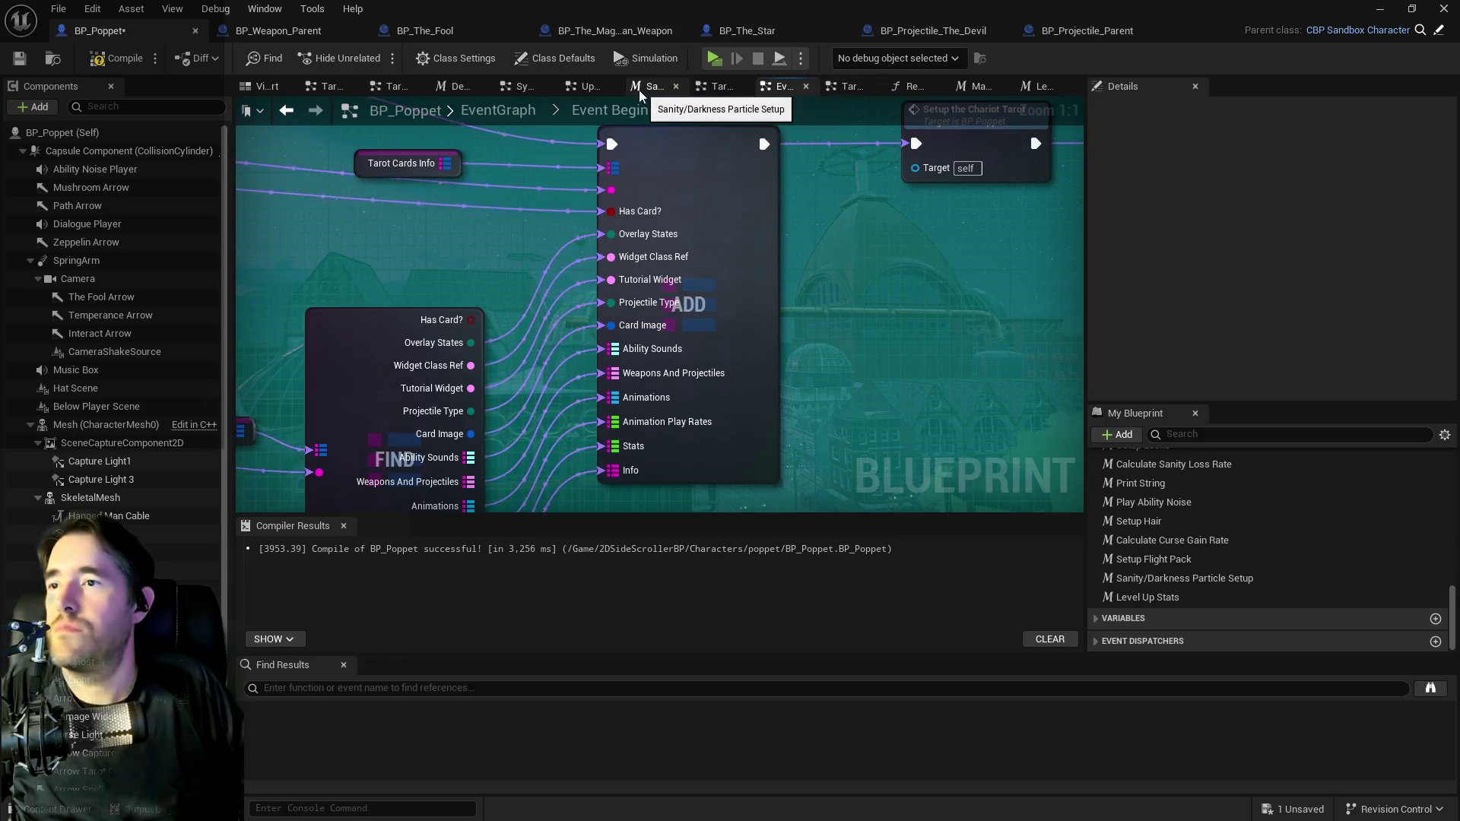
pyautogui.click(545, 89)
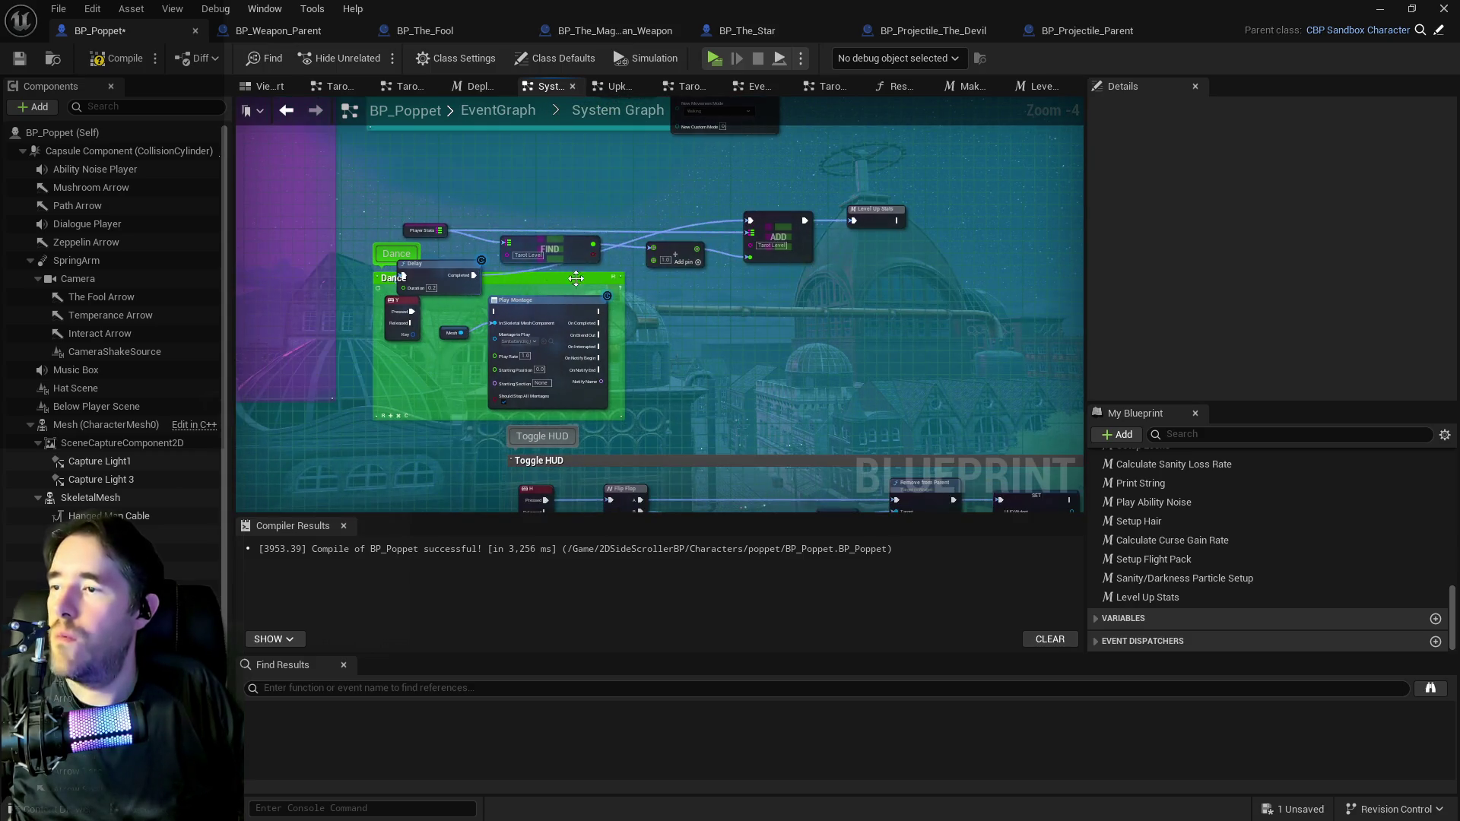
# Wire Delay's Completed into Level Up Stats, delete the old Player Stats/FIND/ADD nodes, save and compile.
pyautogui.click(850, 256)
pyautogui.moveTo(850, 256); pyautogui.dragTo(788, 297)
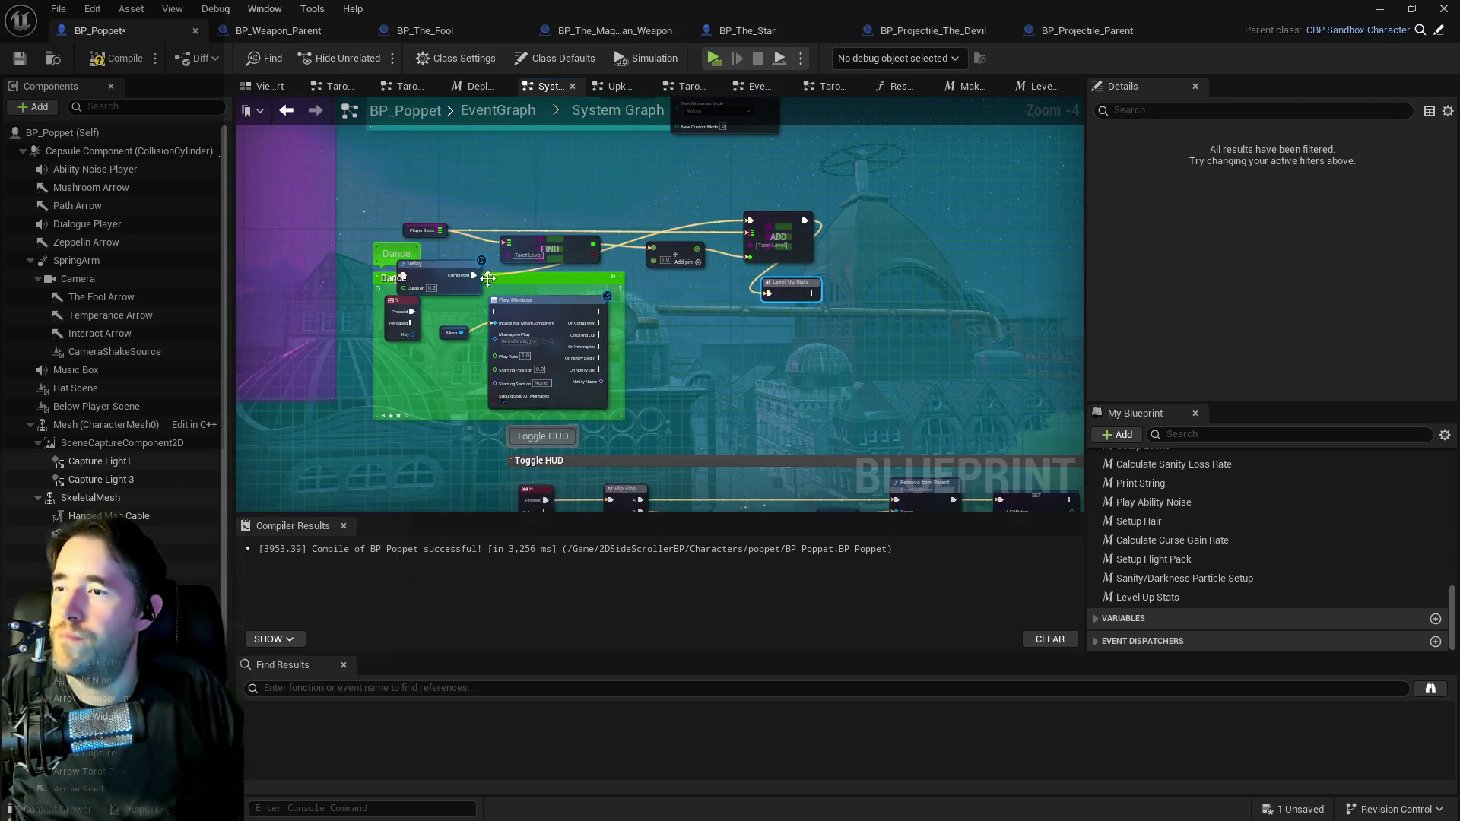
pyautogui.click(472, 281)
pyautogui.moveTo(456, 264)
pyautogui.mouseDown()
pyautogui.moveTo(578, 289)
pyautogui.moveTo(768, 293)
pyautogui.mouseUp()
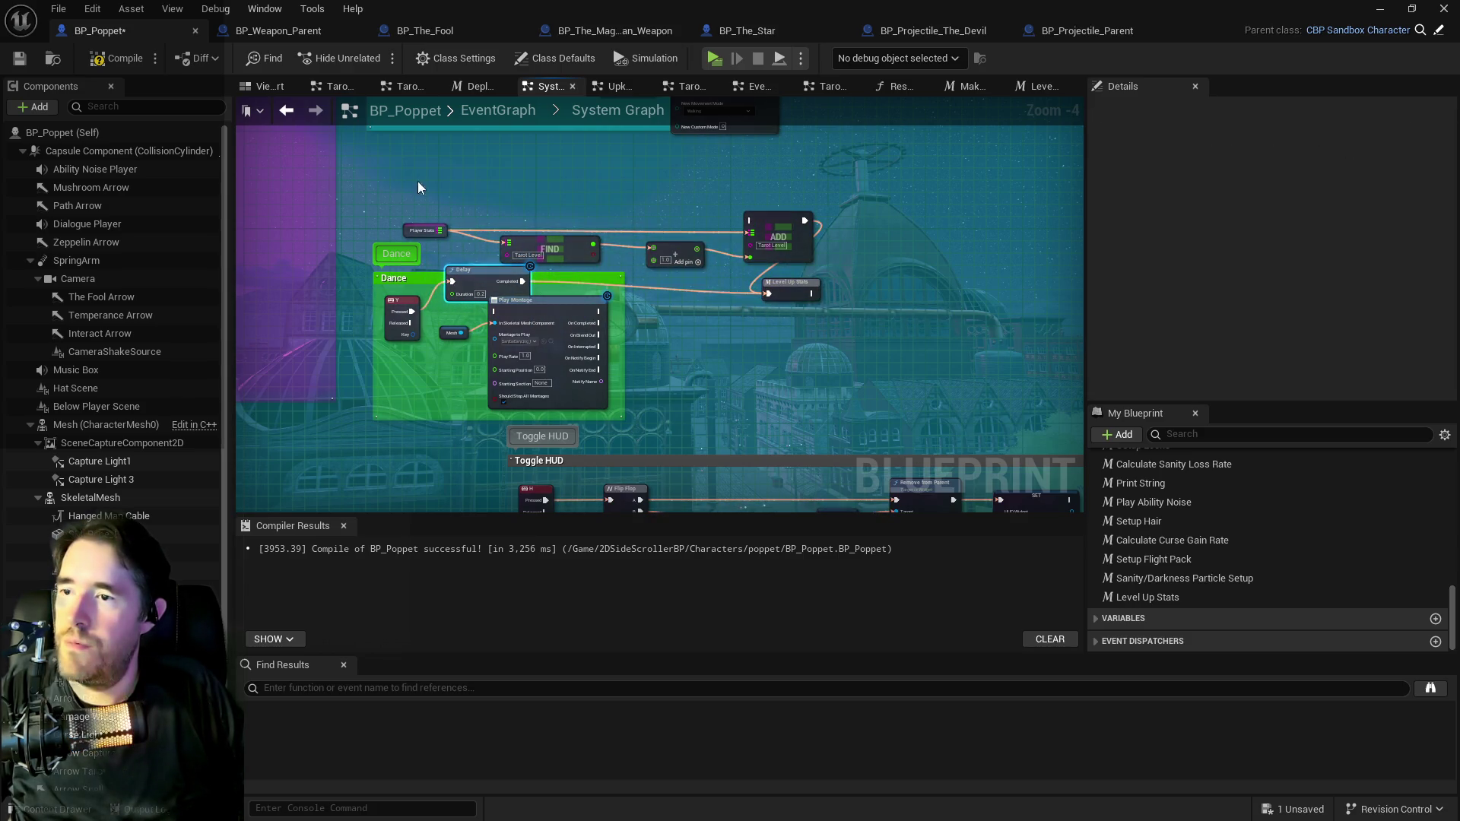
pyautogui.moveTo(364, 184); pyautogui.dragTo(807, 248)
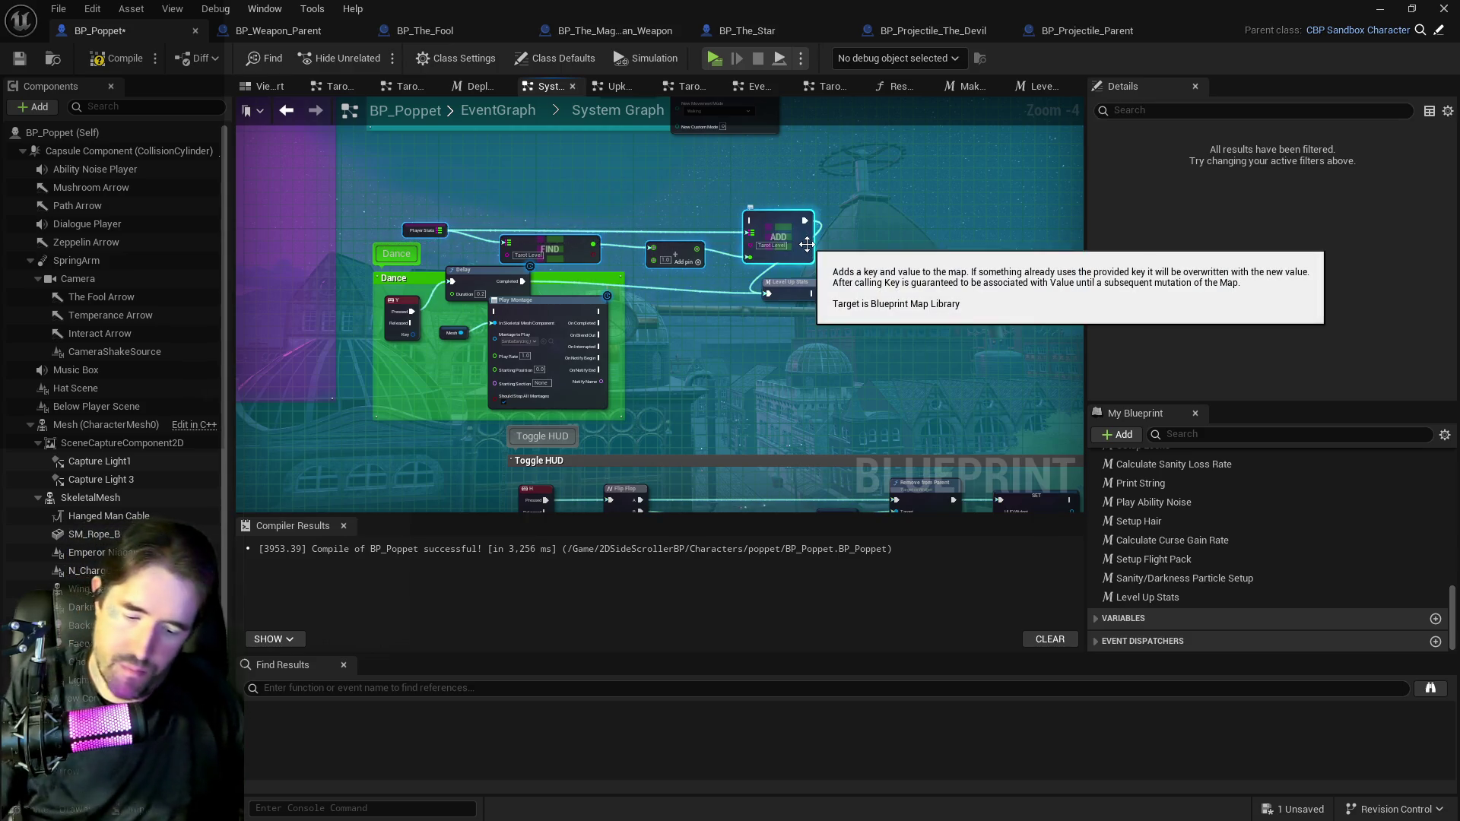
pyautogui.press('Delete')
pyautogui.hotkey('ctrl', 's')
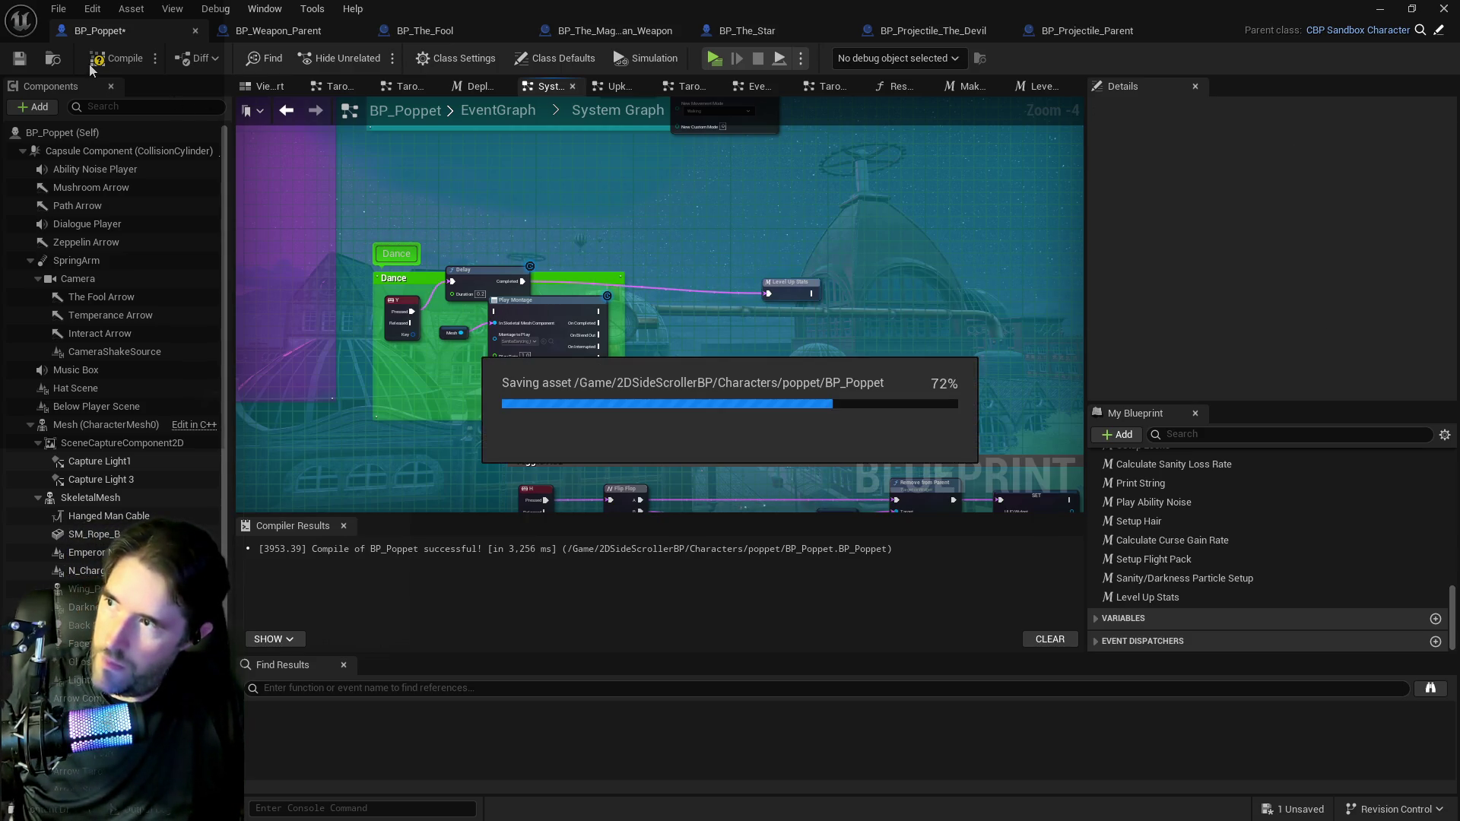
pyautogui.click(100, 61)
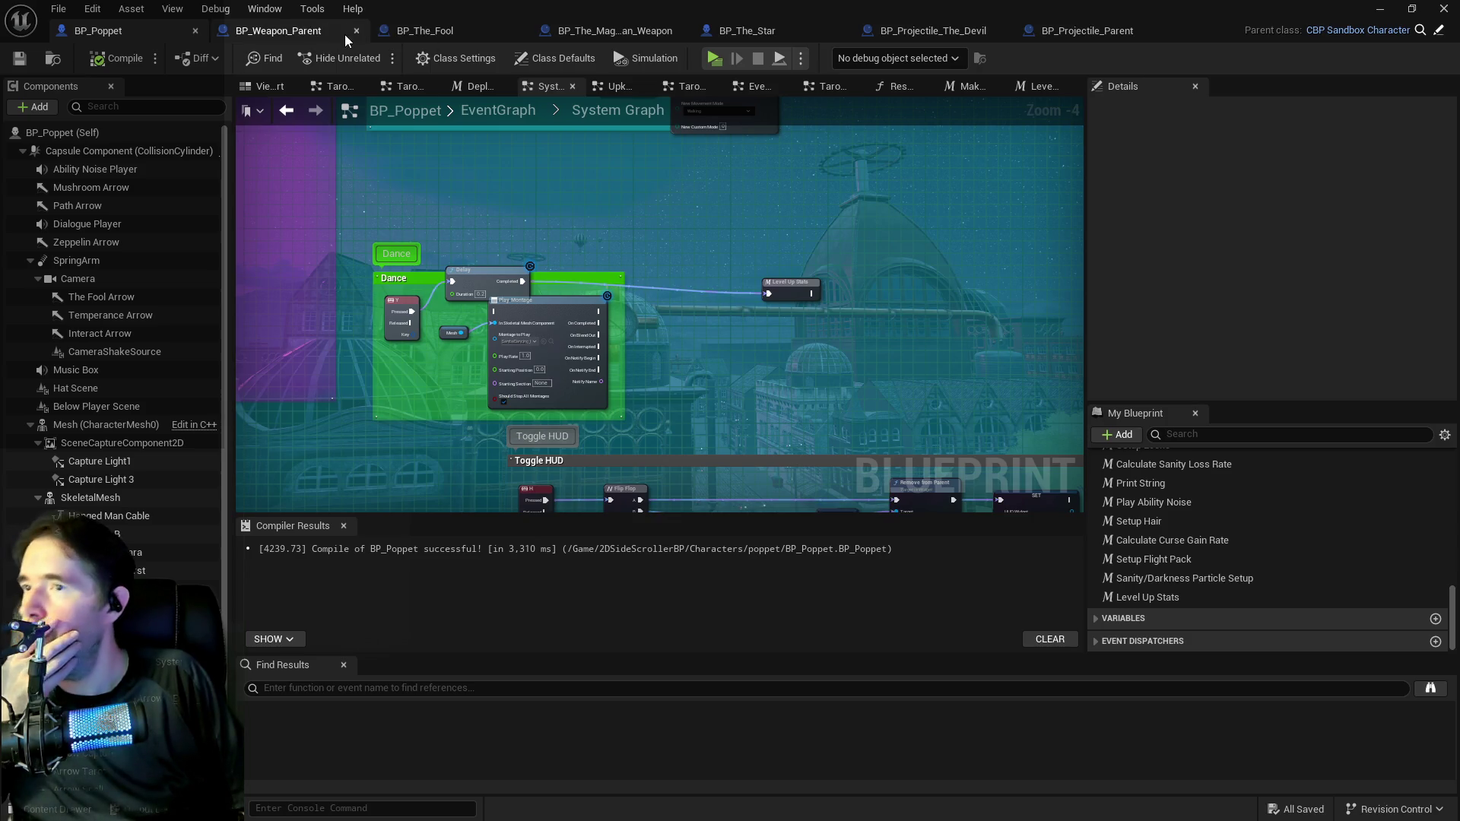
# In BP_Projectile_Parent, move the Damage Amount set and add nodes right to make room.
pyautogui.click(295, 38)
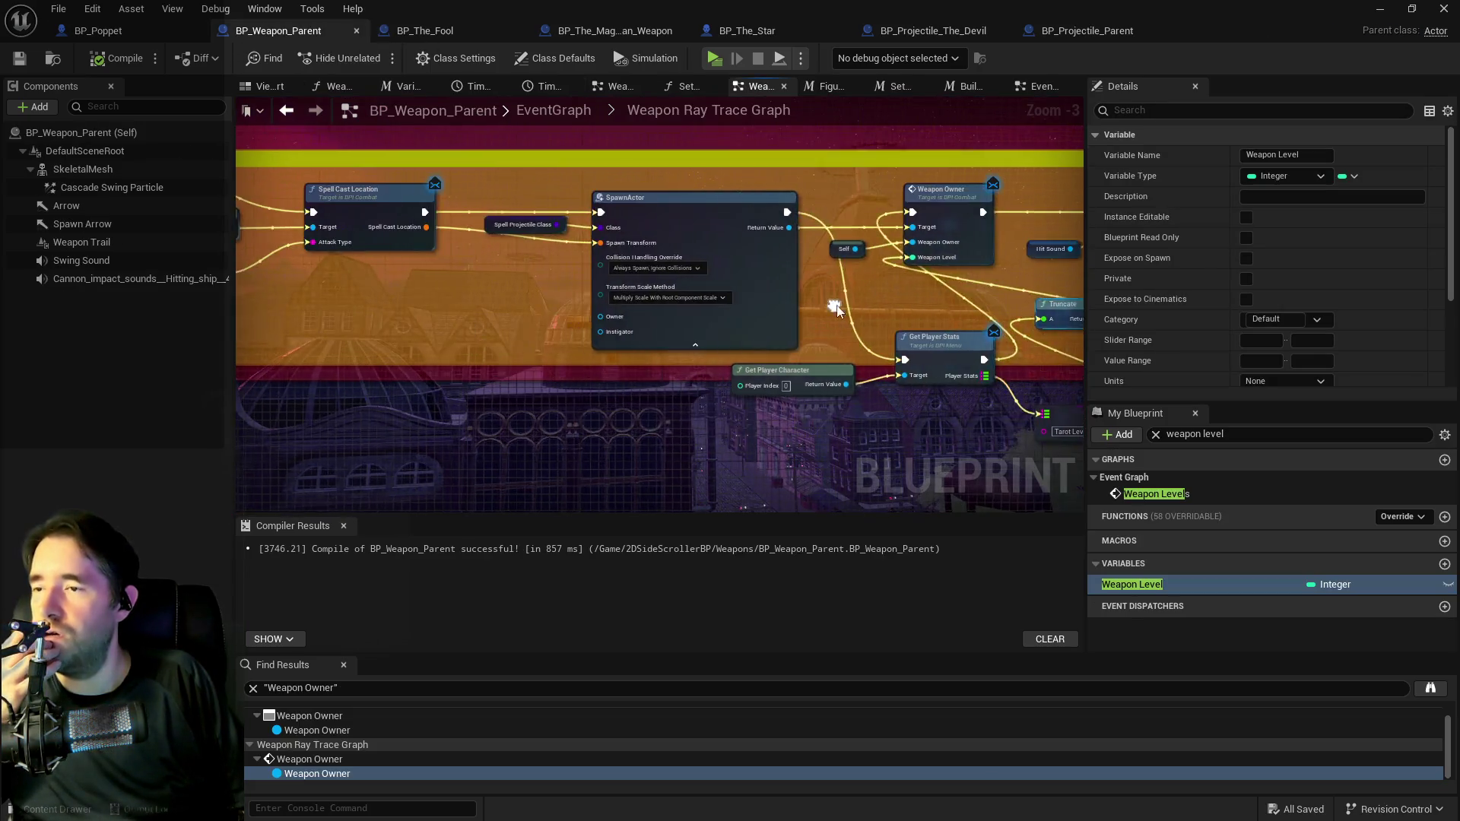
pyautogui.scroll(4, 577, 347)
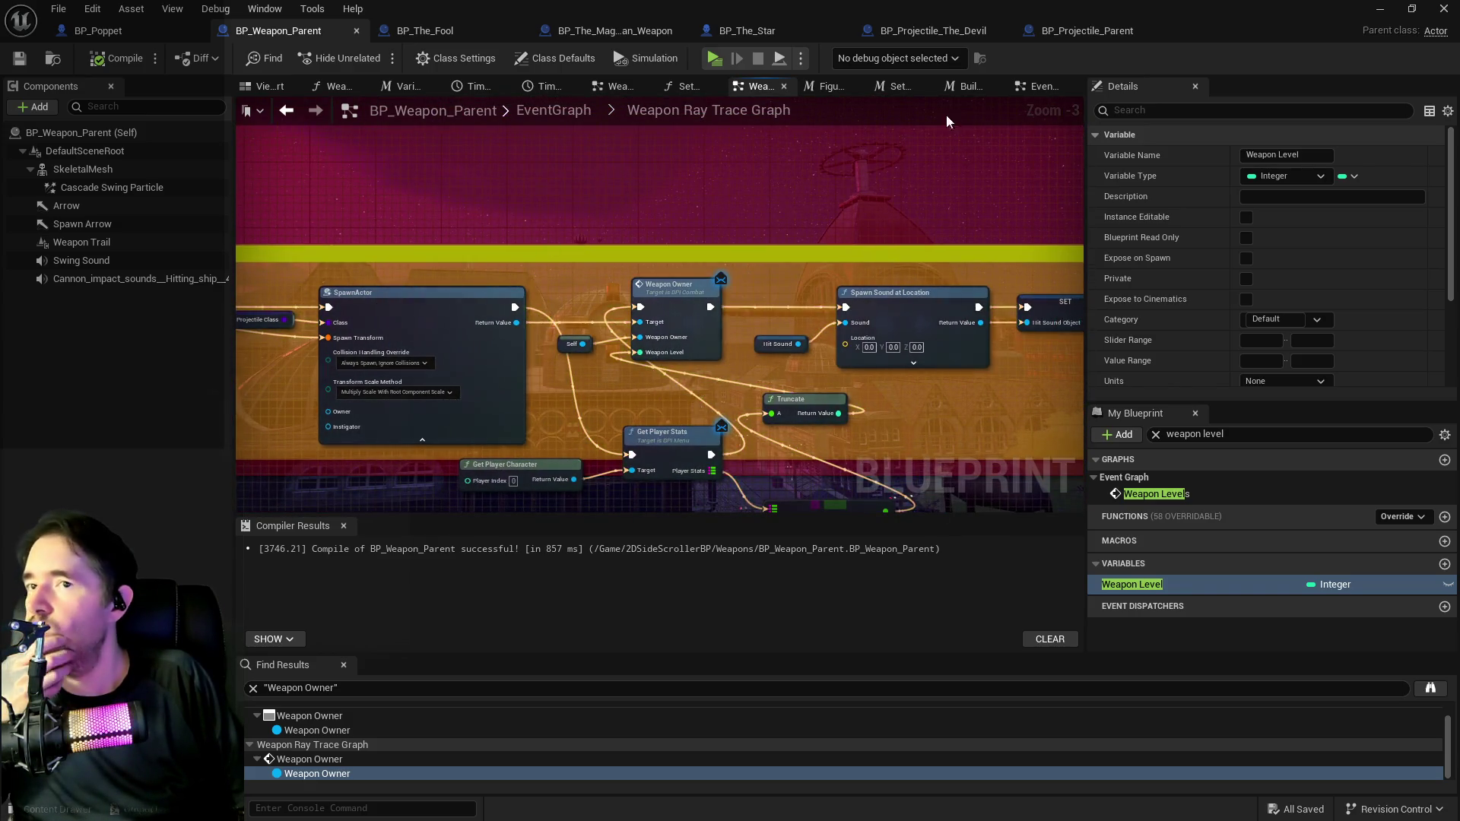
pyautogui.click(1065, 32)
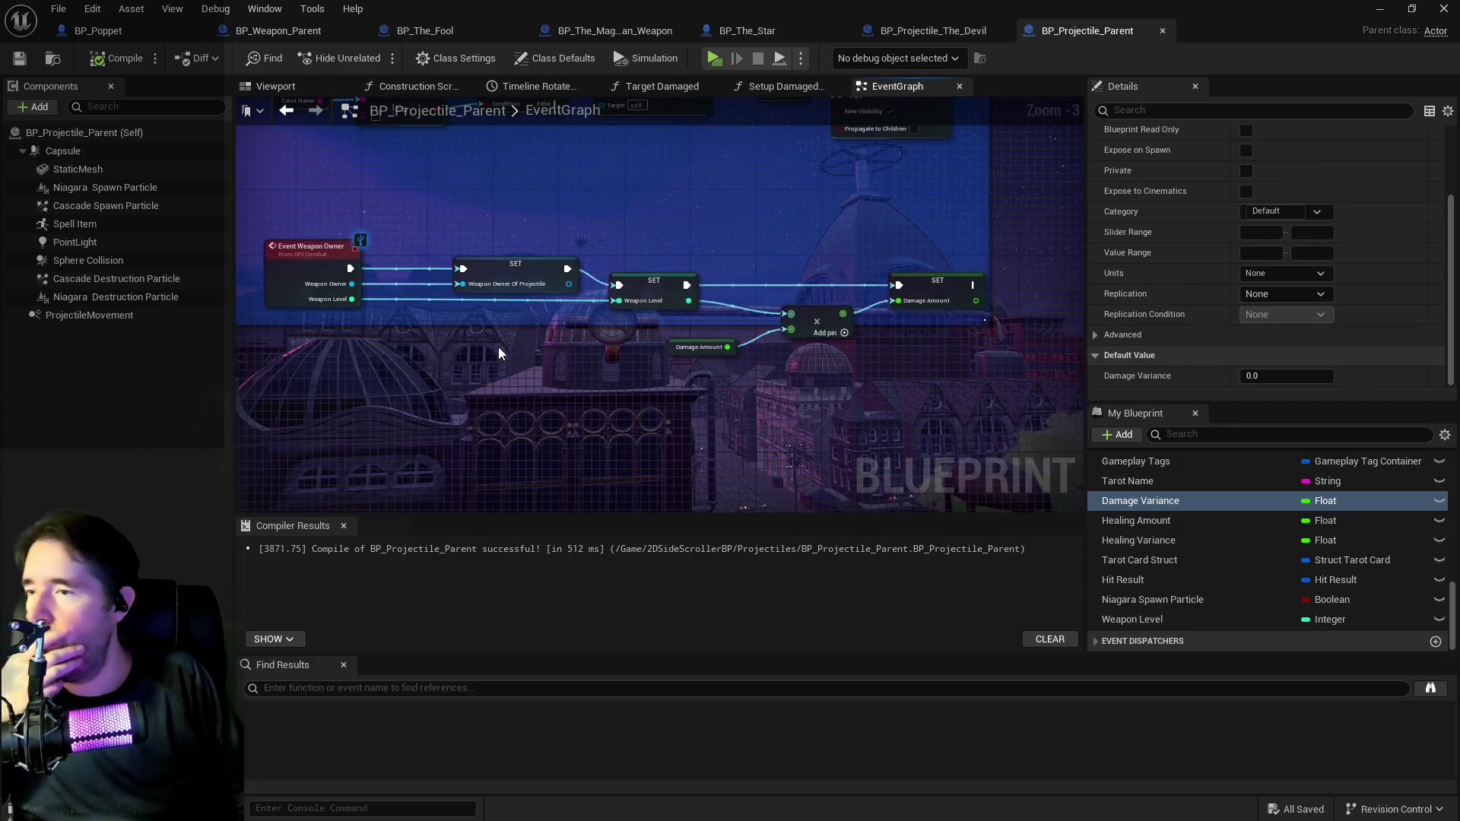
pyautogui.moveTo(709, 265); pyautogui.dragTo(965, 399)
pyautogui.moveTo(931, 283); pyautogui.dragTo(1054, 285)
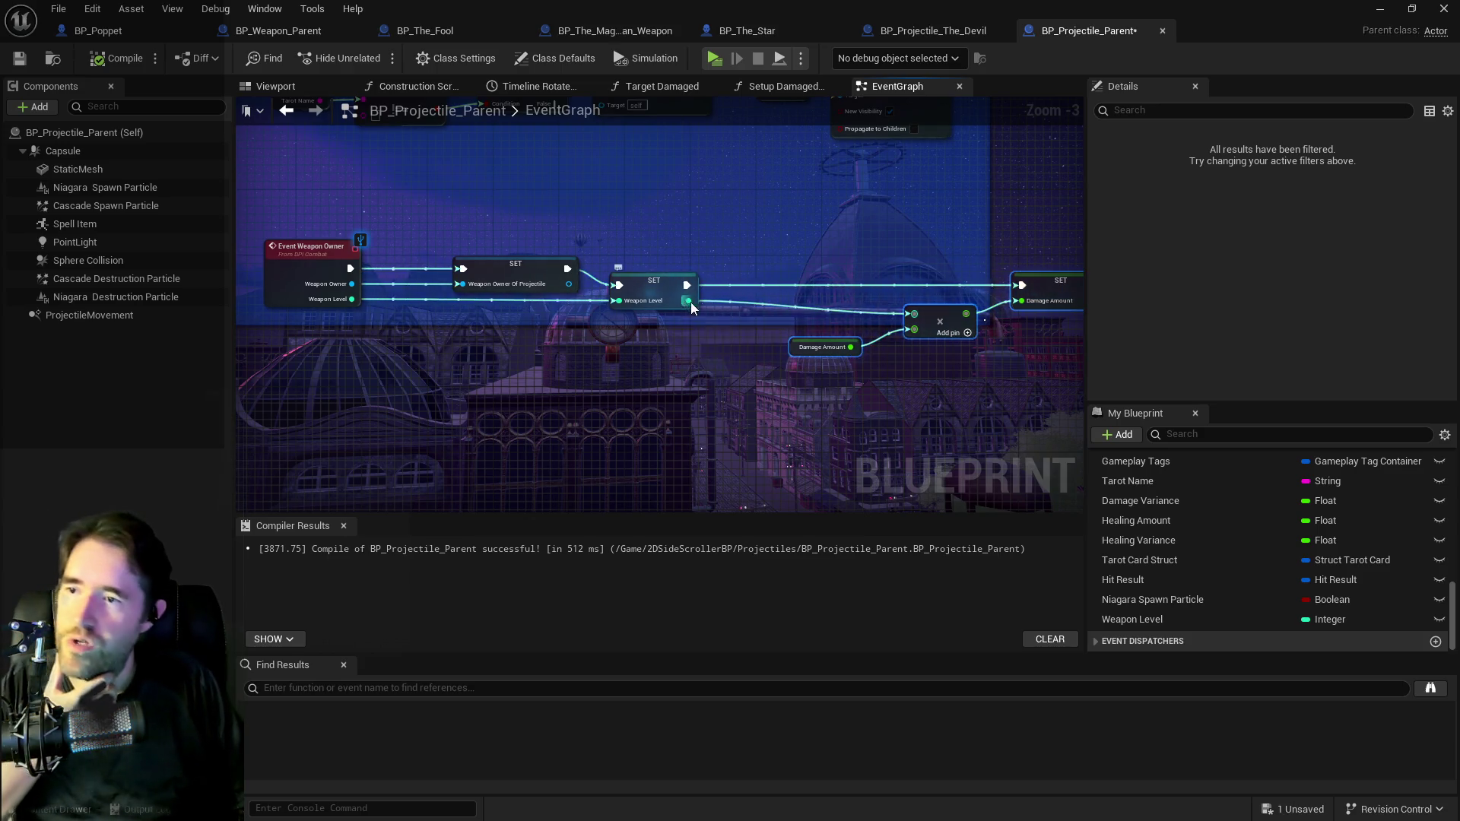
# Add a greater-than check on Weapon Level feeding the condition of a new Branch node.
pyautogui.moveTo(689, 301); pyautogui.dragTo(791, 258)
pyautogui.write('>')
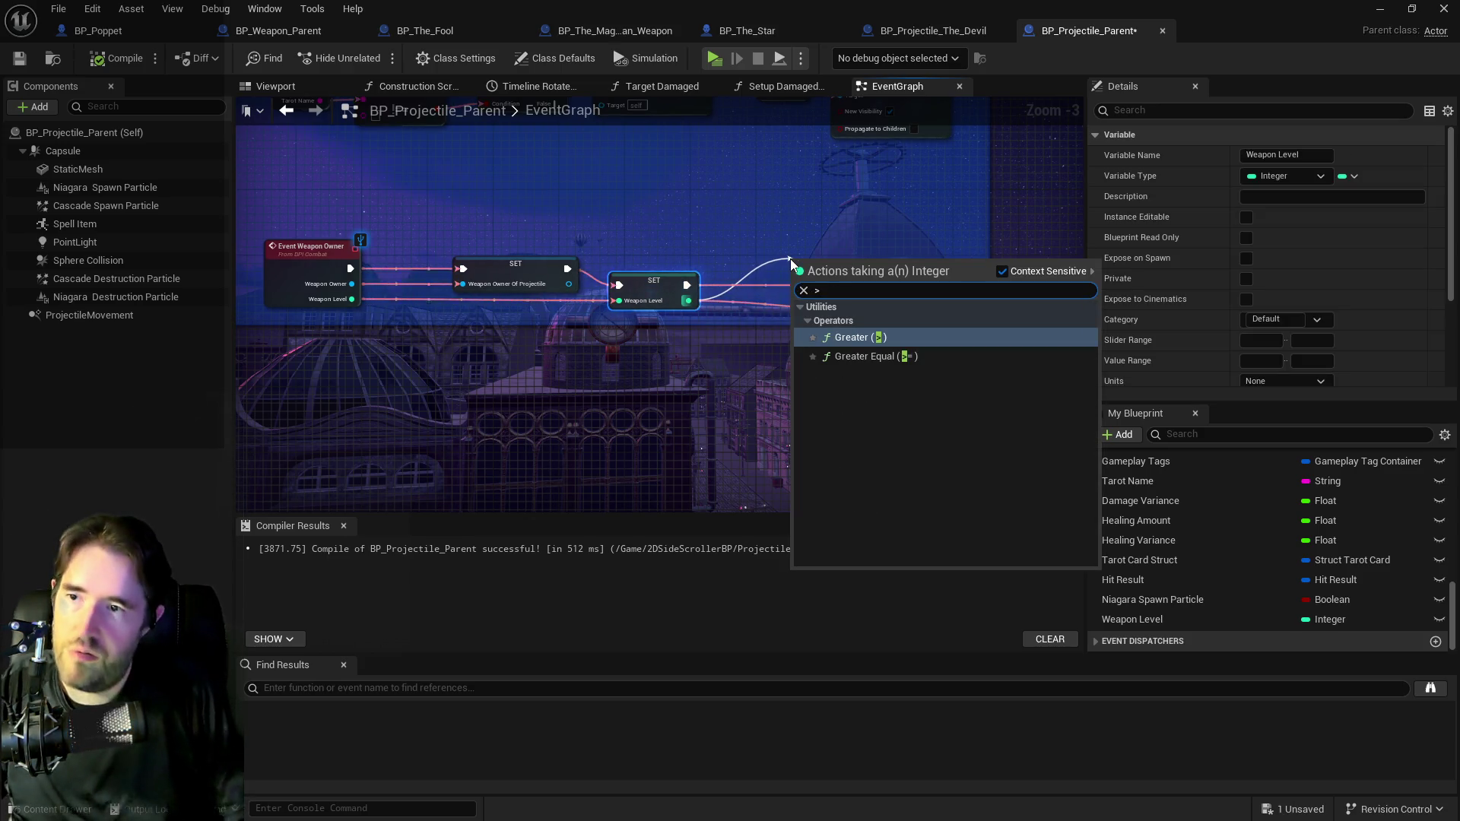
pyautogui.click(852, 337)
pyautogui.moveTo(852, 281); pyautogui.dragTo(873, 245)
pyautogui.write('branch')
pyautogui.press('Return')
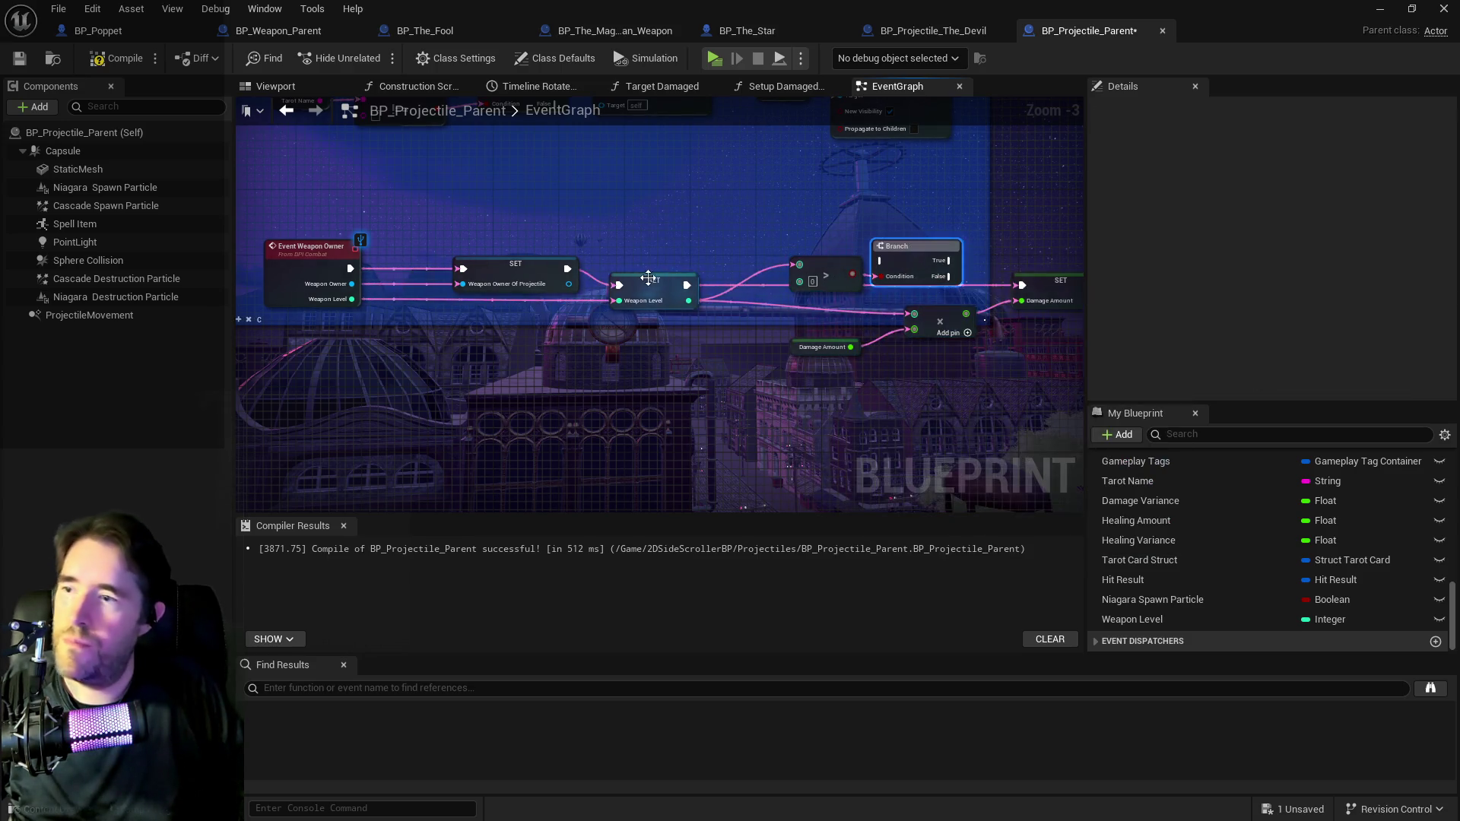
# Route execution through the Weapon Level set into the Branch, with True driving SET Damage Amount.
pyautogui.moveTo(568, 269)
pyautogui.mouseDown()
pyautogui.moveTo(880, 263)
pyautogui.moveTo(782, 299)
pyautogui.mouseUp()
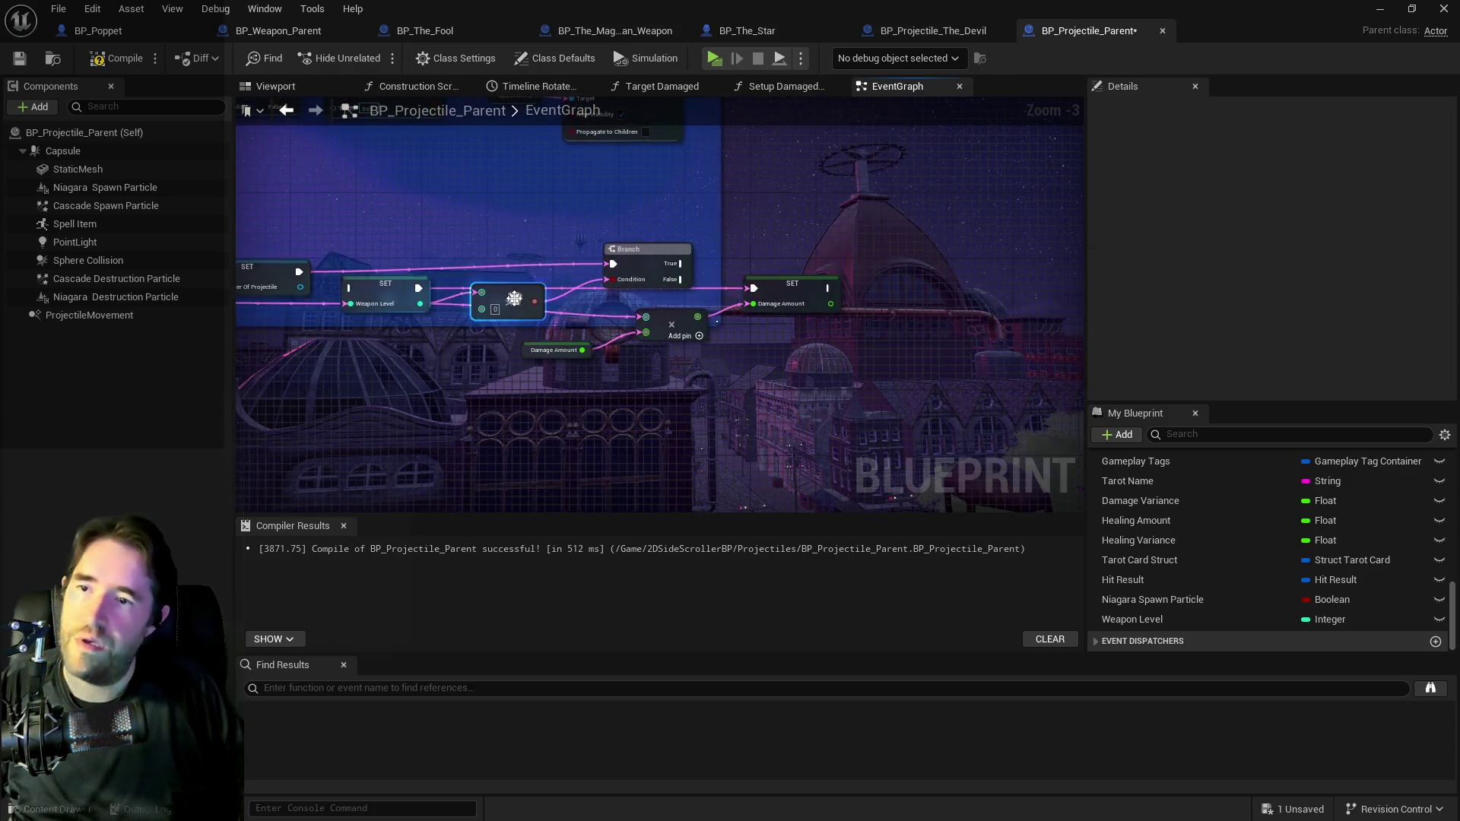
pyautogui.moveTo(582, 364)
pyautogui.mouseDown()
pyautogui.moveTo(751, 353)
pyautogui.moveTo(799, 283)
pyautogui.moveTo(857, 307)
pyautogui.moveTo(938, 290)
pyautogui.mouseUp()
pyautogui.moveTo(679, 263); pyautogui.dragTo(899, 288)
pyautogui.click(939, 284)
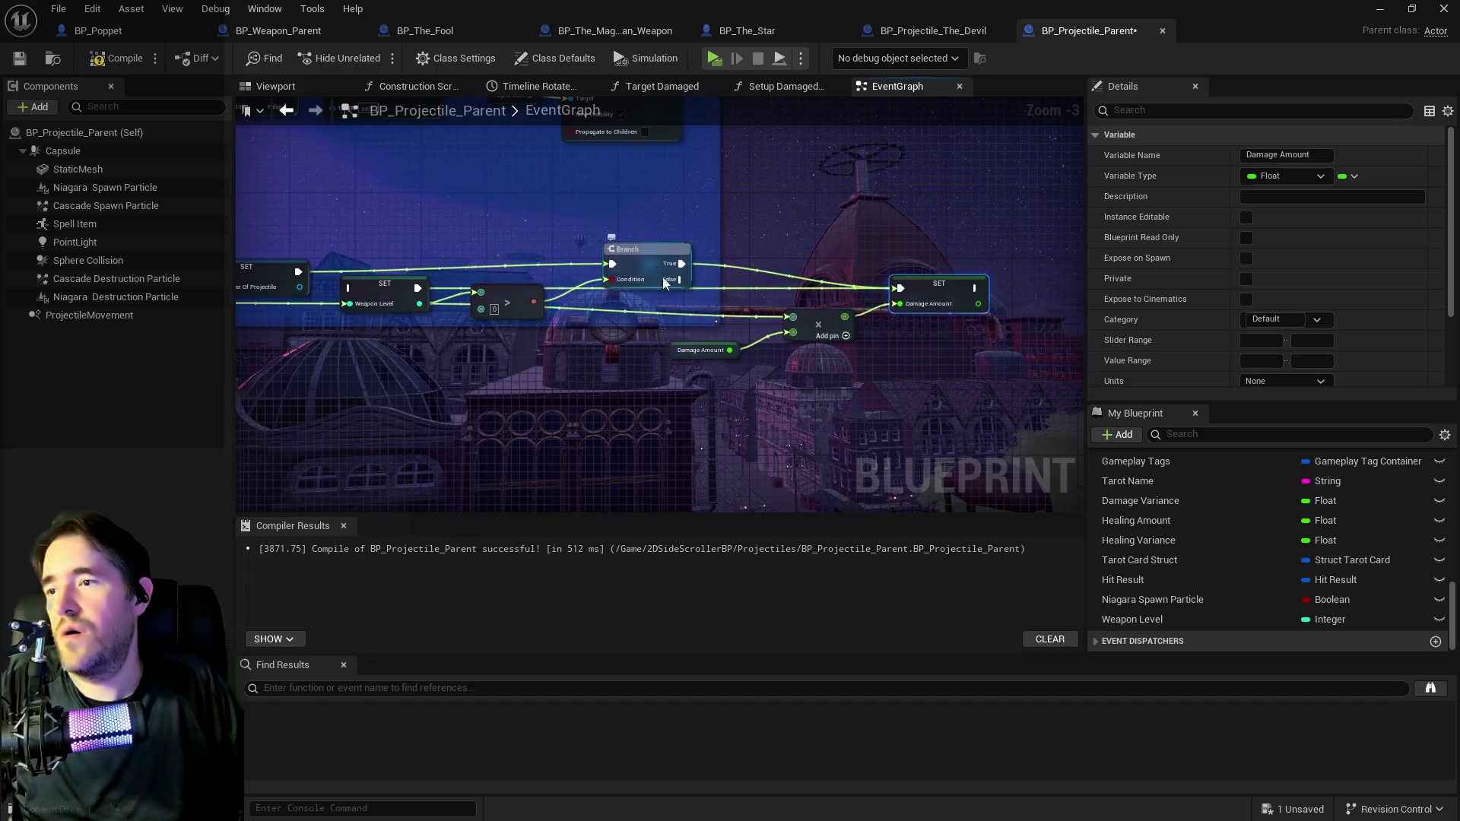
pyautogui.moveTo(560, 300)
pyautogui.mouseDown()
pyautogui.moveTo(604, 359)
pyautogui.moveTo(690, 362)
pyautogui.moveTo(600, 327)
pyautogui.moveTo(742, 351)
pyautogui.moveTo(862, 321)
pyautogui.moveTo(600, 337)
pyautogui.moveTo(549, 294)
pyautogui.moveTo(511, 293)
pyautogui.moveTo(527, 293)
pyautogui.mouseUp()
pyautogui.click(488, 283)
pyautogui.moveTo(724, 313); pyautogui.dragTo(519, 283)
pyautogui.click(365, 281)
pyautogui.moveTo(397, 278); pyautogui.dragTo(939, 228)
# Tidy the multiply, Damage Amount, Branch and comparison nodes, then compile BP_Projectile_Parent.
pyautogui.moveTo(510, 285); pyautogui.dragTo(569, 277)
pyautogui.click(688, 340)
pyautogui.keyDown('ctrl'); pyautogui.click(806, 320); pyautogui.keyUp('ctrl')
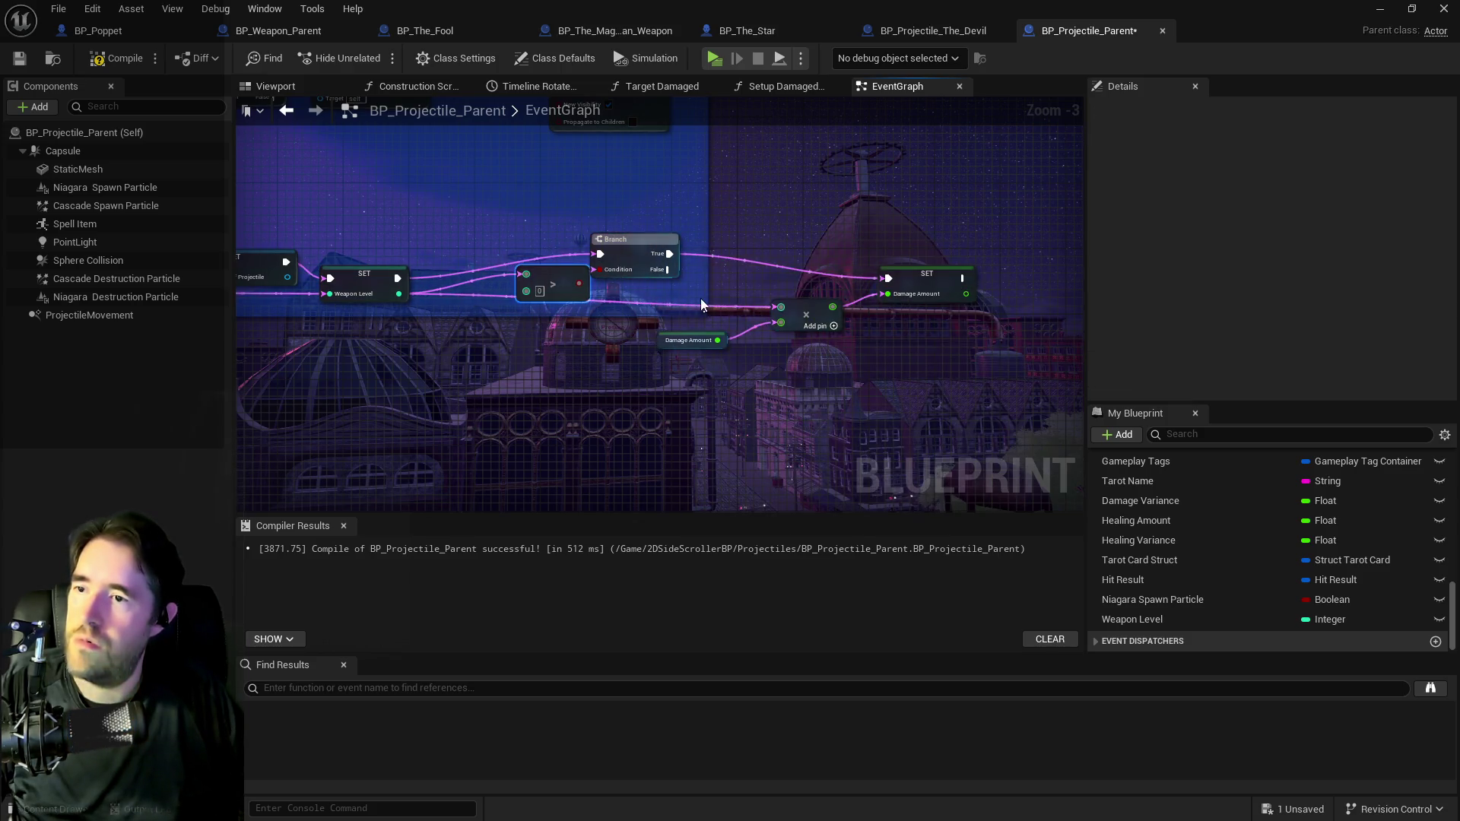
pyautogui.click(808, 329)
pyautogui.click(105, 9)
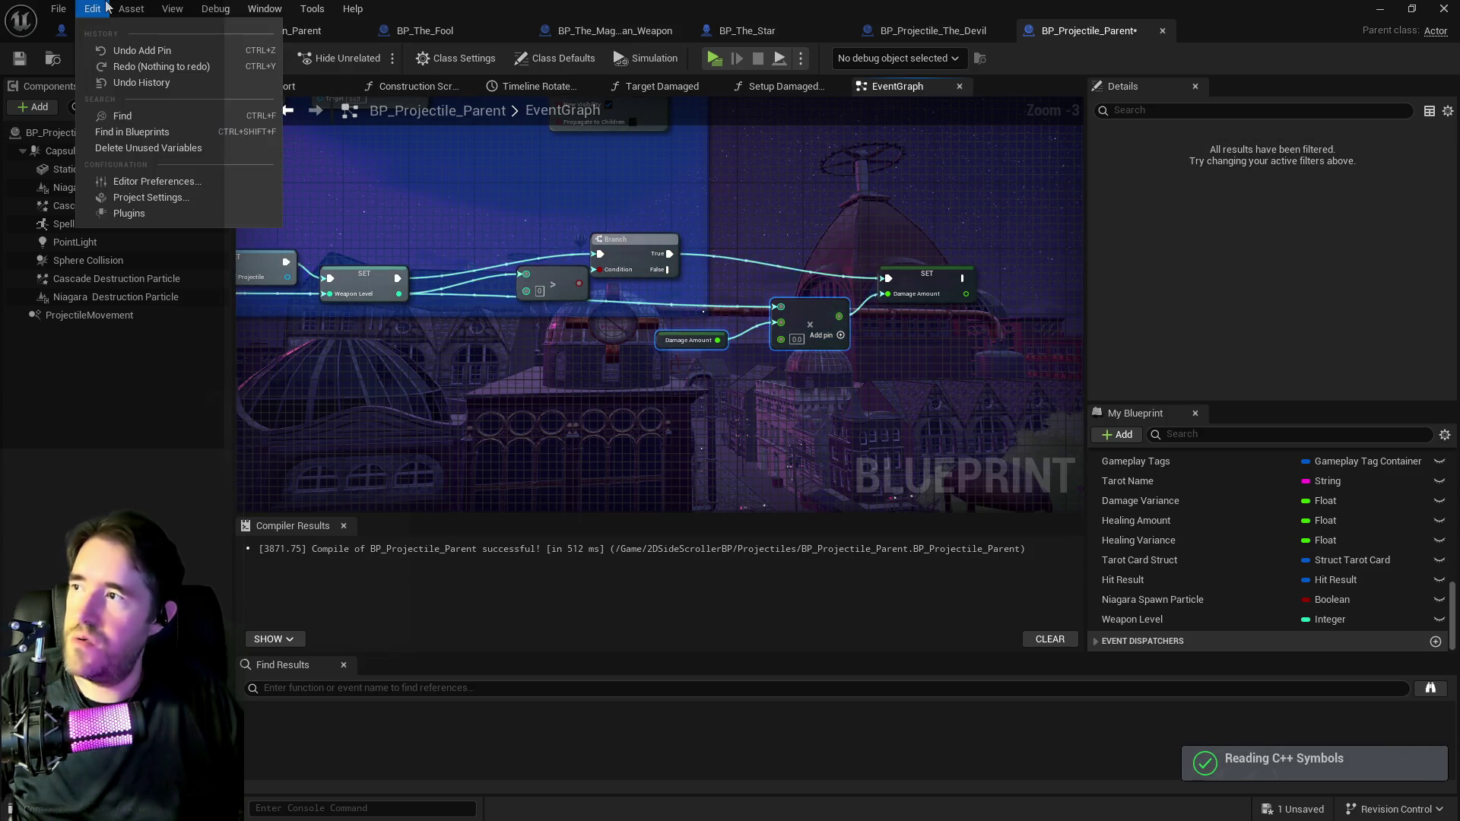
pyautogui.click(142, 50)
pyautogui.moveTo(708, 289); pyautogui.dragTo(773, 369)
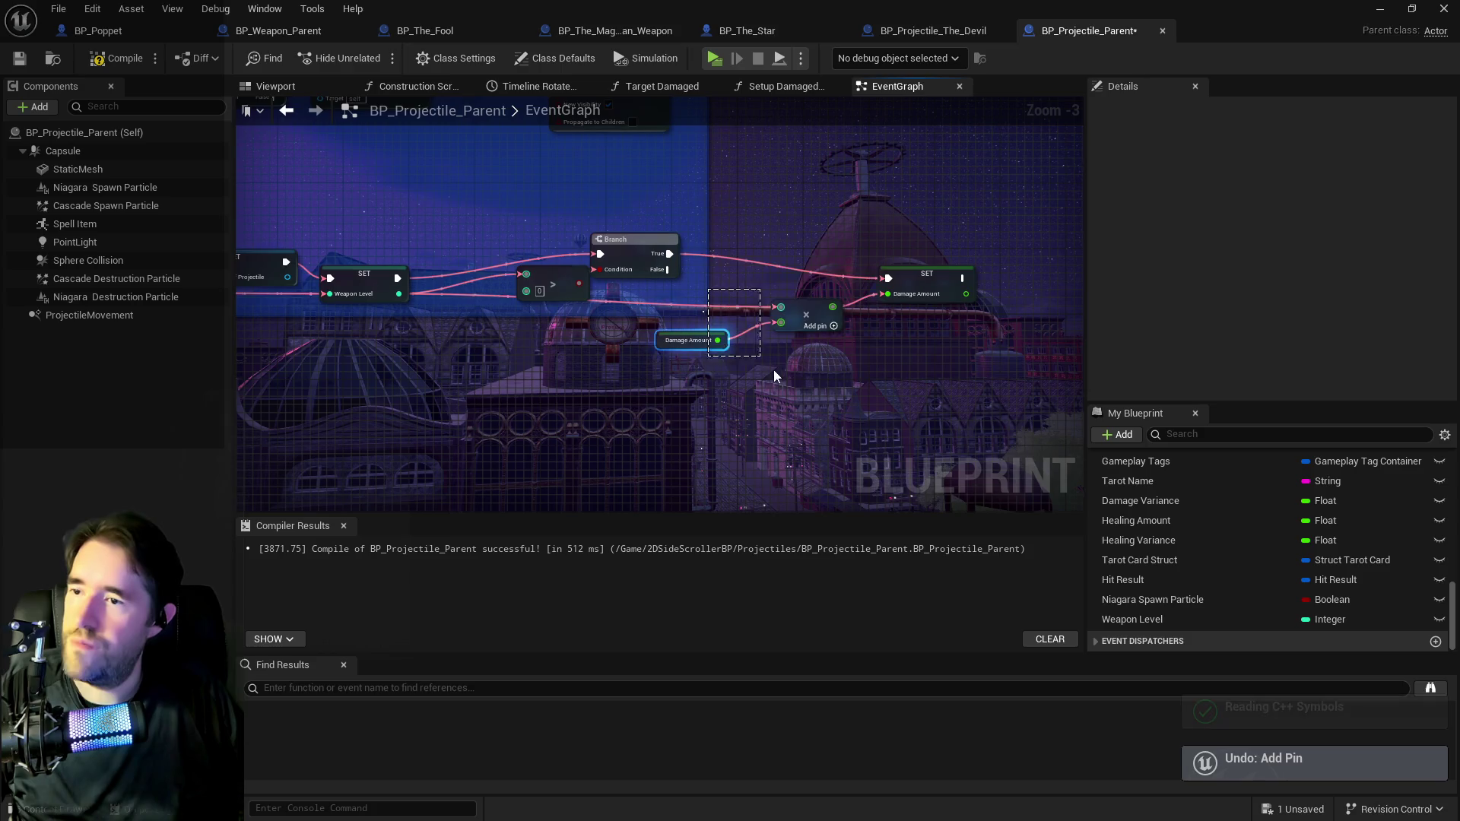
pyautogui.moveTo(806, 315)
pyautogui.mouseDown()
pyautogui.moveTo(799, 357)
pyautogui.moveTo(716, 348)
pyautogui.mouseUp()
pyautogui.moveTo(640, 238)
pyautogui.mouseDown()
pyautogui.moveTo(704, 227)
pyautogui.moveTo(738, 260)
pyautogui.mouseUp()
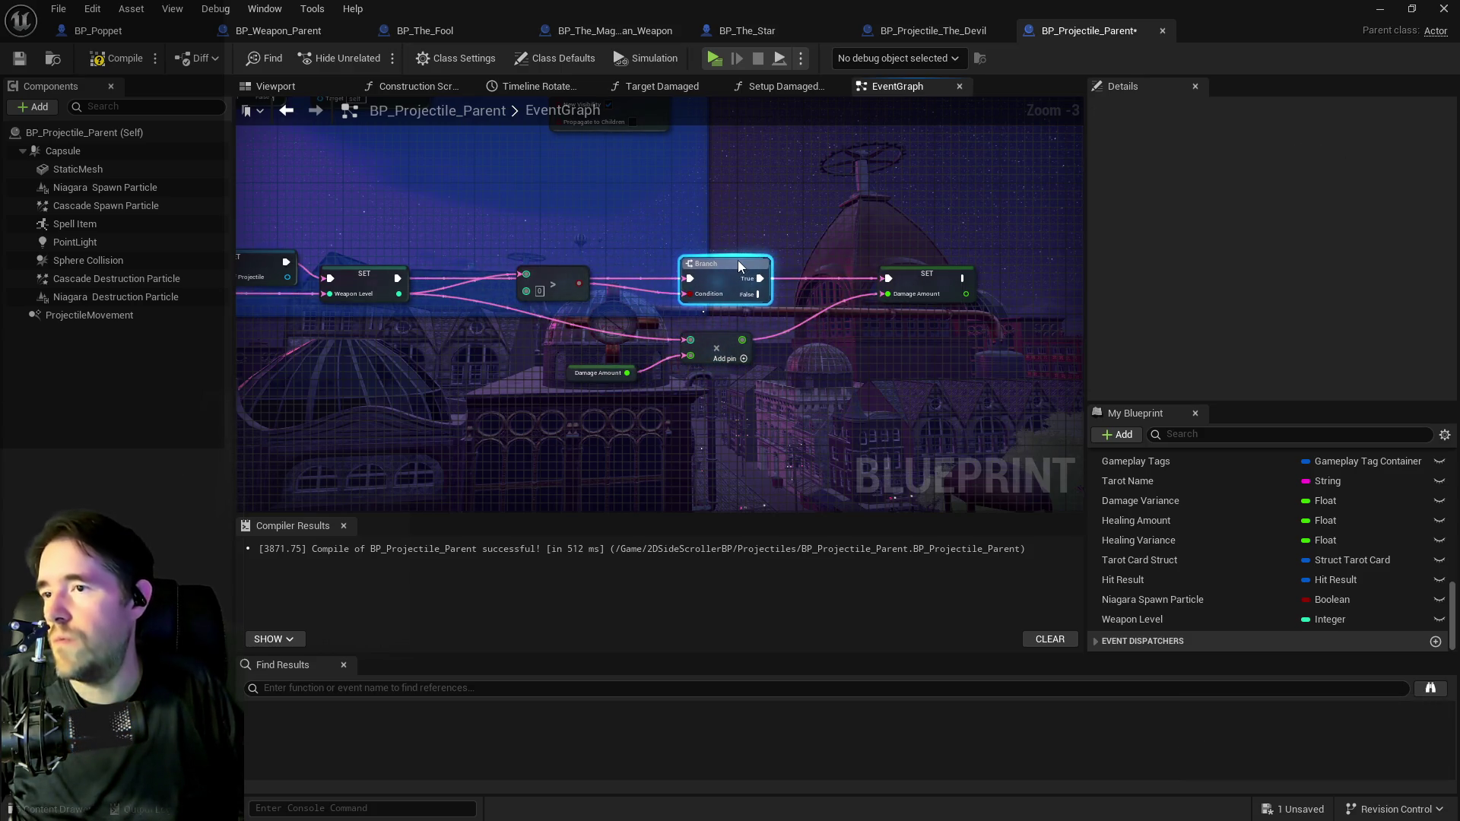
pyautogui.moveTo(569, 288)
pyautogui.mouseDown()
pyautogui.moveTo(610, 330)
pyautogui.moveTo(635, 312)
pyautogui.mouseUp()
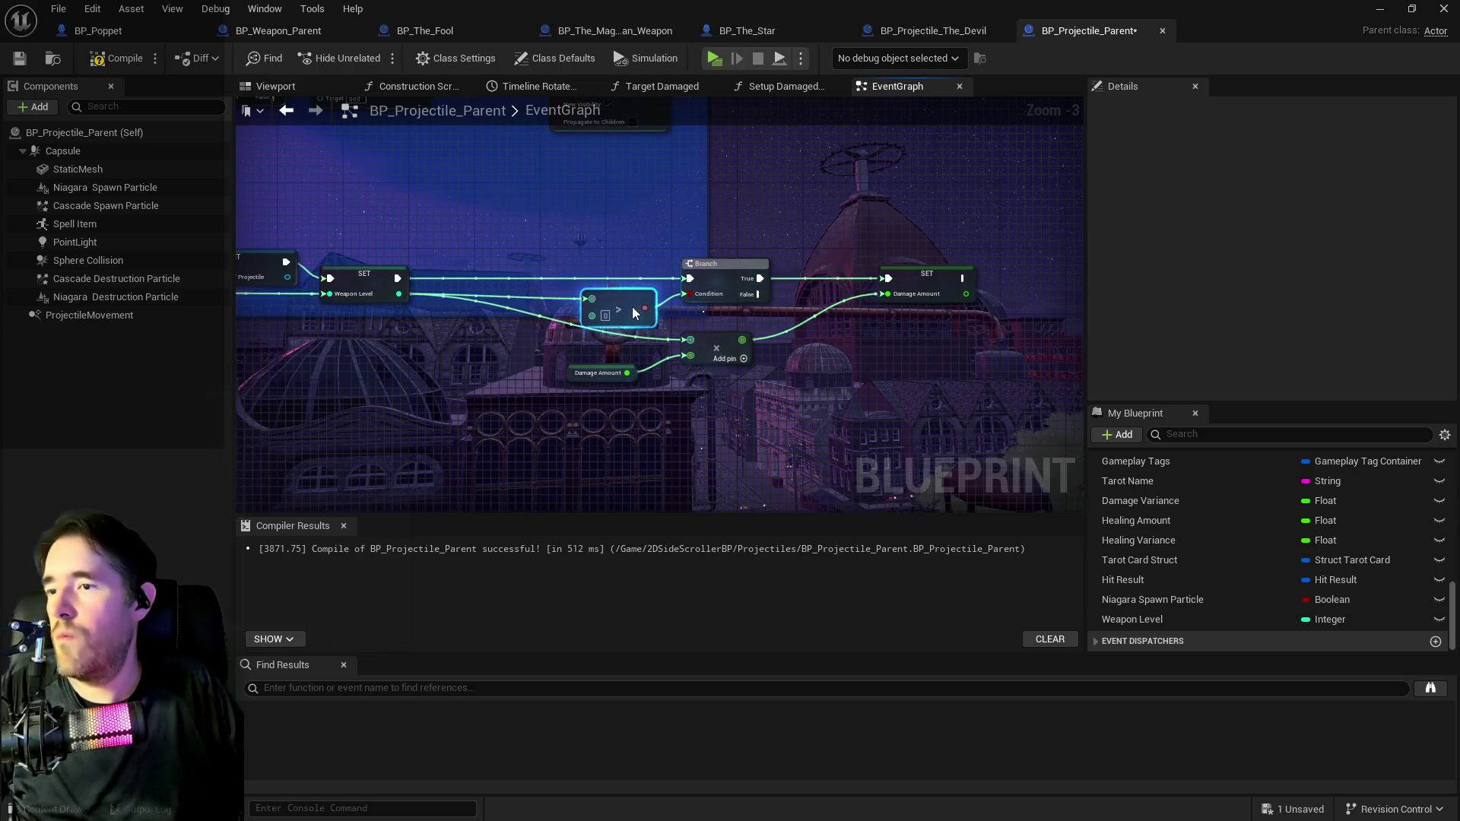
pyautogui.click(116, 59)
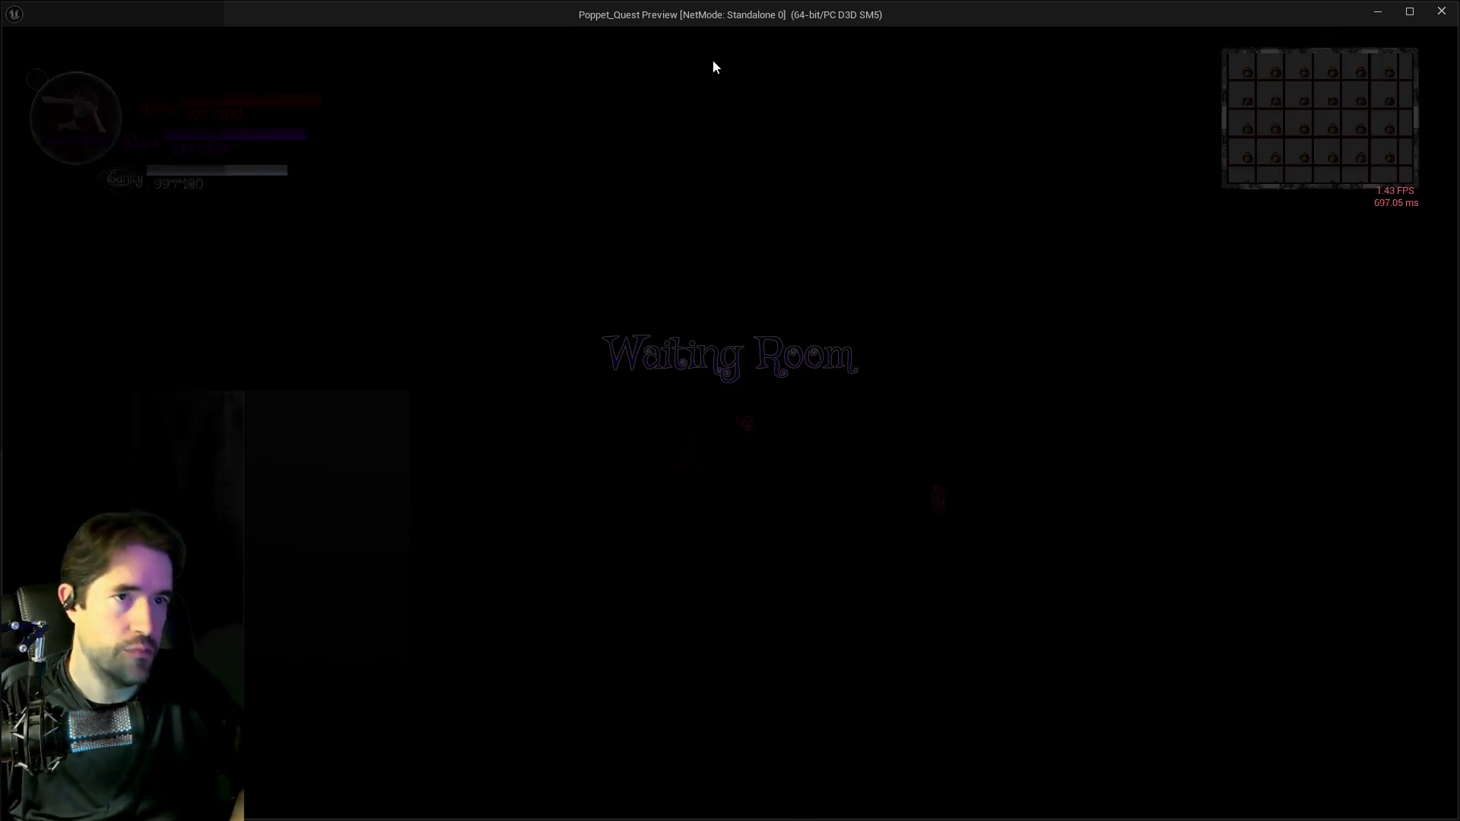
# Take control of the camera and walk the character across the room to the doll table.
pyautogui.click(857, 355)
pyautogui.press('w')
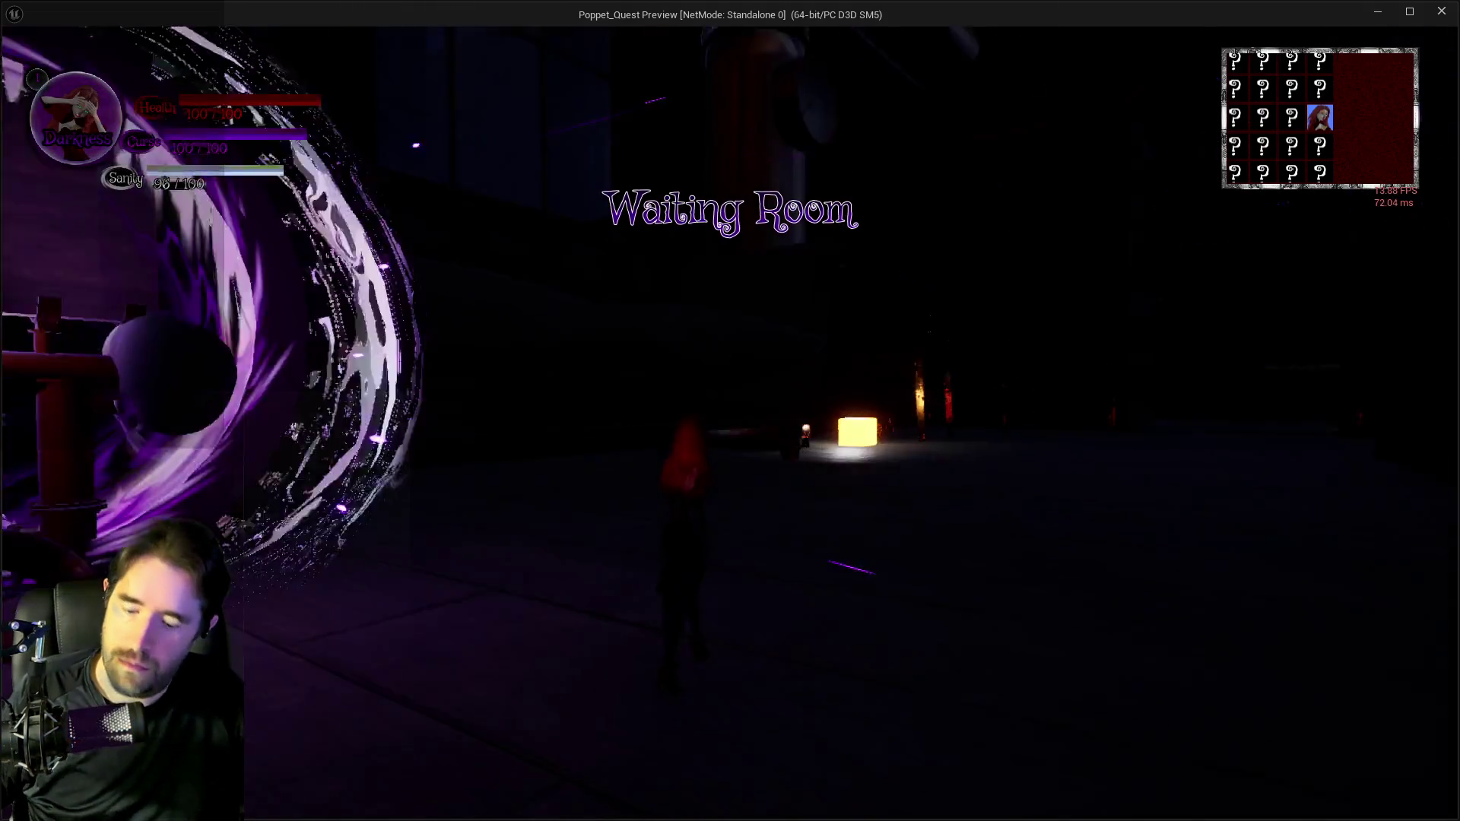
pyautogui.press('w')
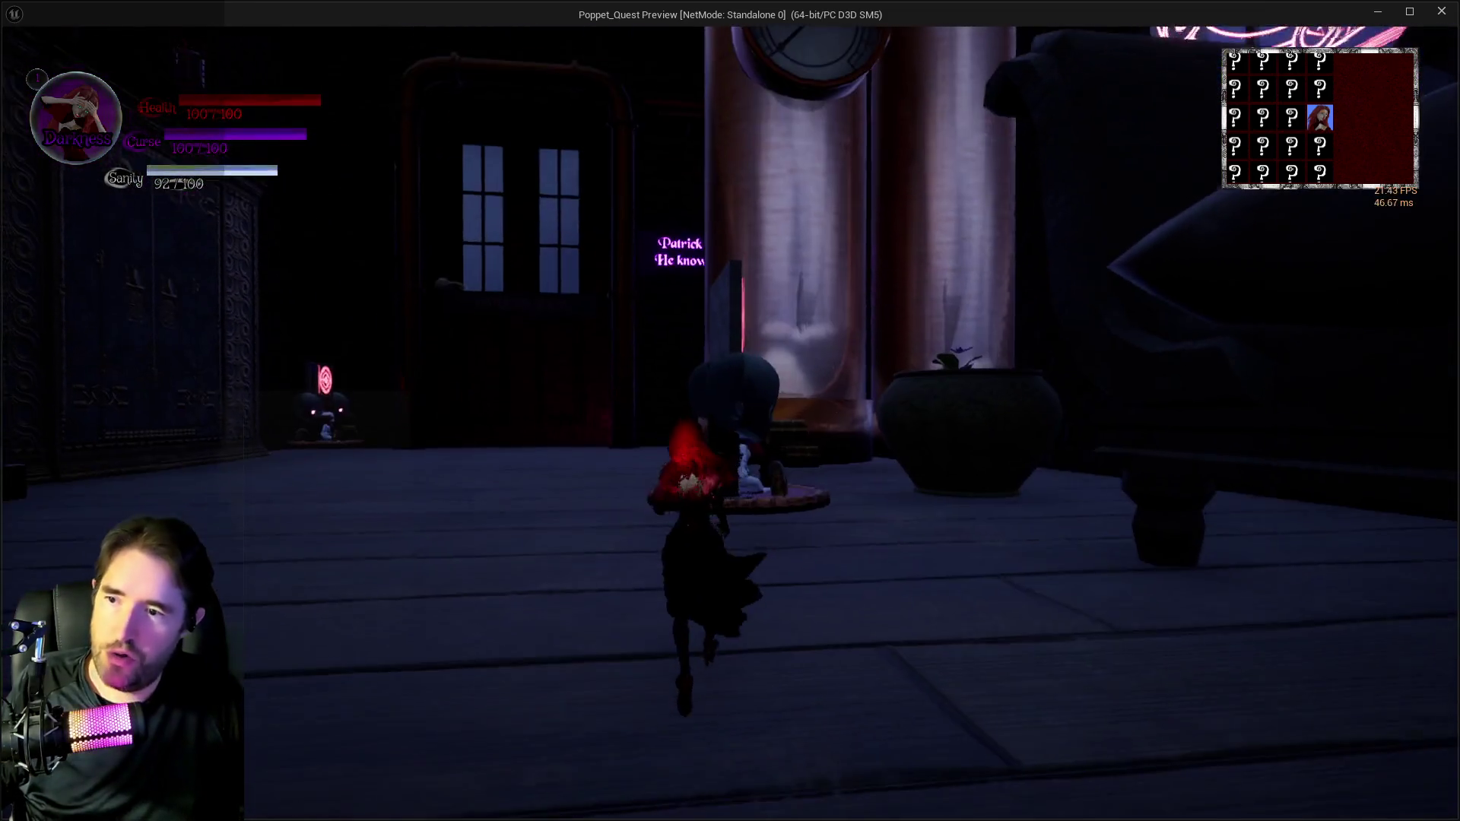
pyautogui.press('w')
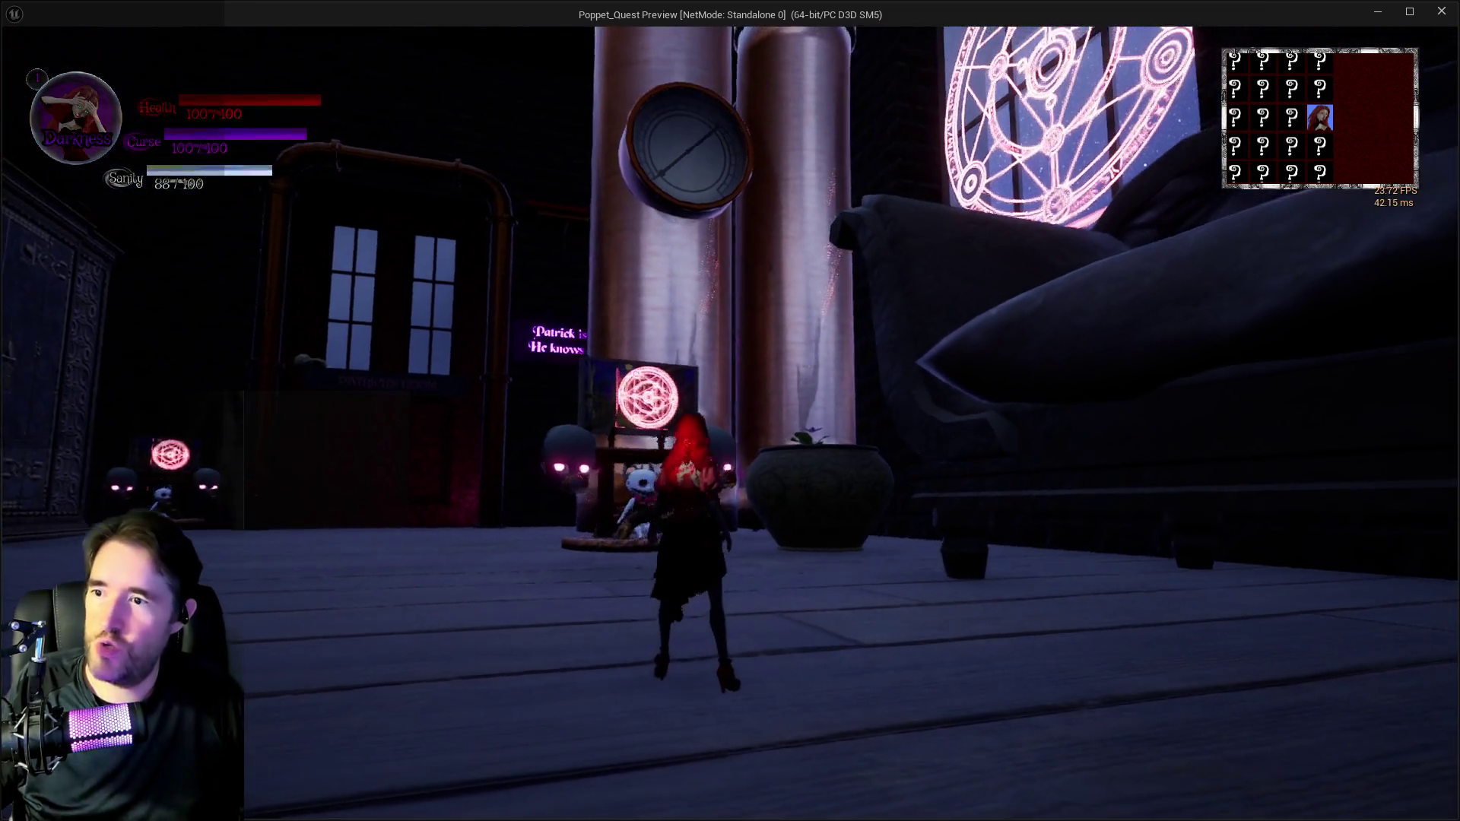
pyautogui.press('w')
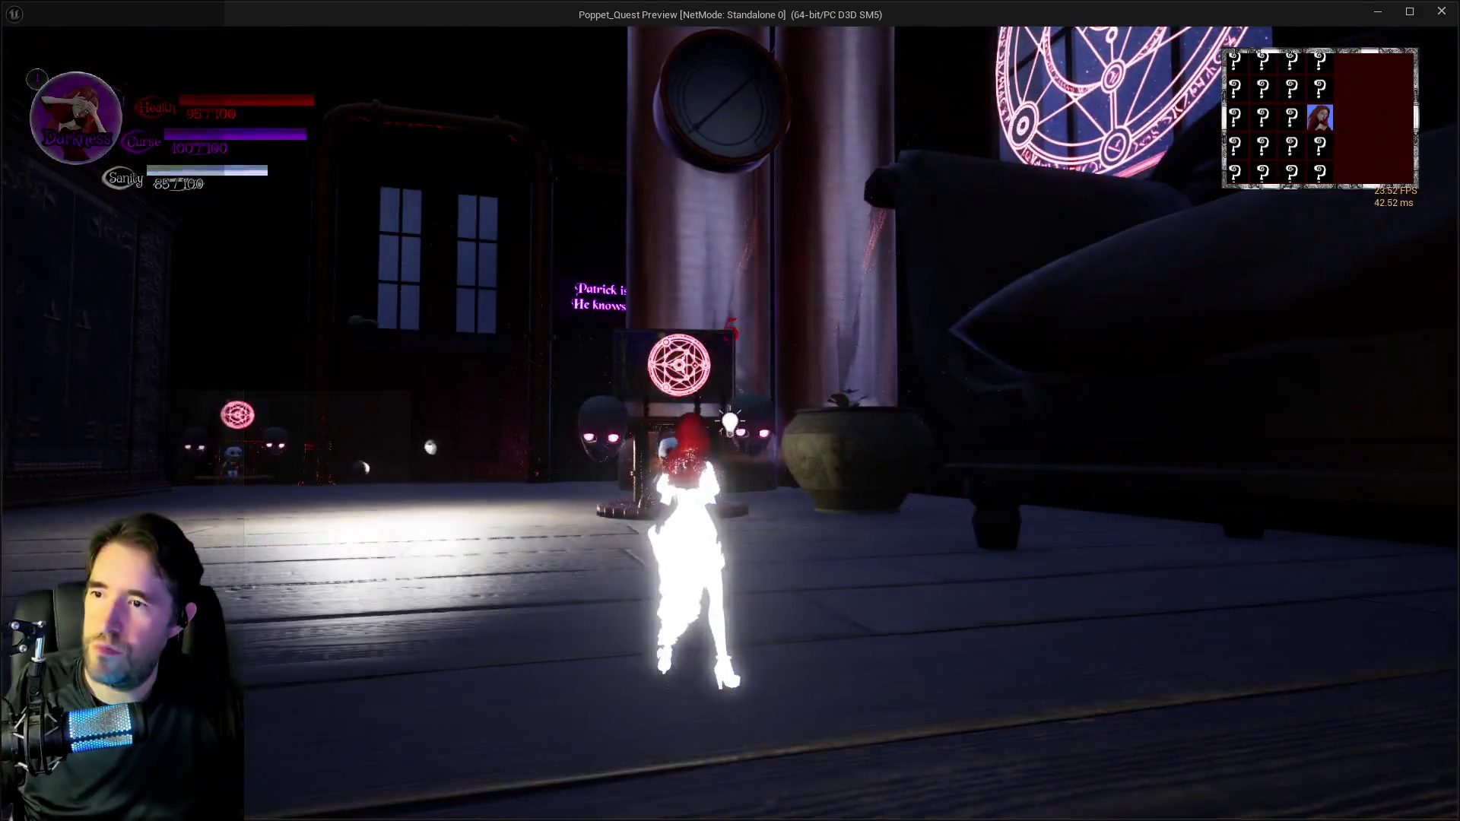
pyautogui.press('w')
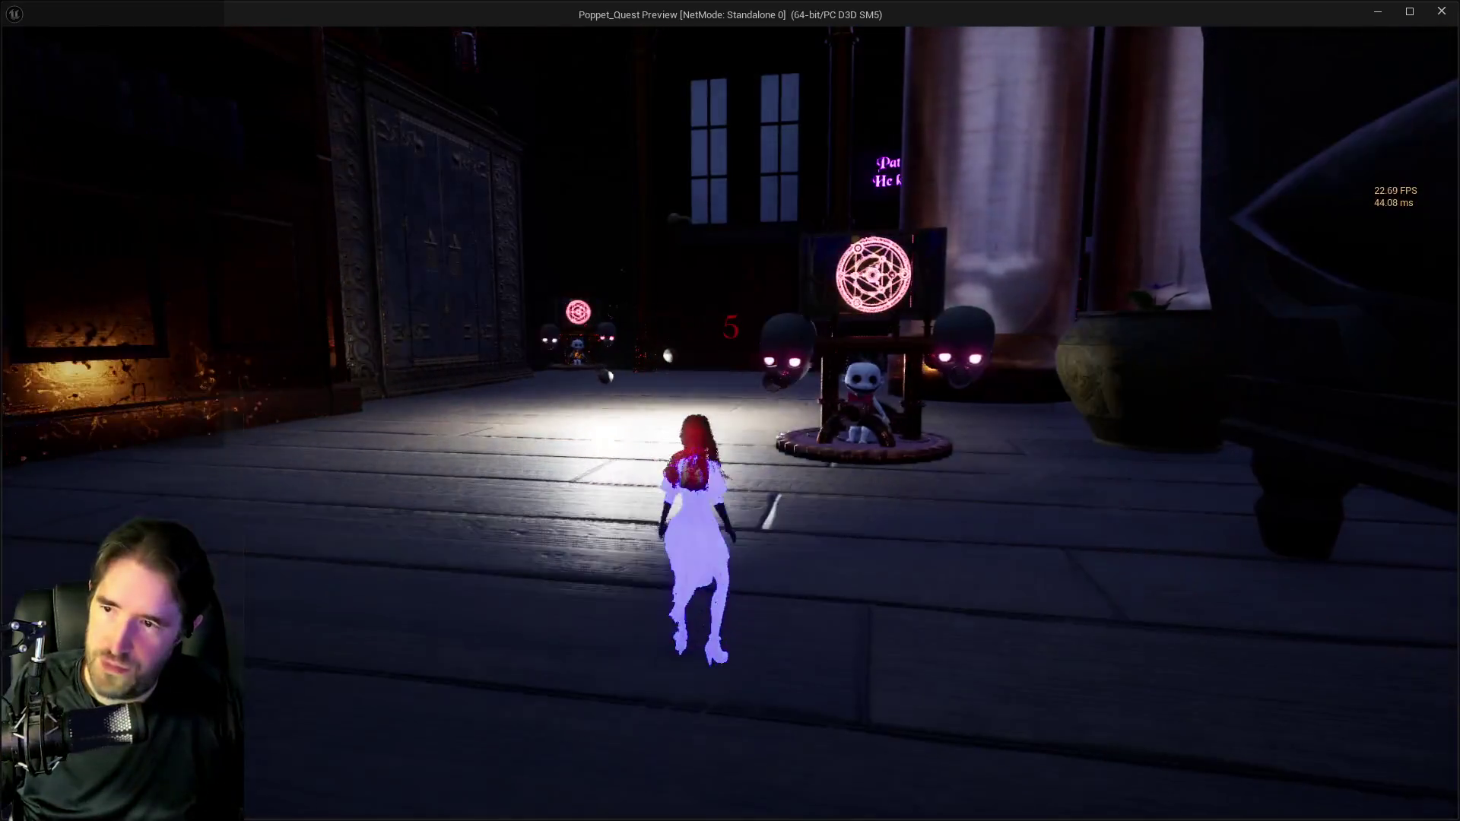
# Equip the Temperance tarot card and cast a spell at the doll.
pyautogui.press('Tab')
pyautogui.click(459, 701)
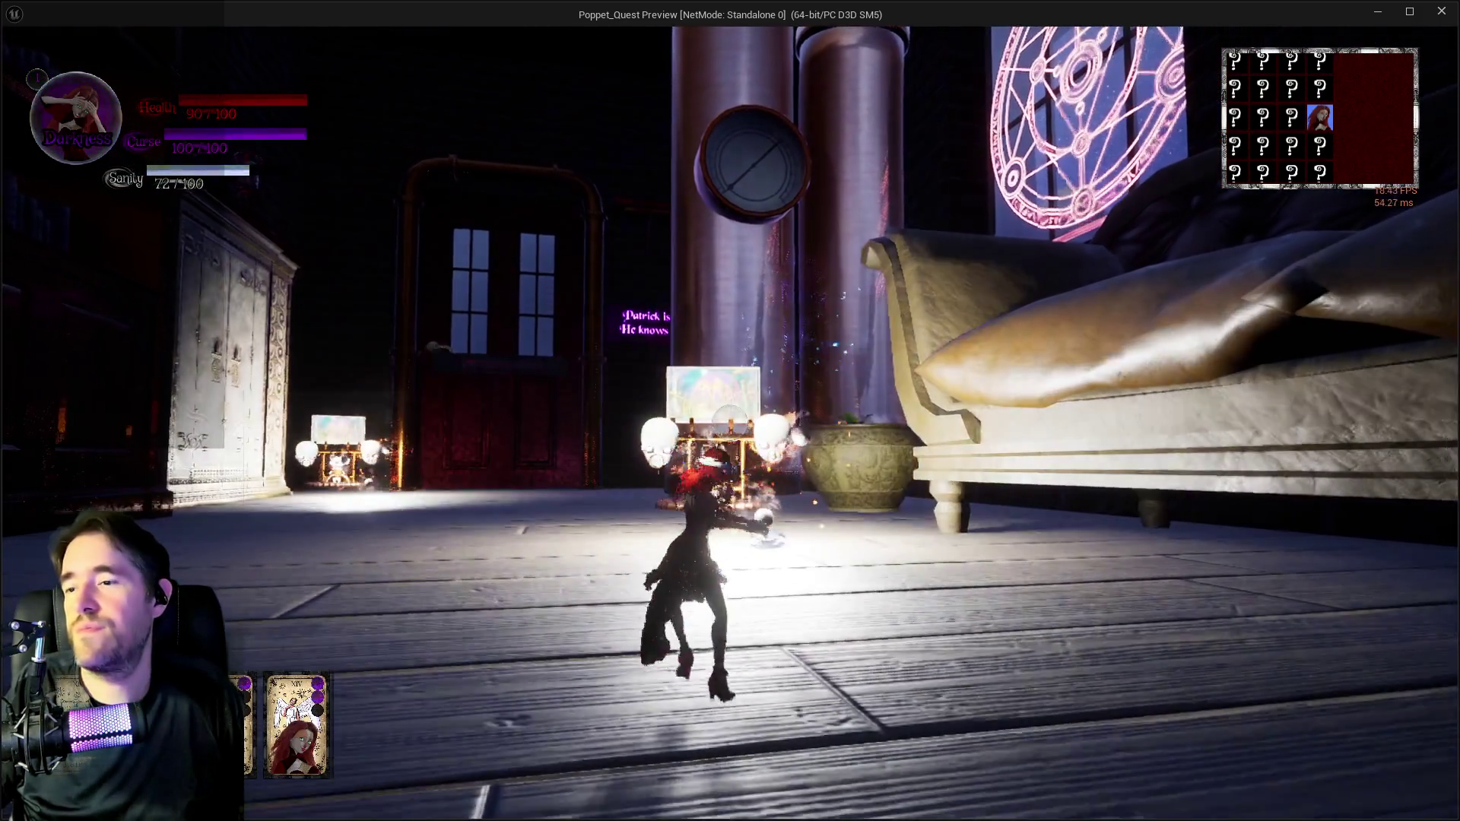
pyautogui.press('e')
pyautogui.press('w')
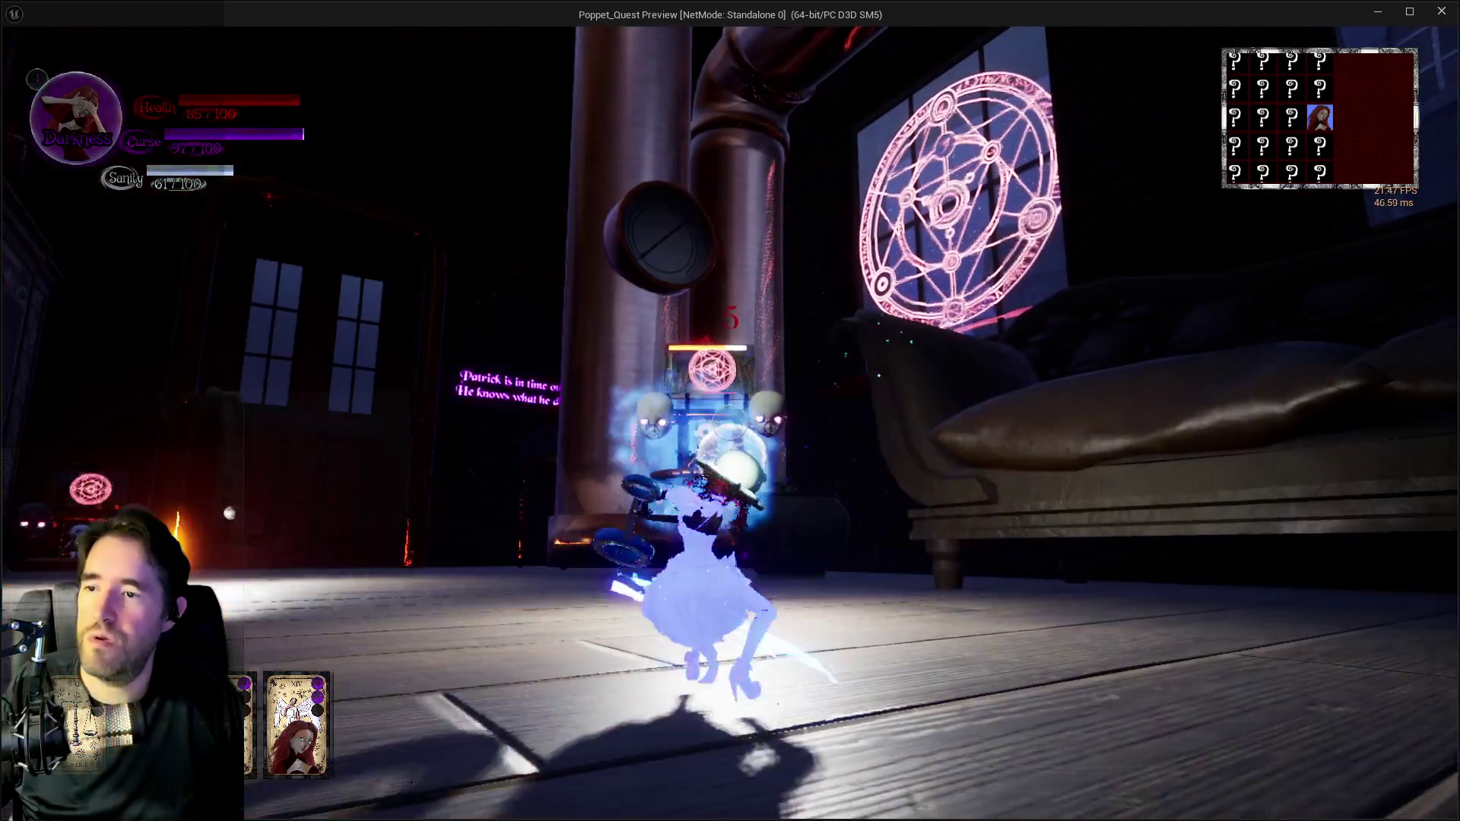
# Move past the easel to the pillars, attack the treasure chest with the wand, and end the preview.
pyautogui.press('a')
pyautogui.press('w')
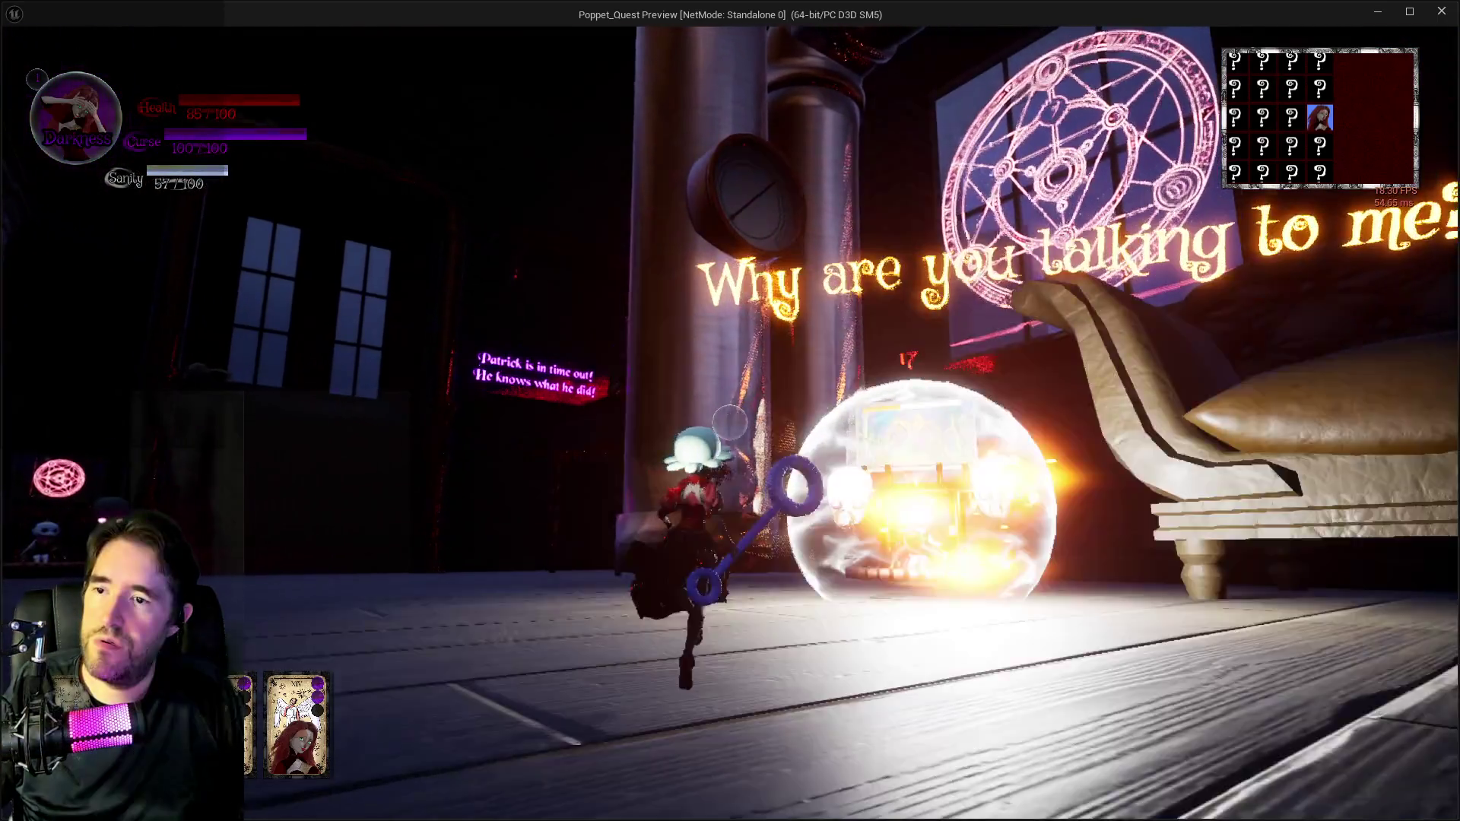
pyautogui.press('w')
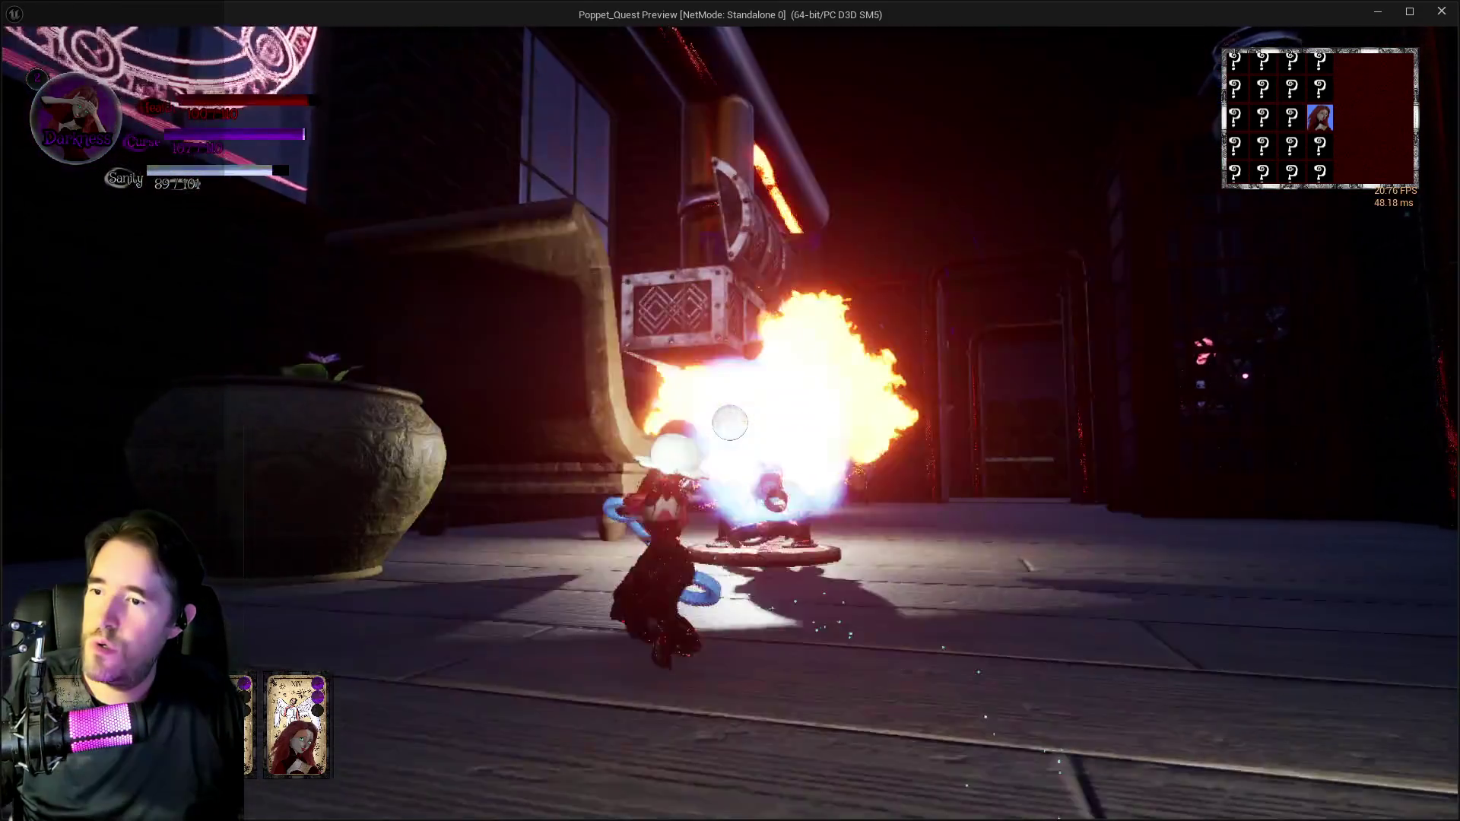
pyautogui.click(729, 422)
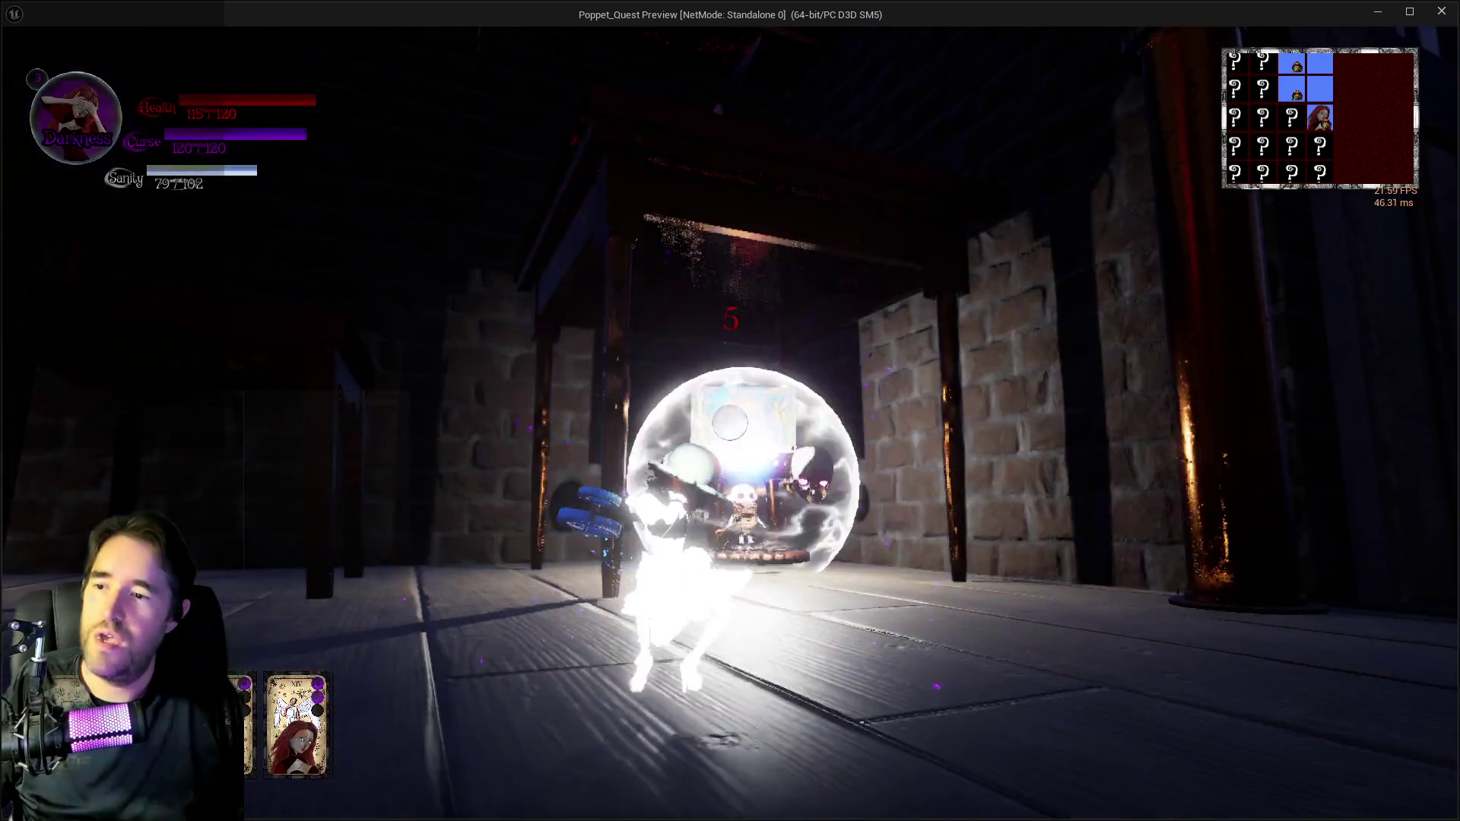
pyautogui.press('Escape')
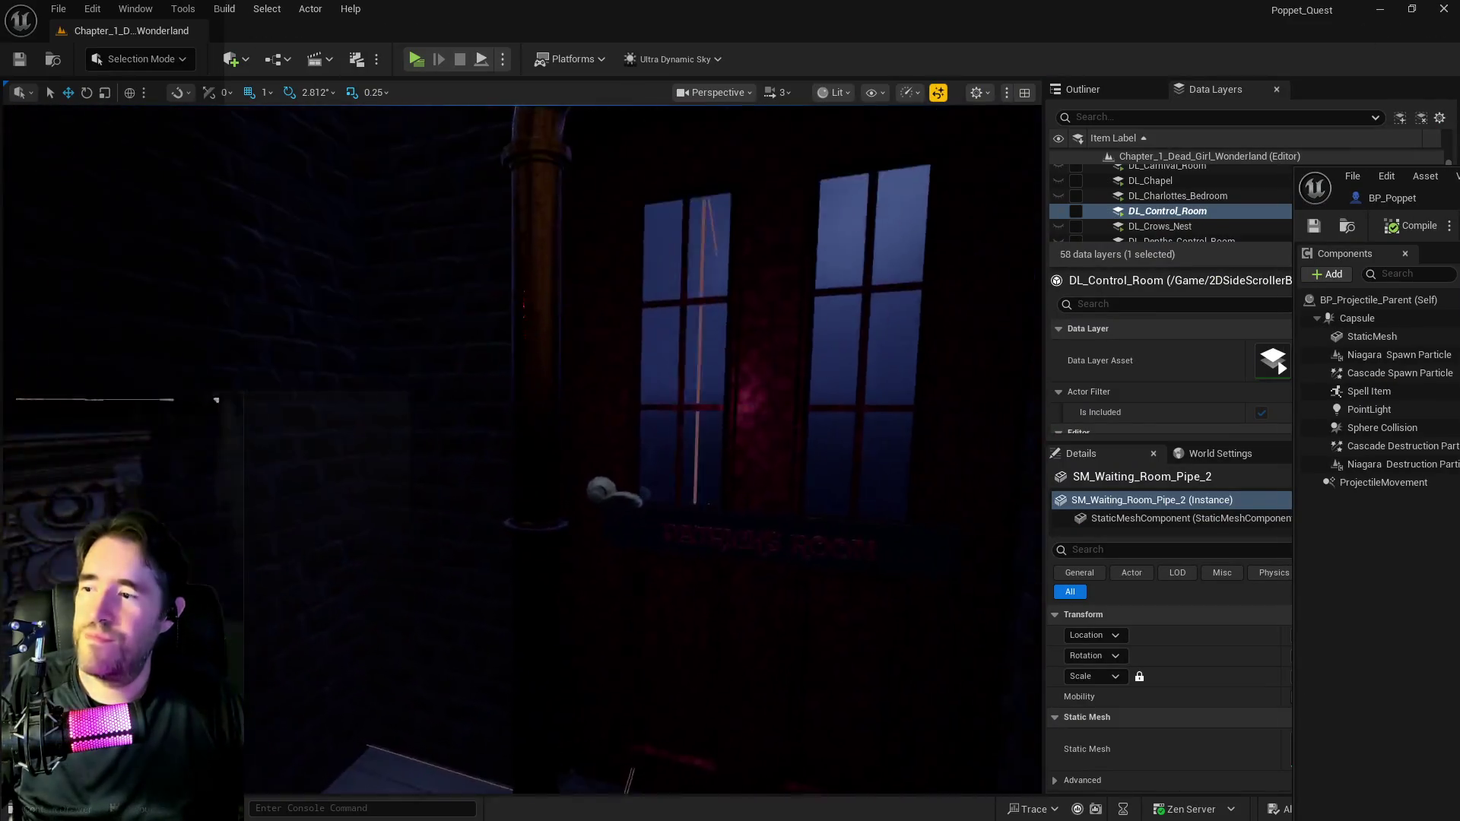
# Look toward the rune windows, bring up the tarot selection, and close the game preview.
pyautogui.moveTo(692, 203); pyautogui.dragTo(692, 203)
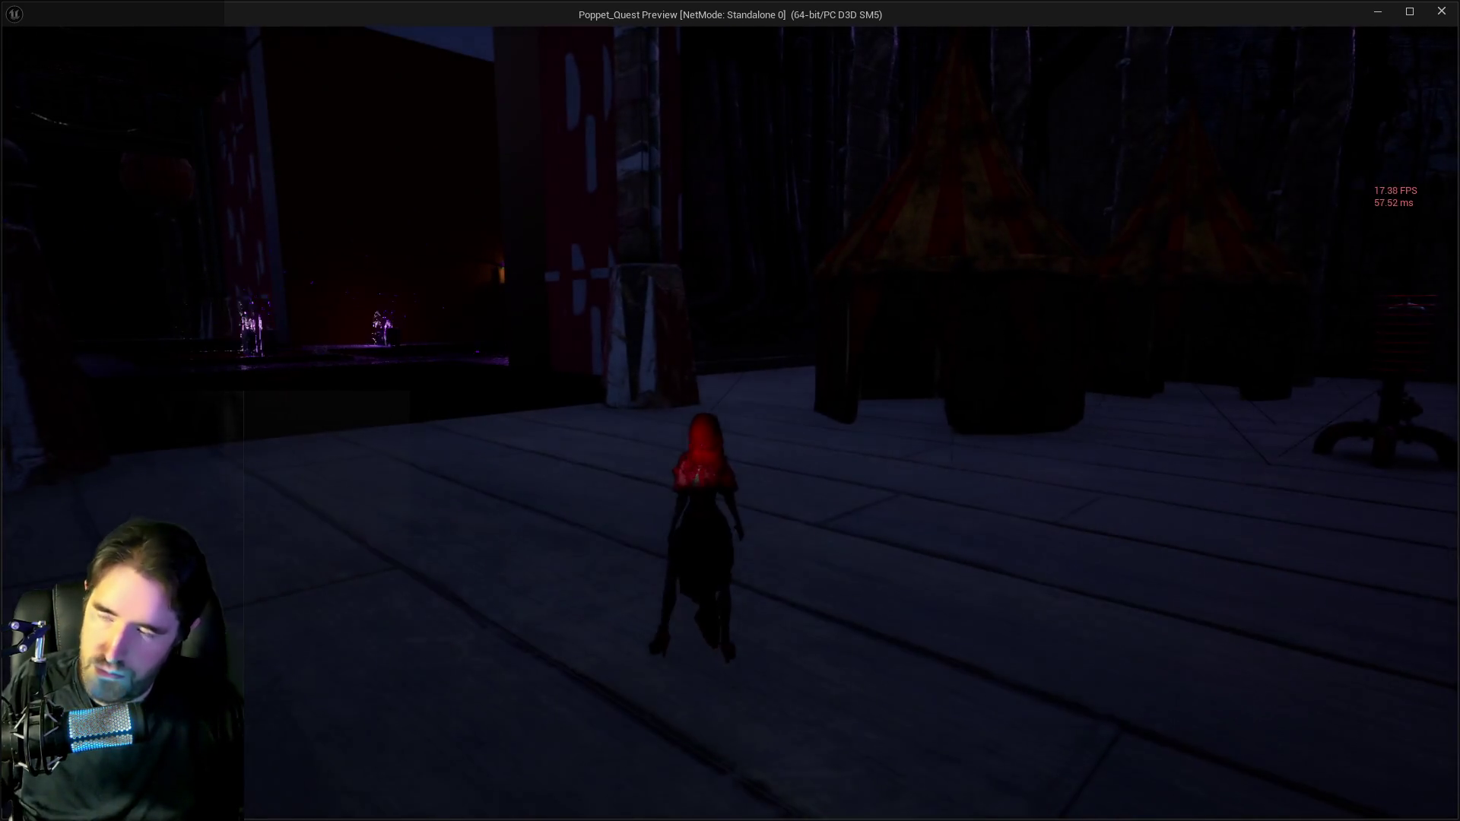
pyautogui.press('Tab')
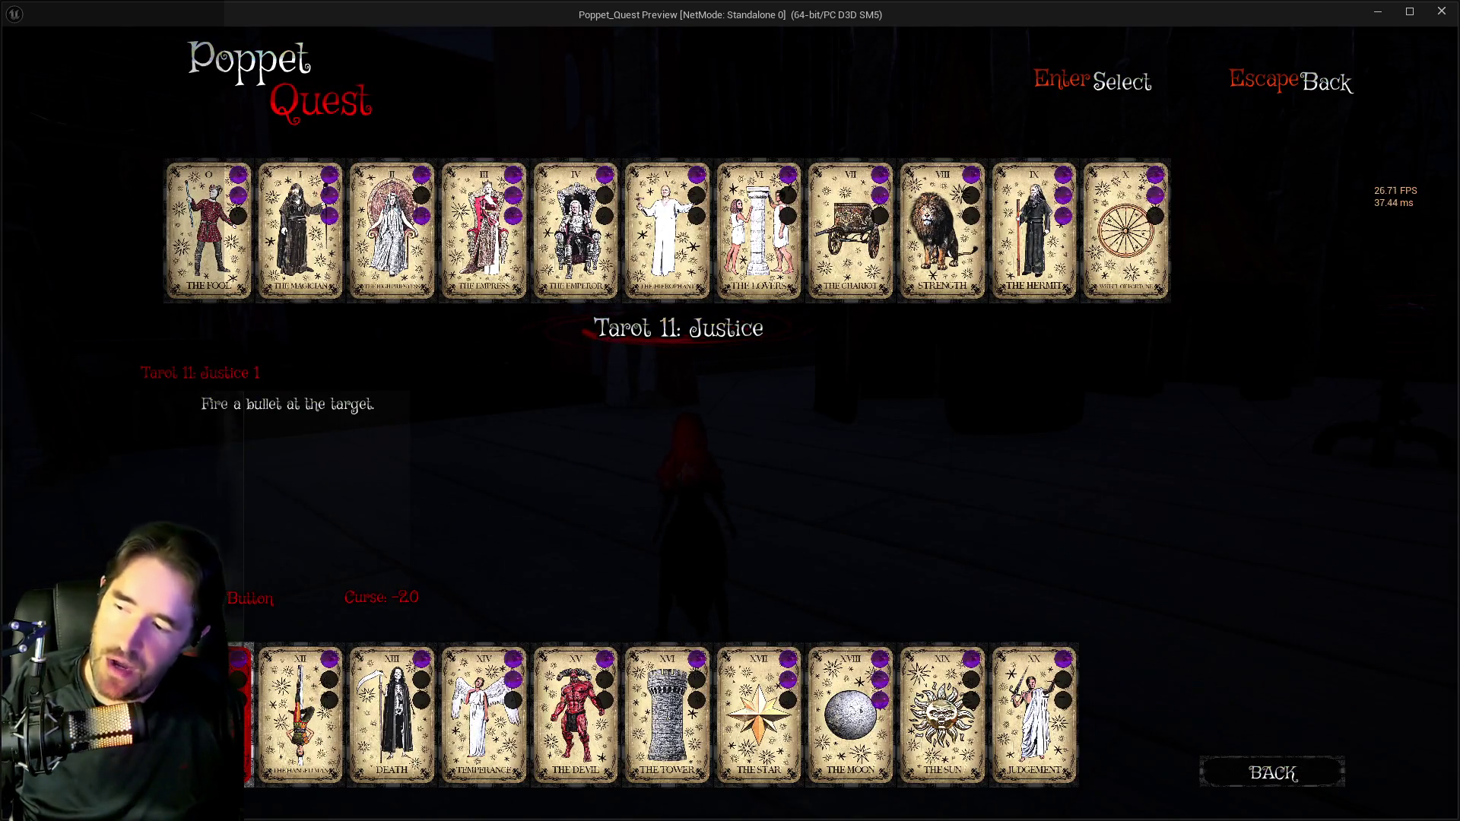
pyautogui.press('Escape')
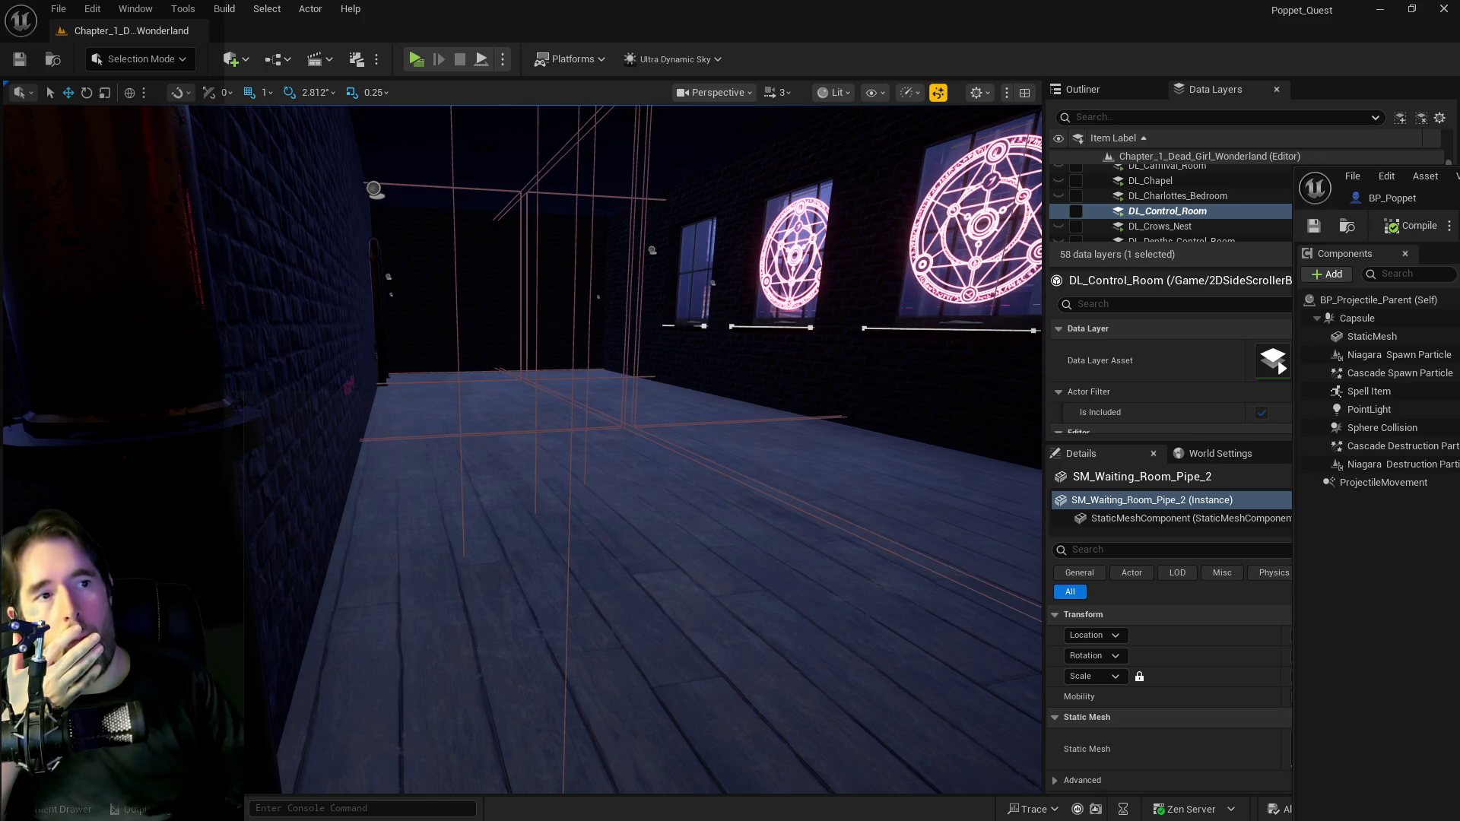
# Bring the BP_Projectile_Parent editor to the front and maximize it.
pyautogui.click(1368, 198)
pyautogui.moveTo(1251, 180); pyautogui.dragTo(690, 180)
pyautogui.doubleClick(690, 180)
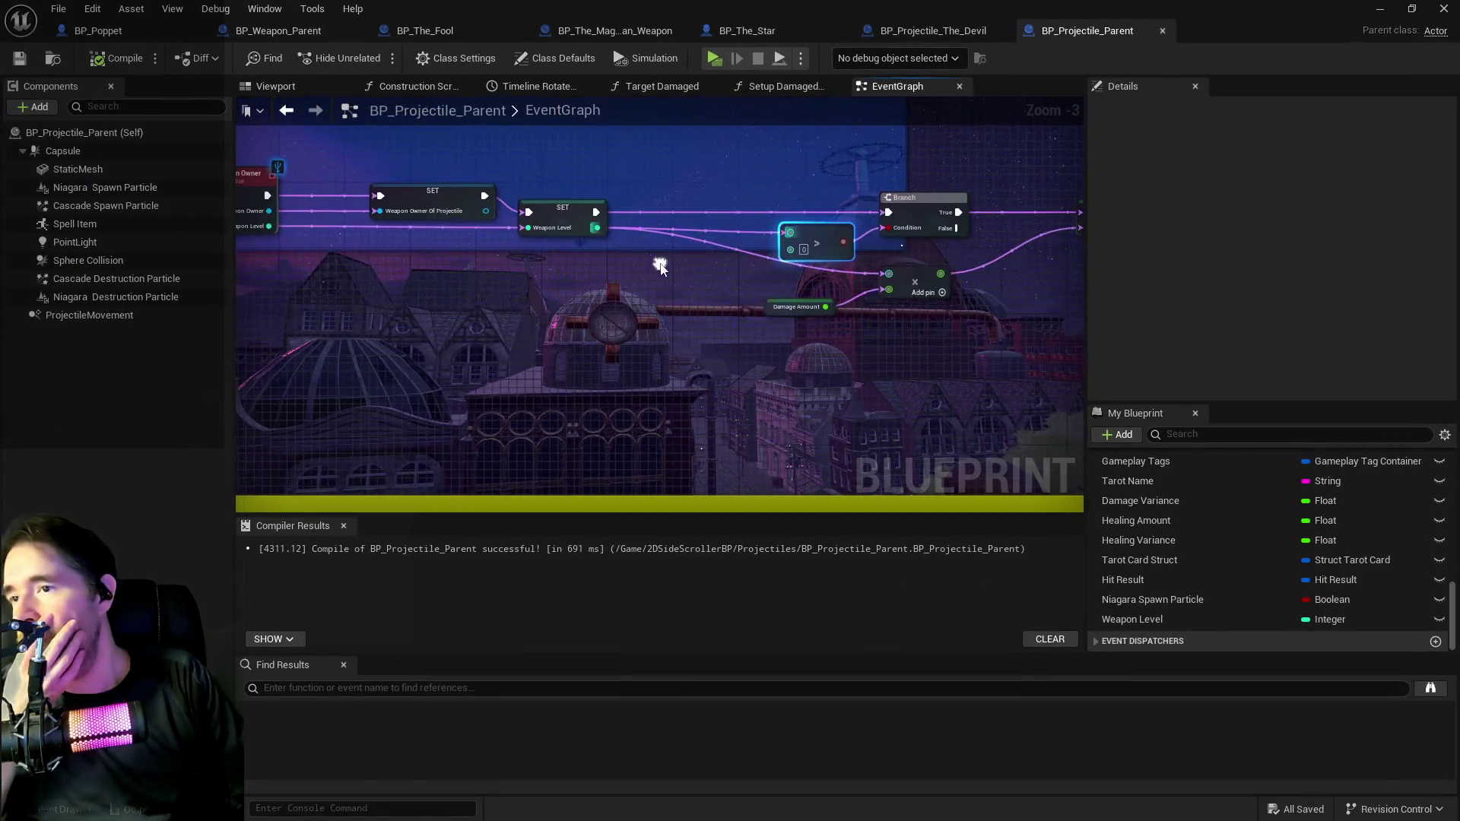
# Inspect BP_Projectile_Parent's Weapon Owner event, Branch and Set Visibility nodes, then switch to BP_Poppet.
pyautogui.scroll(-4, 568, 359)
pyautogui.moveTo(568, 359)
pyautogui.mouseDown()
pyautogui.moveTo(605, 445)
pyautogui.moveTo(804, 417)
pyautogui.mouseUp()
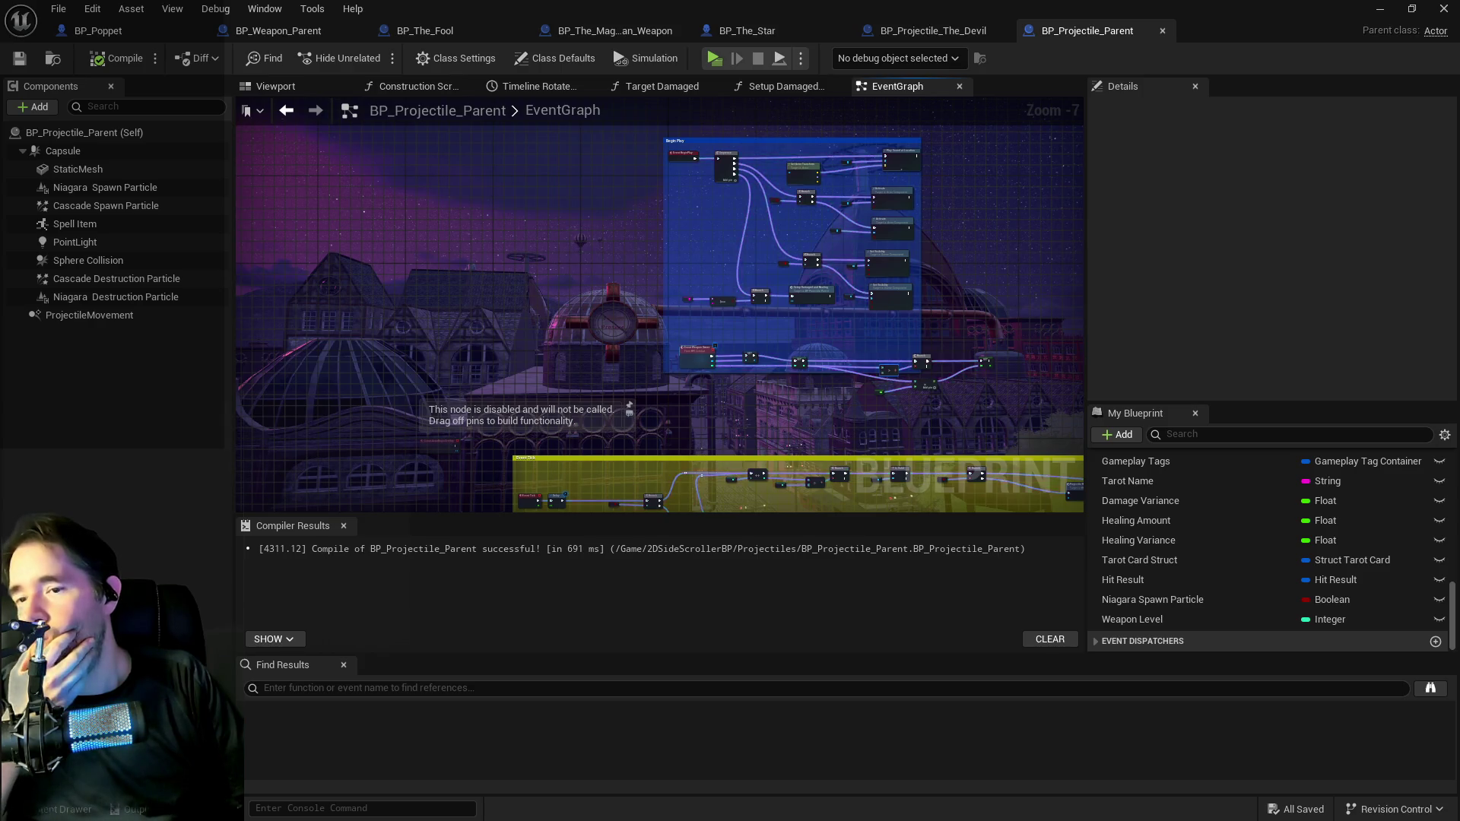
pyautogui.moveTo(637, 349); pyautogui.dragTo(511, 321)
pyautogui.moveTo(638, 367); pyautogui.dragTo(551, 352)
pyautogui.scroll(3, 550, 351)
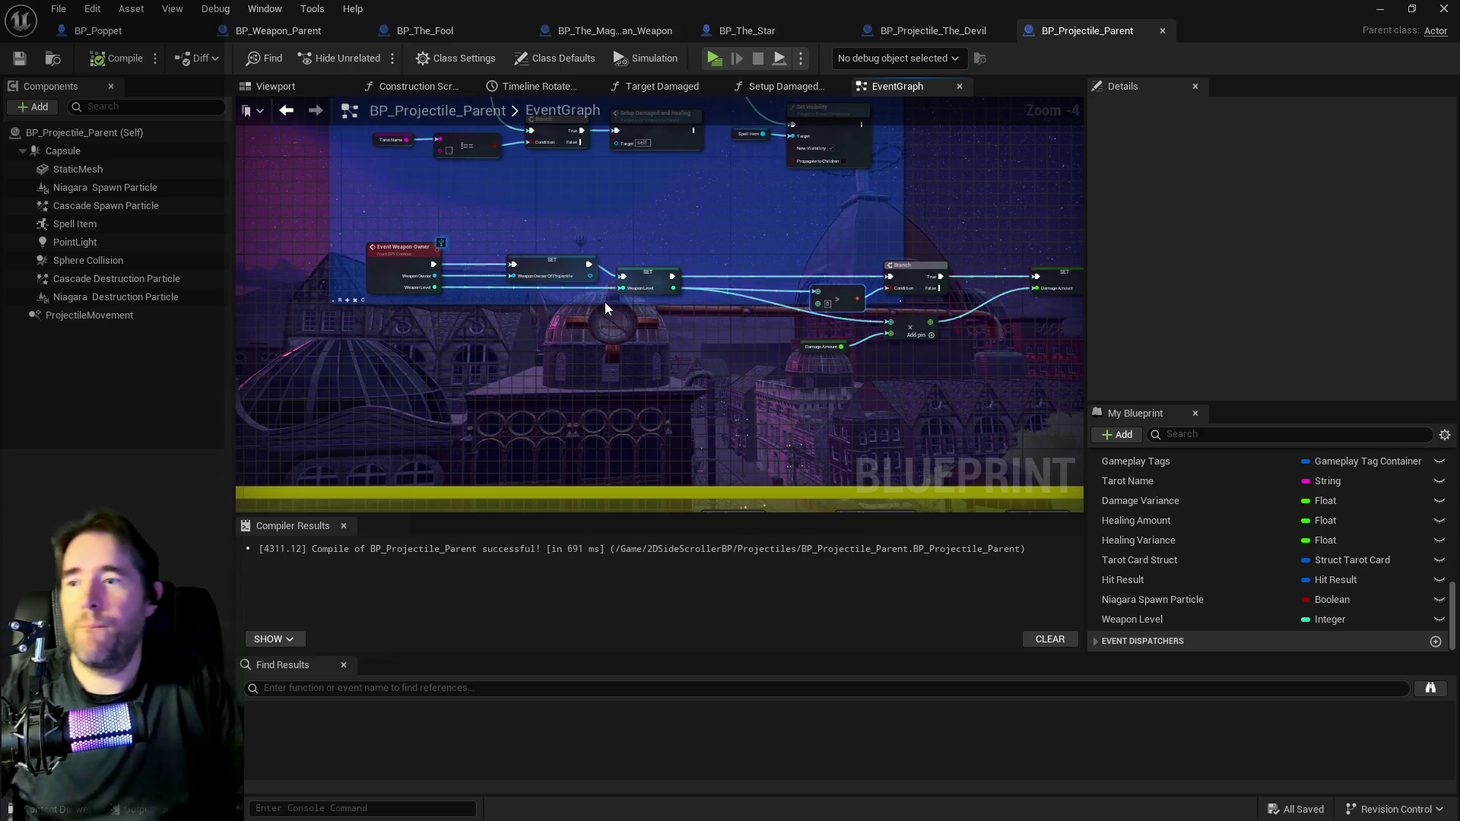
pyautogui.moveTo(604, 303); pyautogui.dragTo(691, 444)
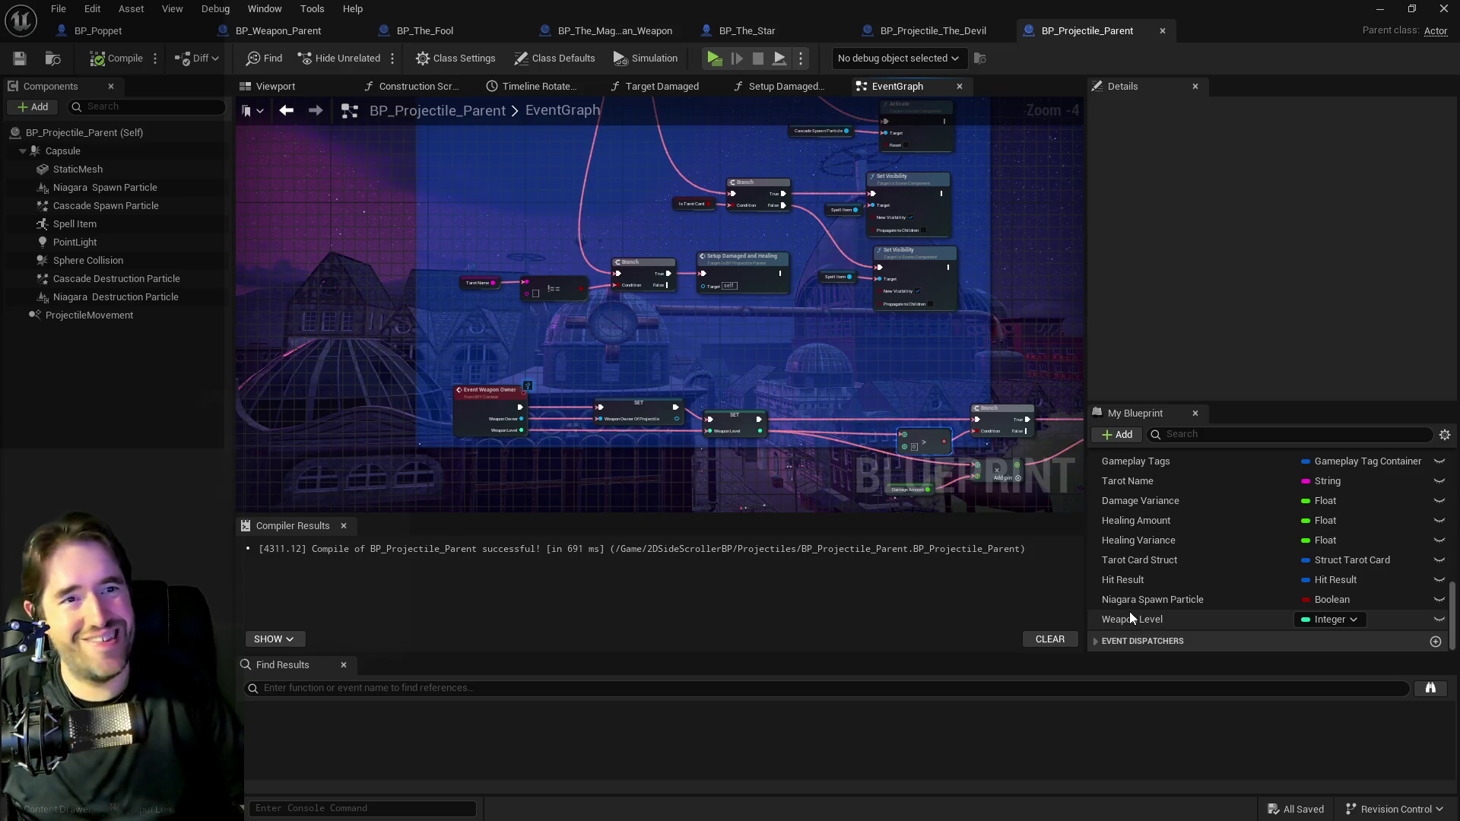
pyautogui.scroll(5, 1130, 611)
pyautogui.scroll(5, 1130, 616)
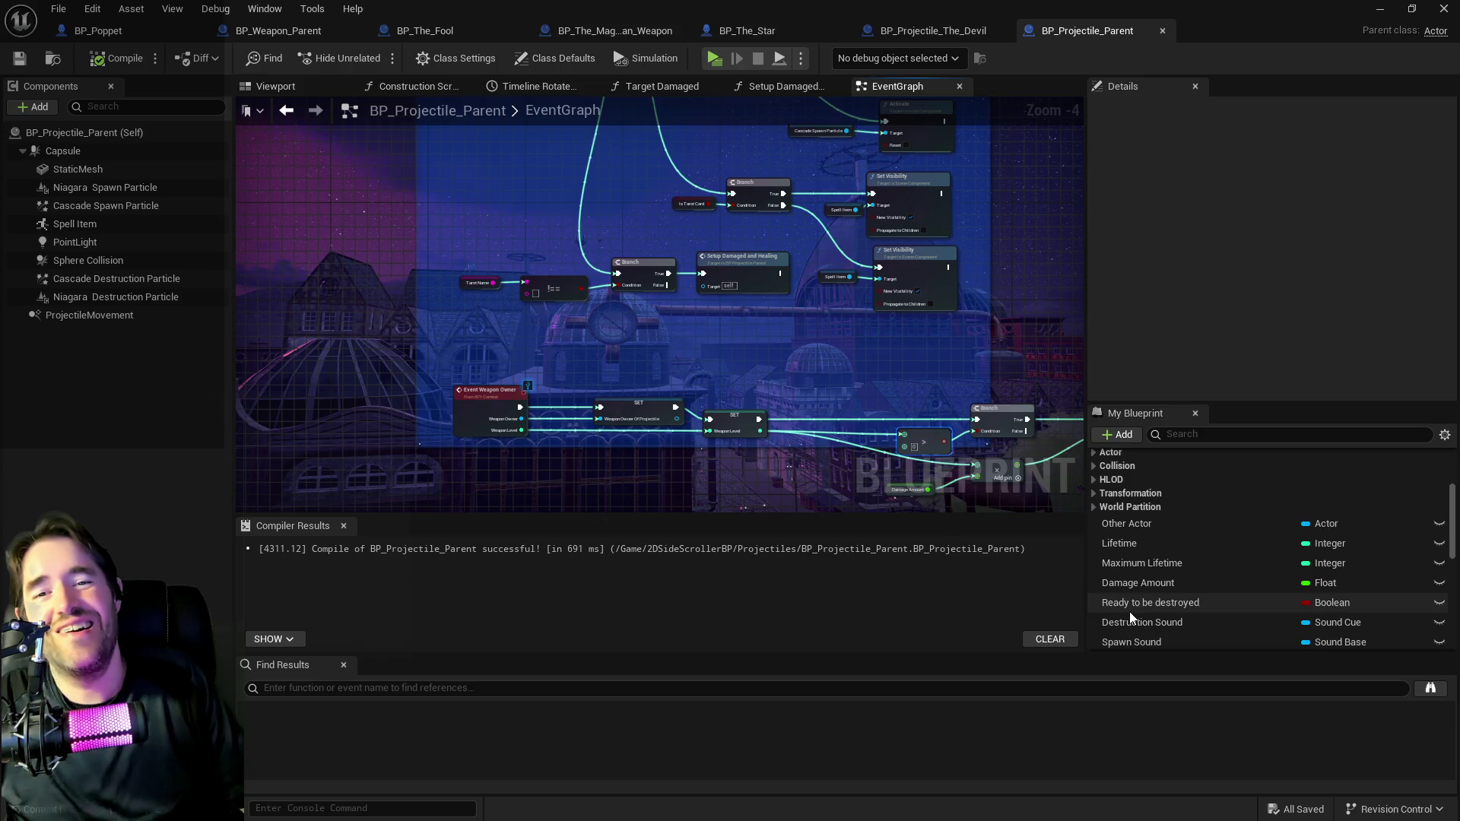
pyautogui.scroll(-2, 1131, 617)
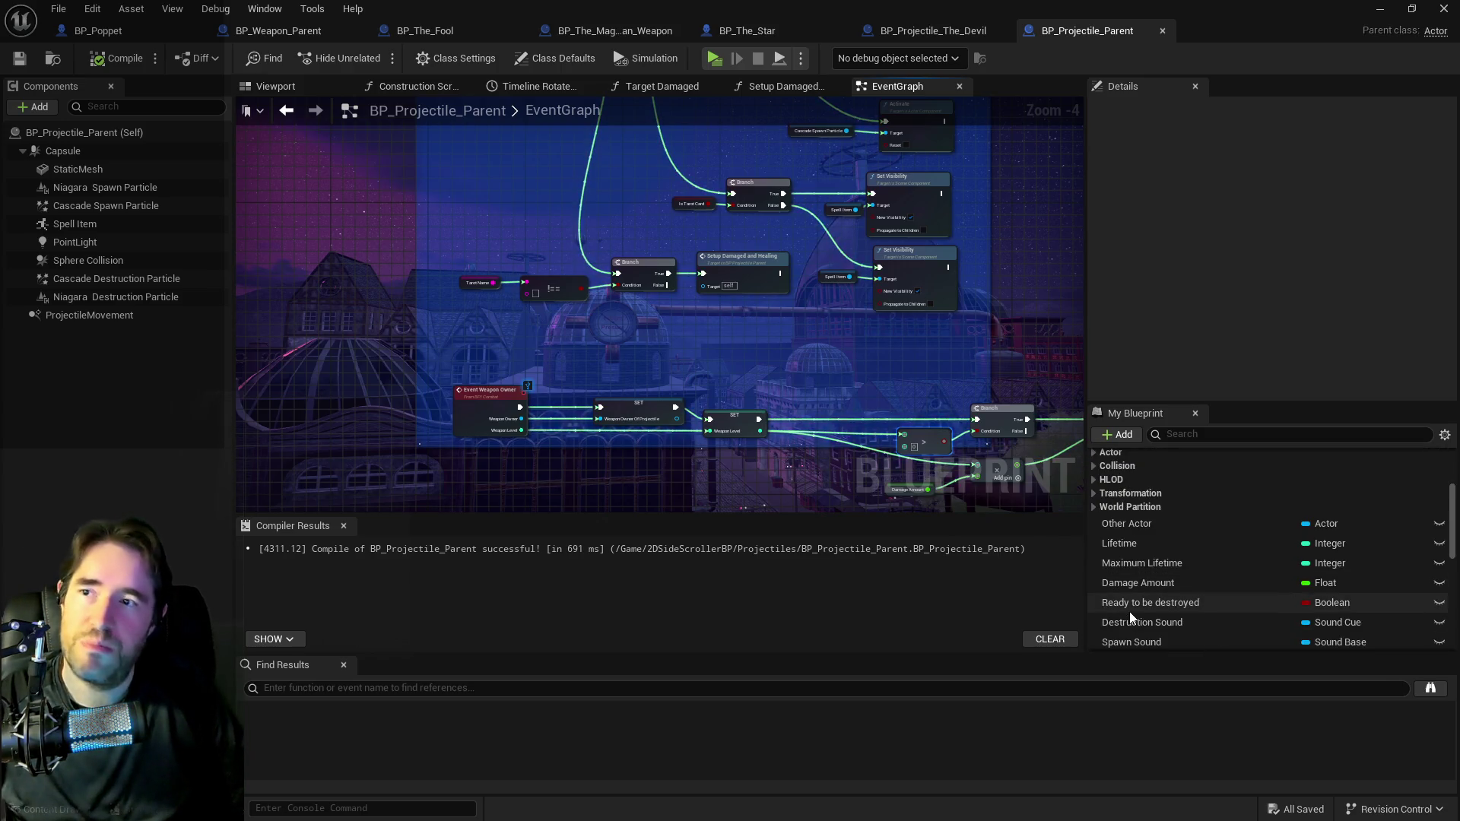
pyautogui.click(140, 35)
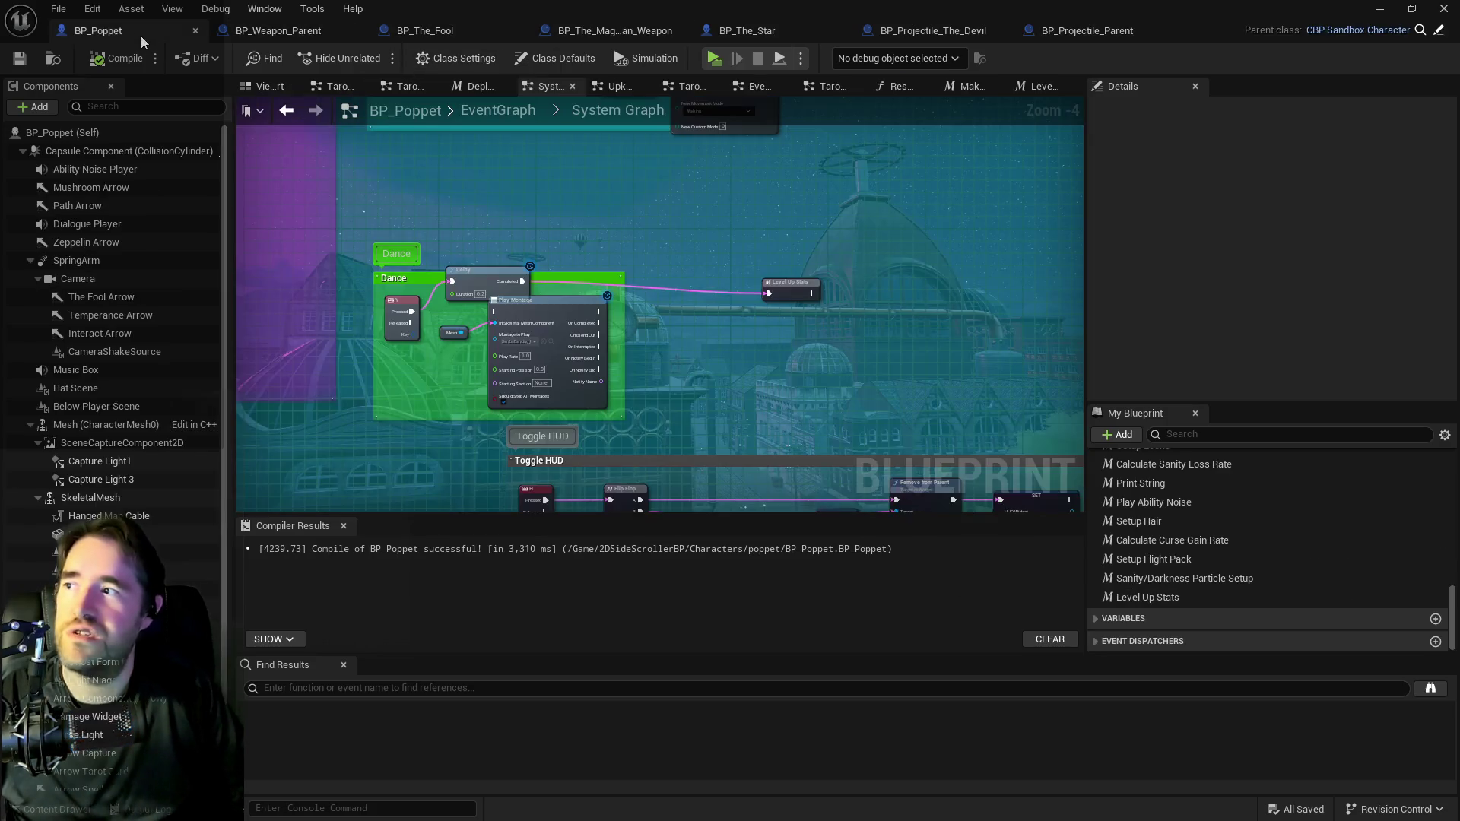
# Select Level Up Stats and open the Event Begin Play graph, framing the Chariot and World Tarot setups.
pyautogui.click(783, 294)
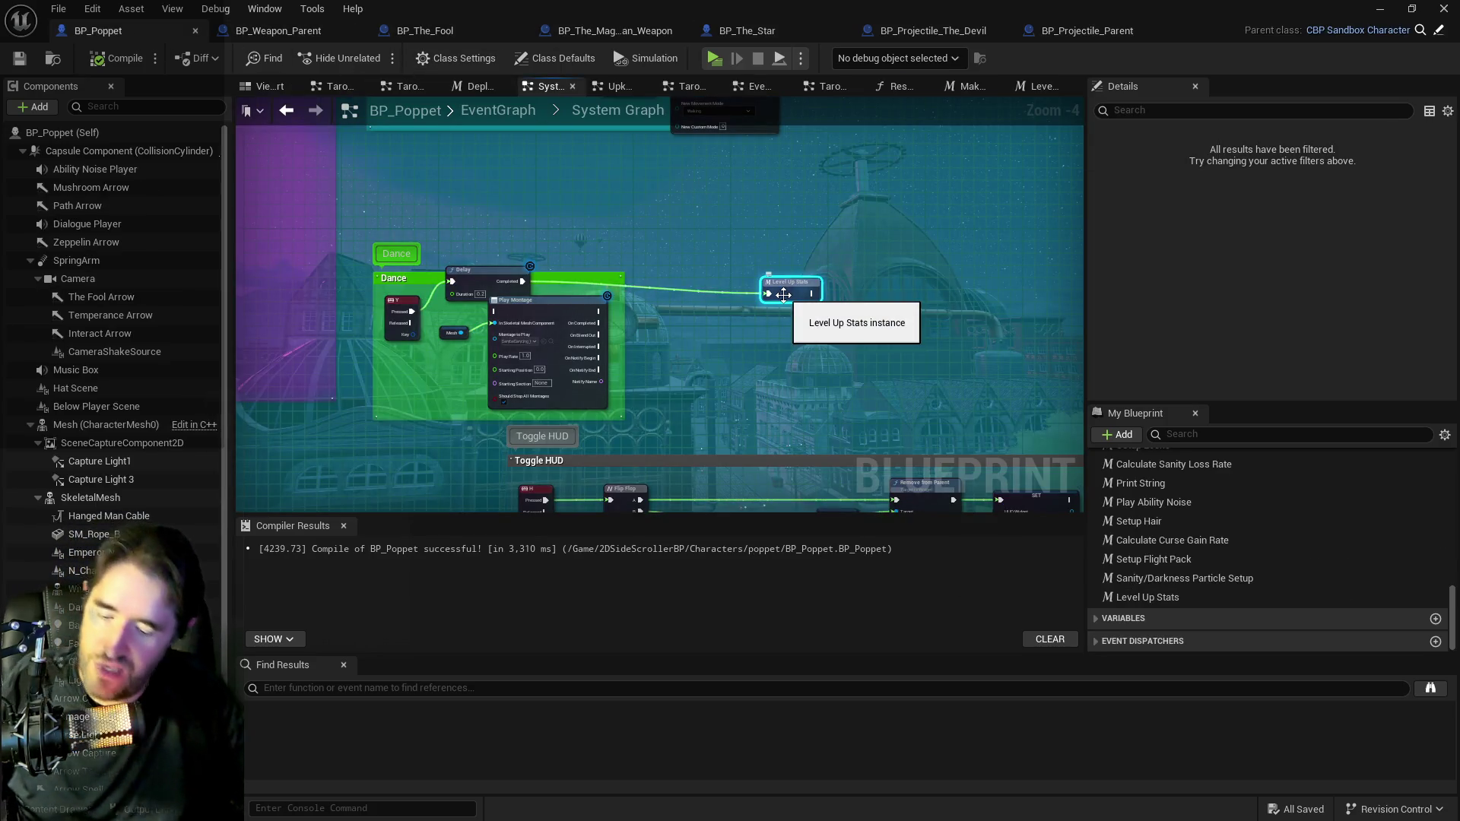
pyautogui.click(512, 108)
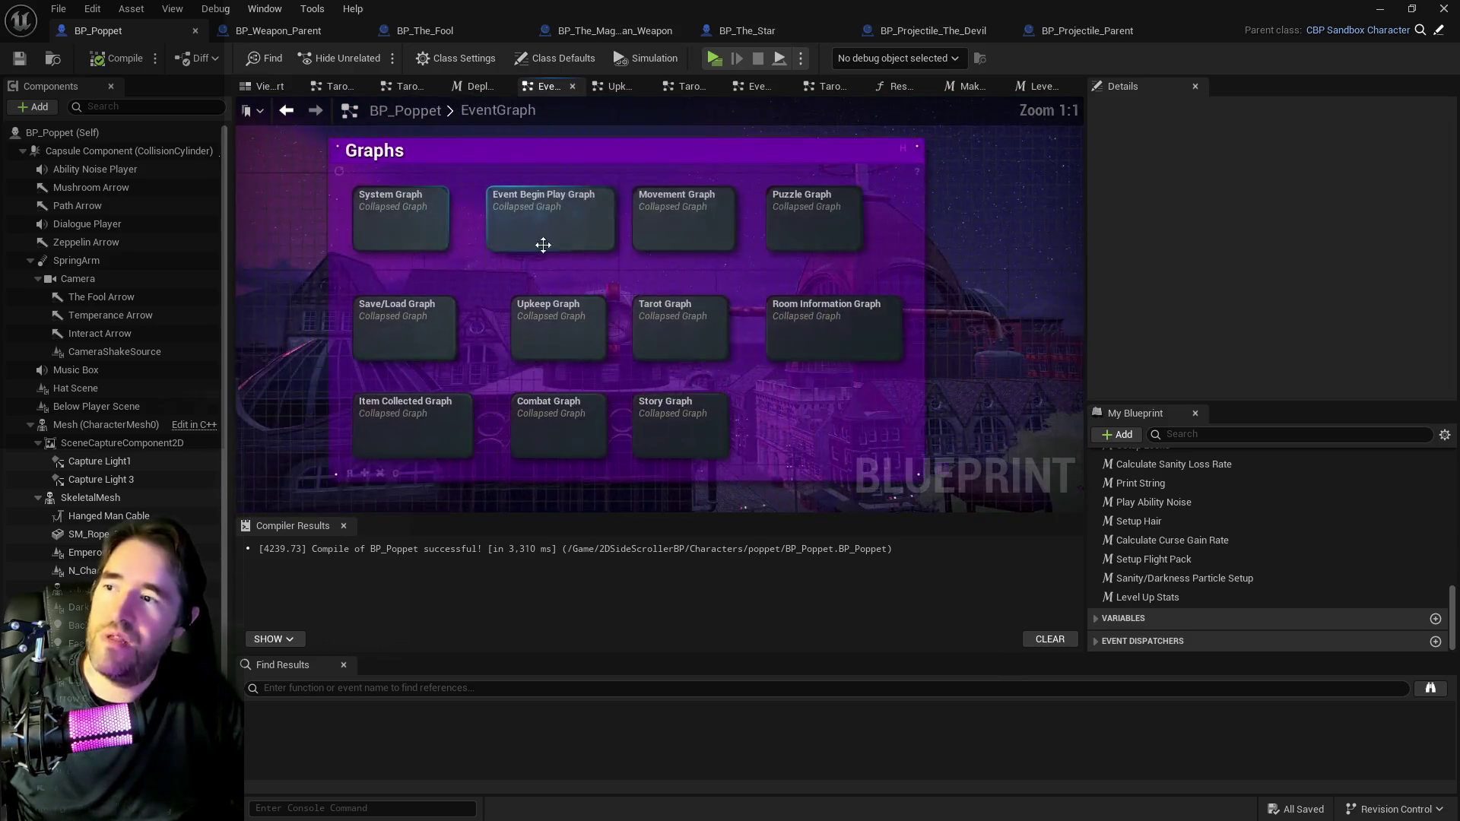
pyautogui.doubleClick(600, 230)
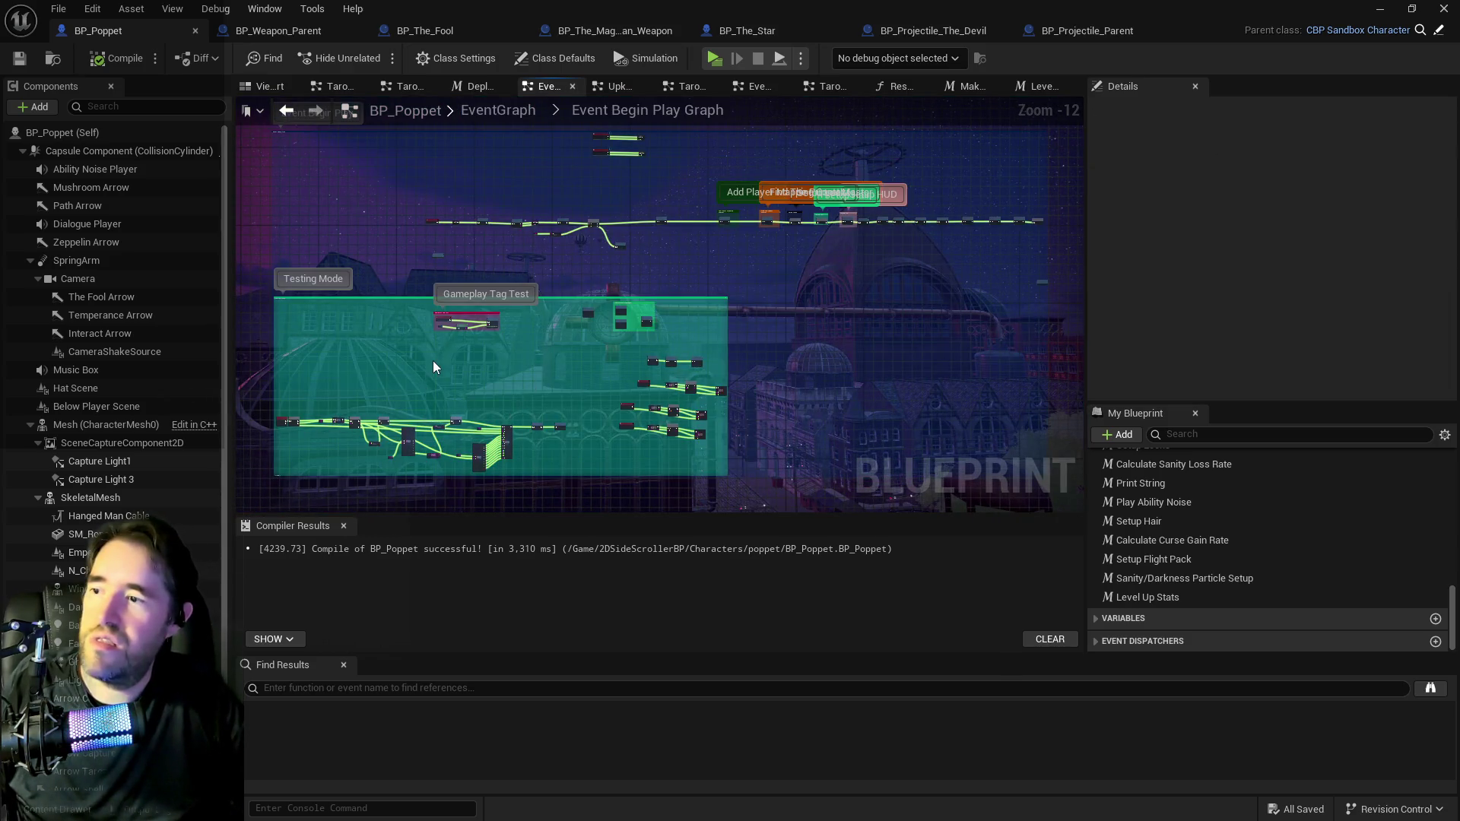
pyautogui.scroll(9, 418, 376)
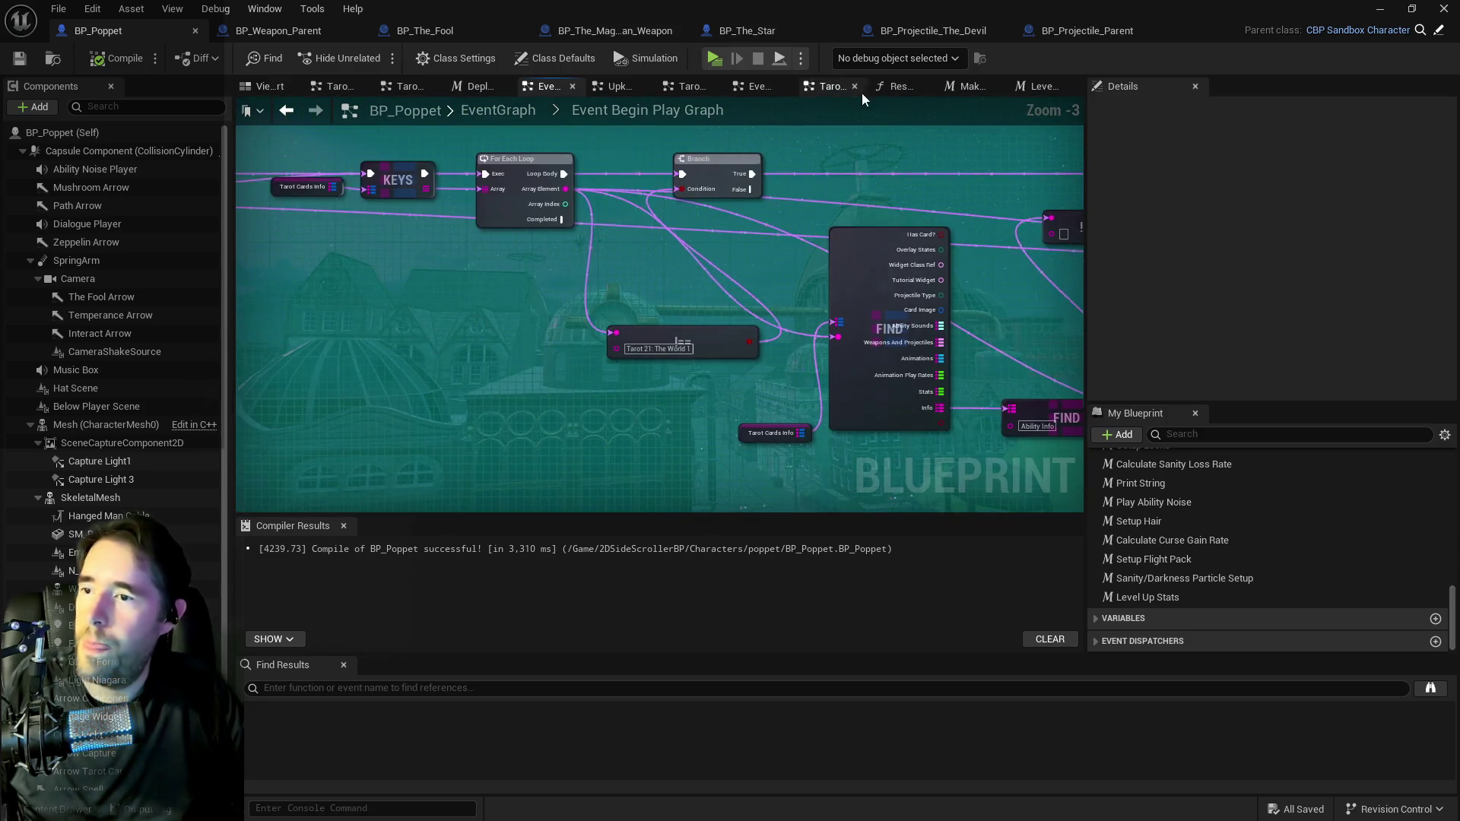
pyautogui.moveTo(775, 190); pyautogui.dragTo(360, 208)
pyautogui.moveTo(669, 251); pyautogui.dragTo(524, 241)
pyautogui.moveTo(669, 289)
pyautogui.mouseDown()
pyautogui.moveTo(860, 315)
pyautogui.moveTo(487, 365)
pyautogui.mouseUp()
# Paste Level Up Stats and wire it between Setup the Chariot Tarot and Setup the World Tarot.
pyautogui.hotkey('ctrl', 'v')
pyautogui.moveTo(614, 382); pyautogui.dragTo(722, 394)
pyautogui.moveTo(804, 298); pyautogui.dragTo(902, 298)
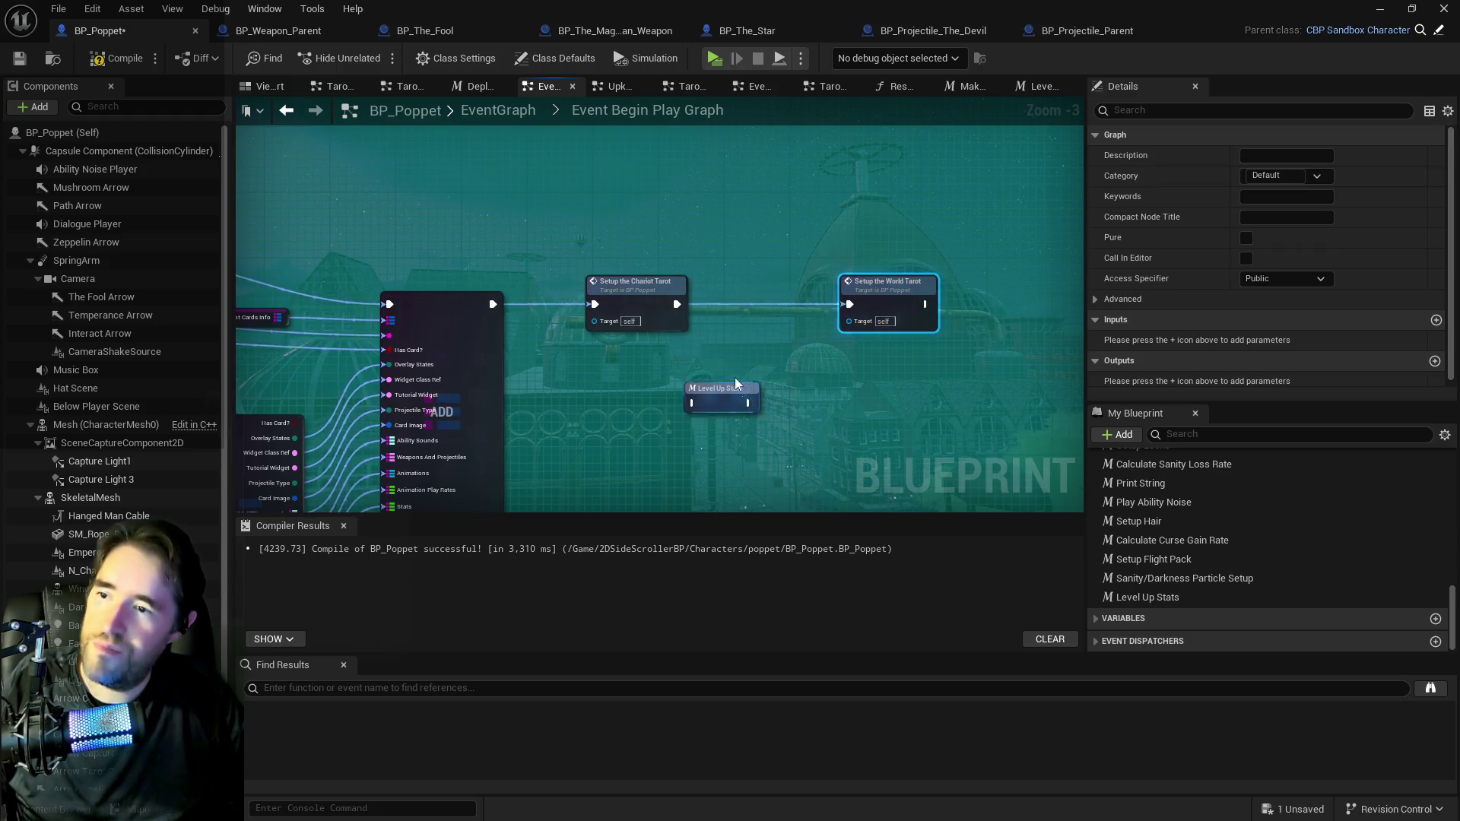
pyautogui.moveTo(722, 392); pyautogui.dragTo(763, 293)
# Check the new Level Up Stats connections, then compile and save BP_Poppet.
pyautogui.click(685, 311)
pyautogui.rightClick(730, 319)
pyautogui.press('Escape')
pyautogui.click(760, 293)
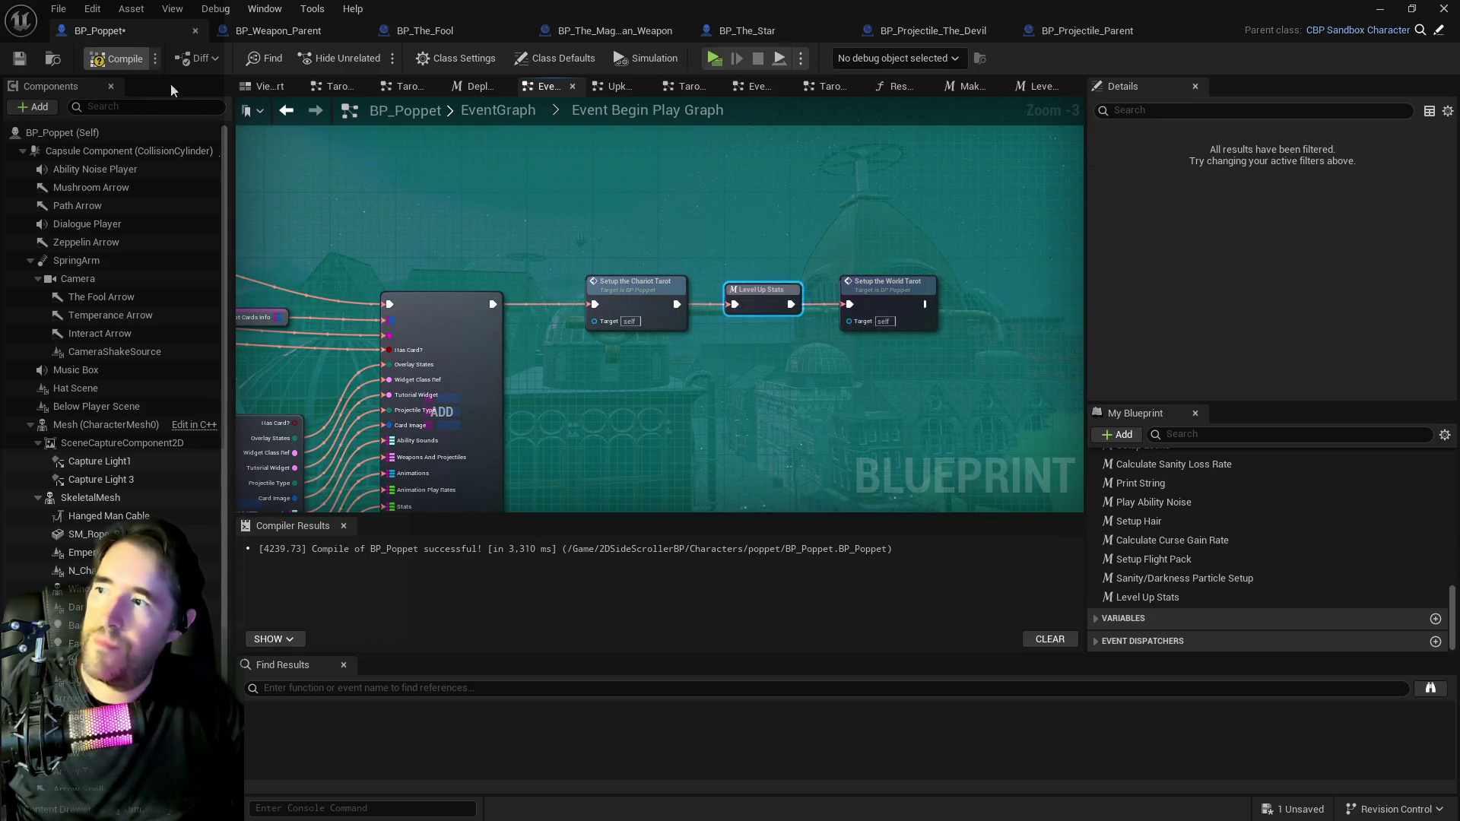
pyautogui.press('F7')
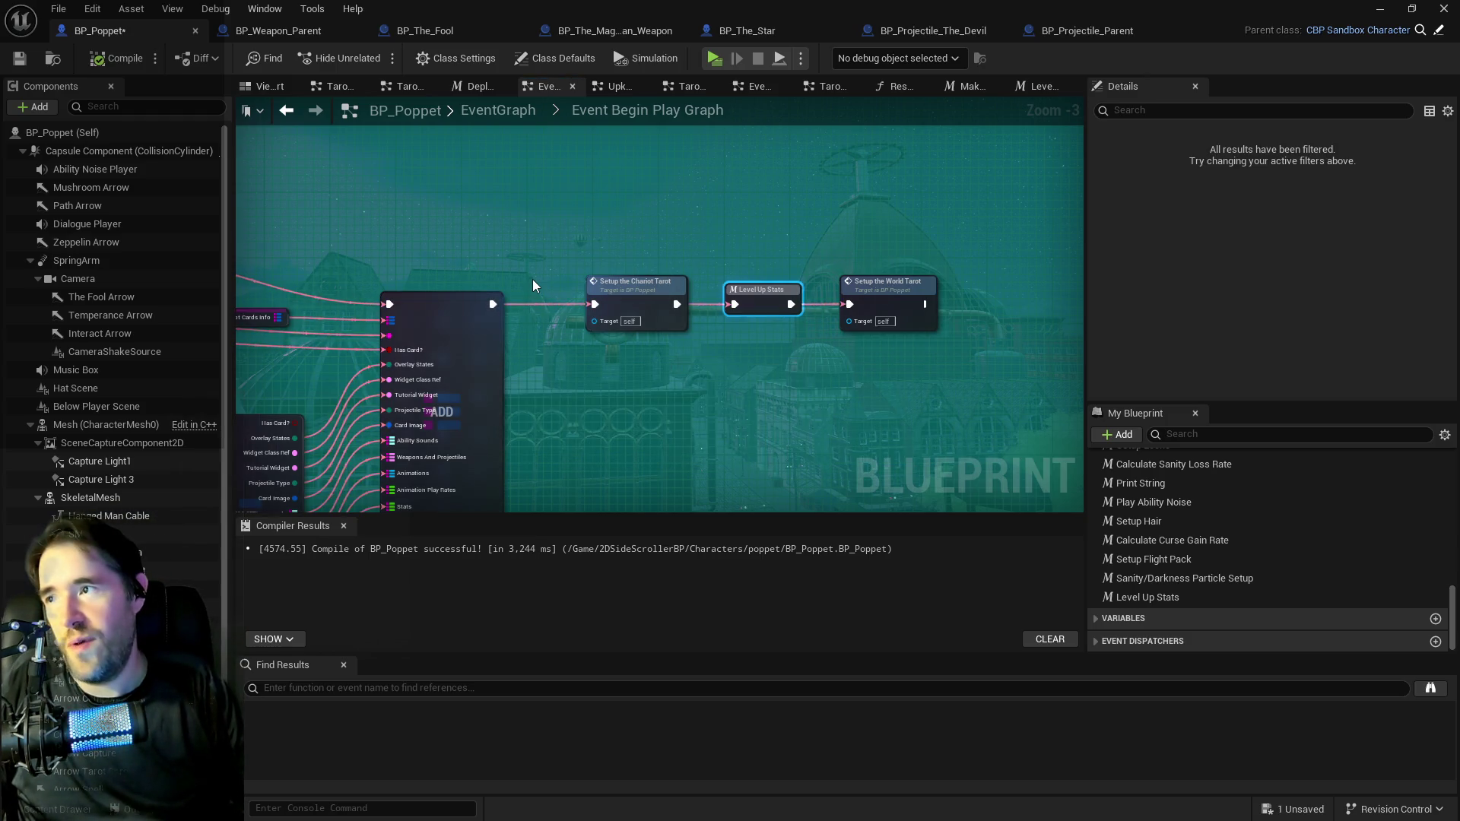
pyautogui.hotkey('ctrl', 's')
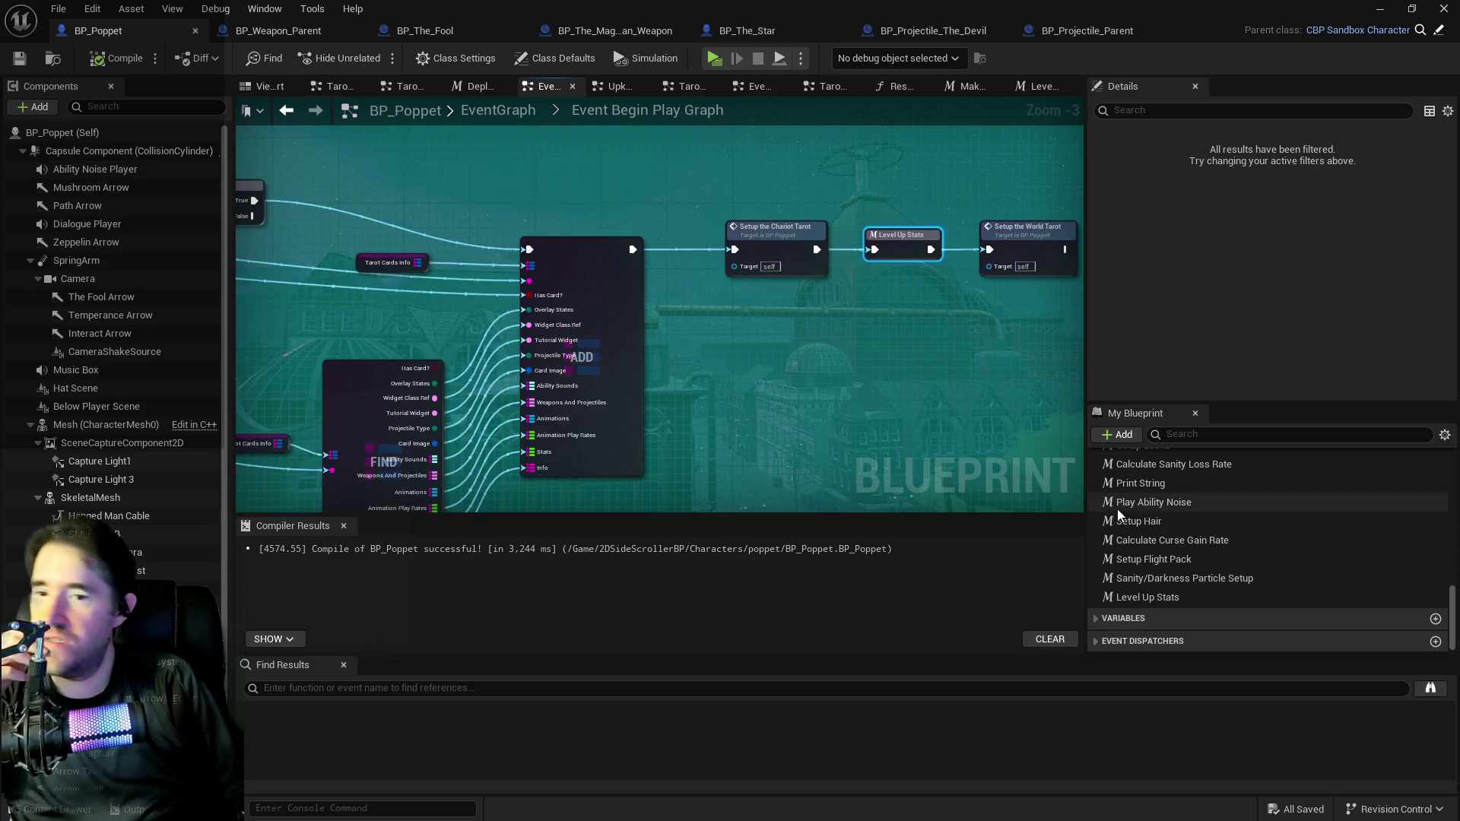
pyautogui.click(1202, 435)
# Find Player Stats via 'stats', set Tarot Level default to 0.0, compile and save, then switch to BP_The_Fool.
pyautogui.write('stats')
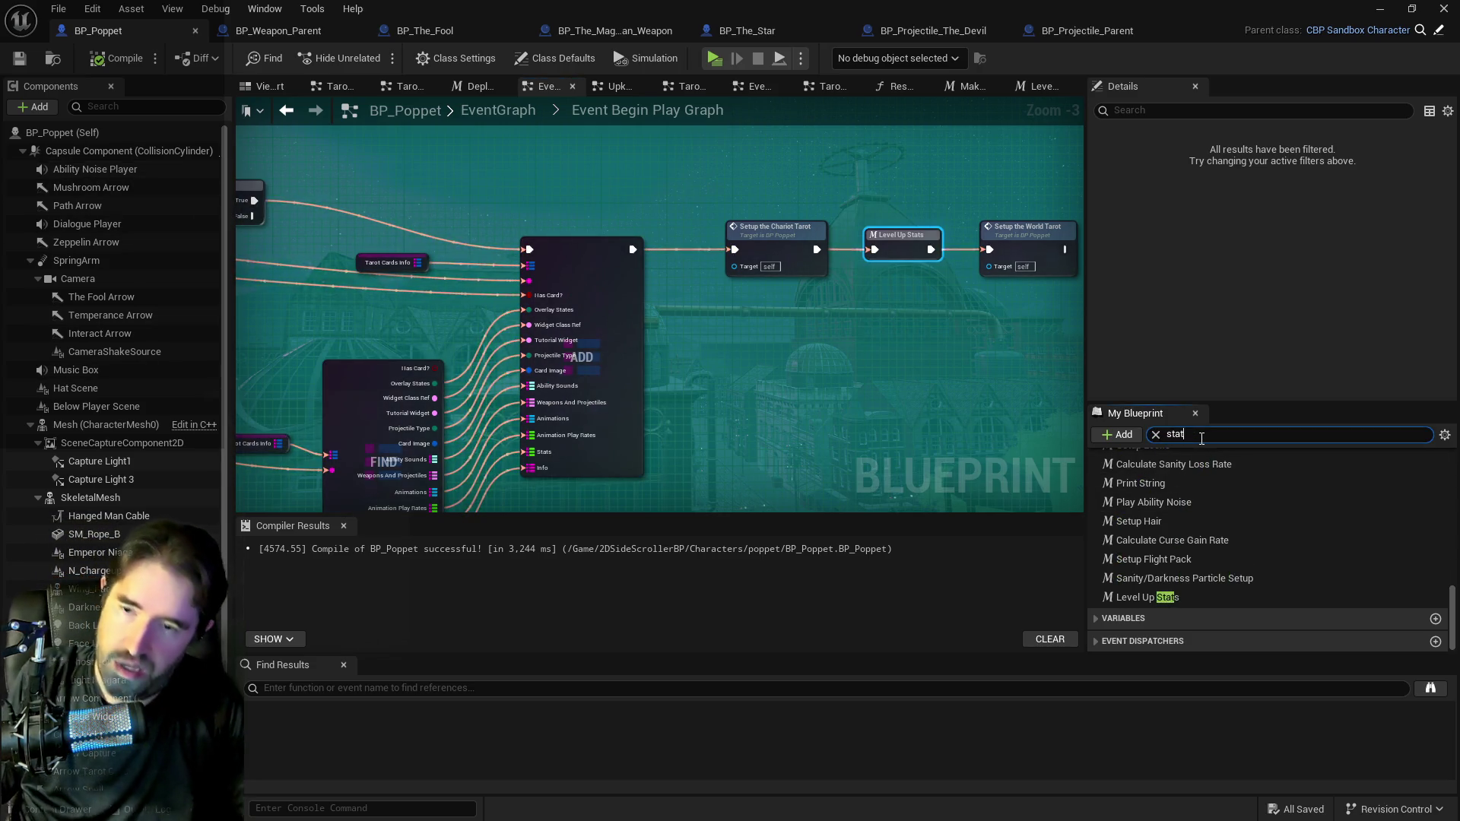
pyautogui.click(1141, 600)
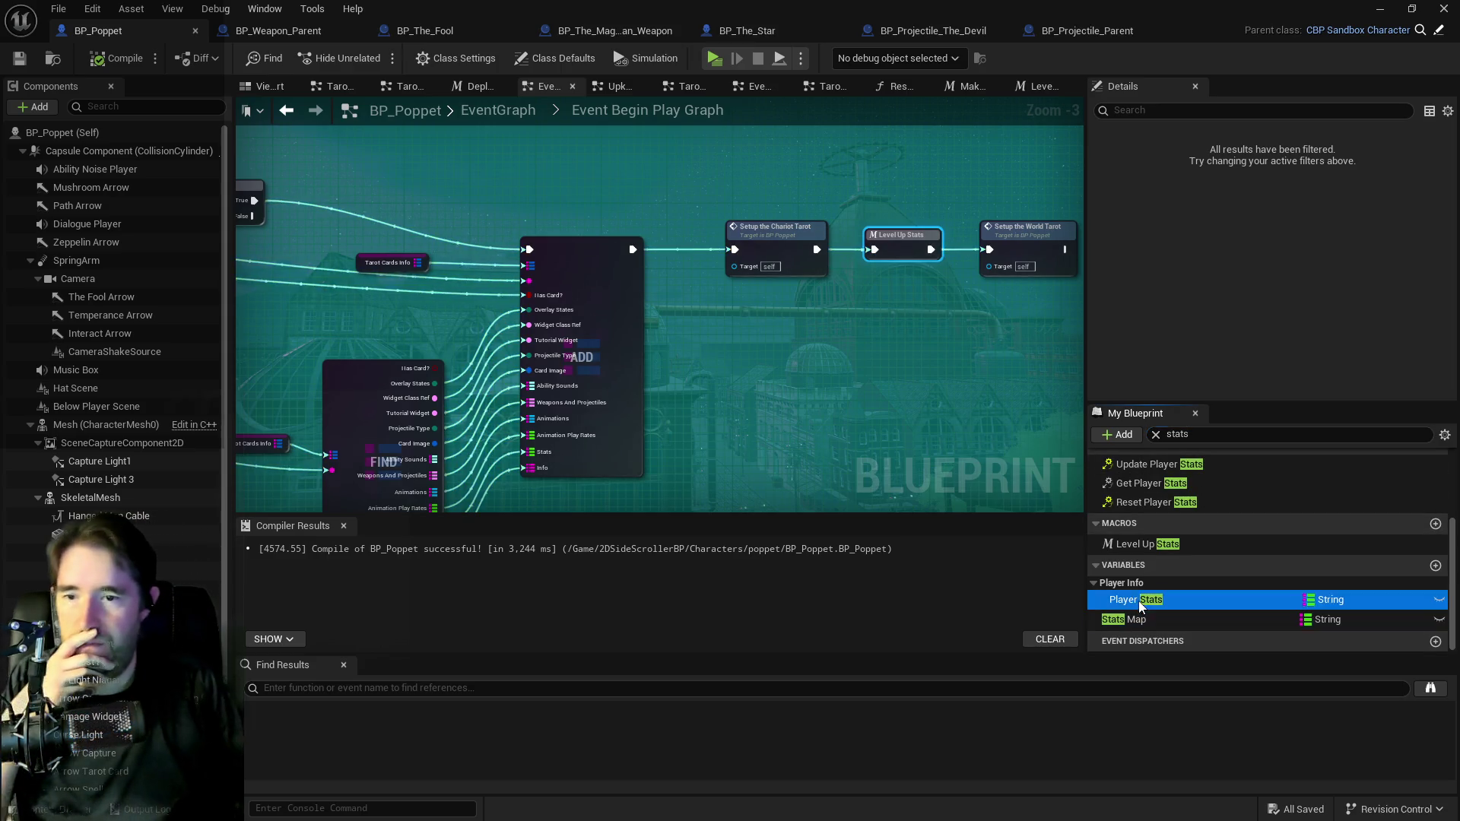
pyautogui.scroll(-6, 1247, 319)
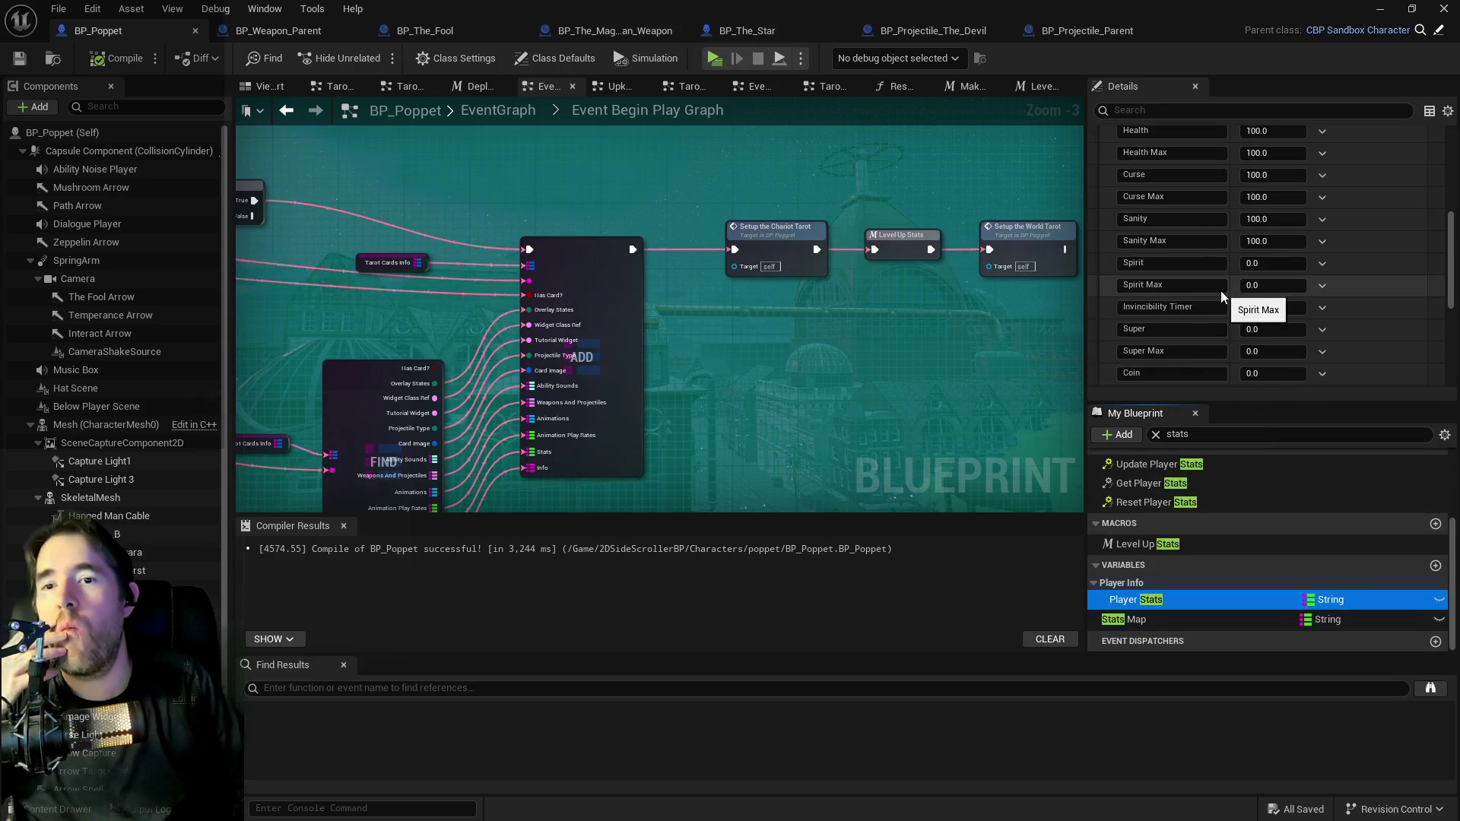
pyautogui.scroll(-4, 1225, 304)
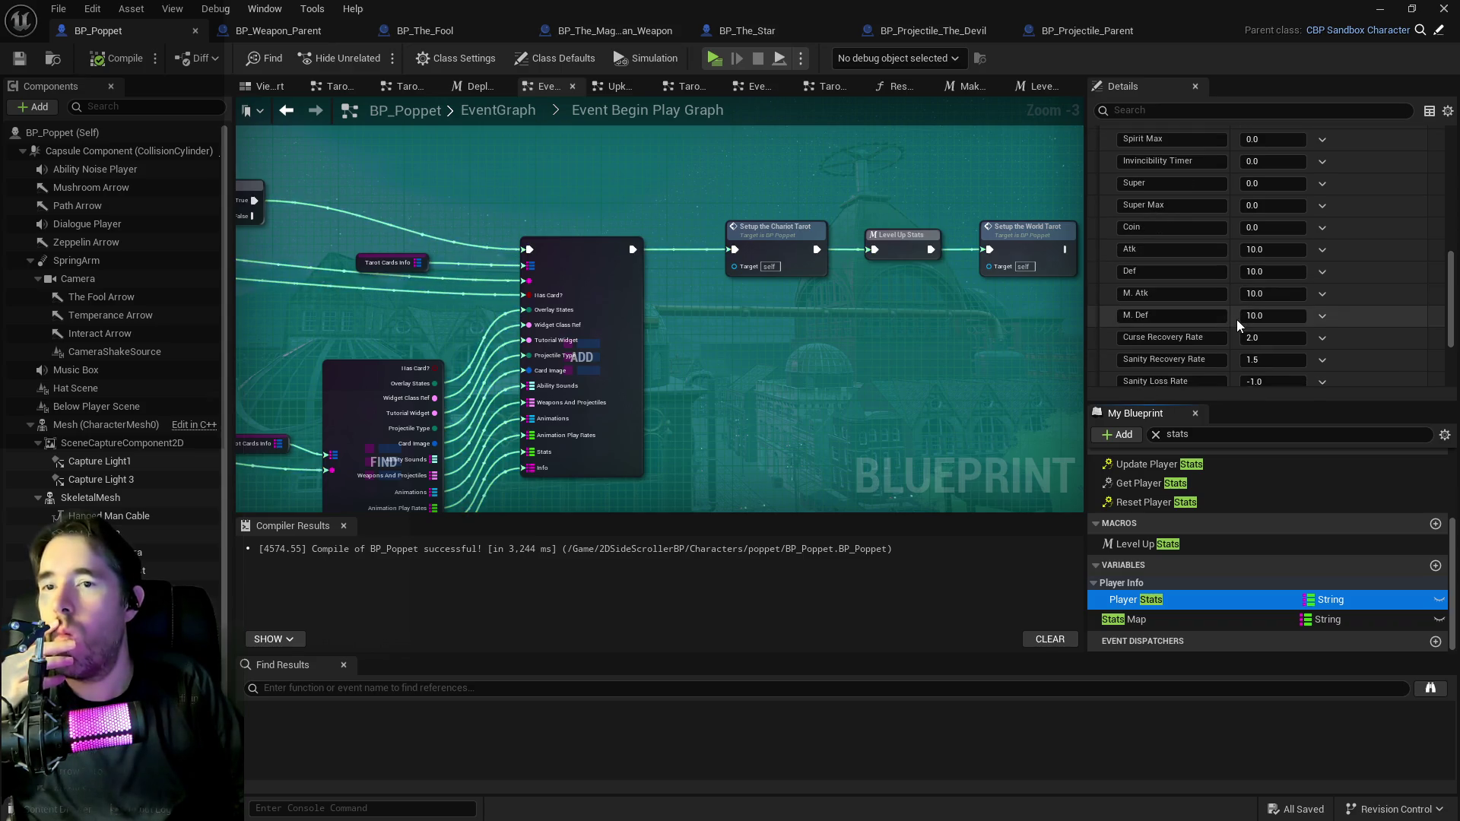
pyautogui.scroll(-3, 1238, 325)
pyautogui.scroll(-2, 1237, 327)
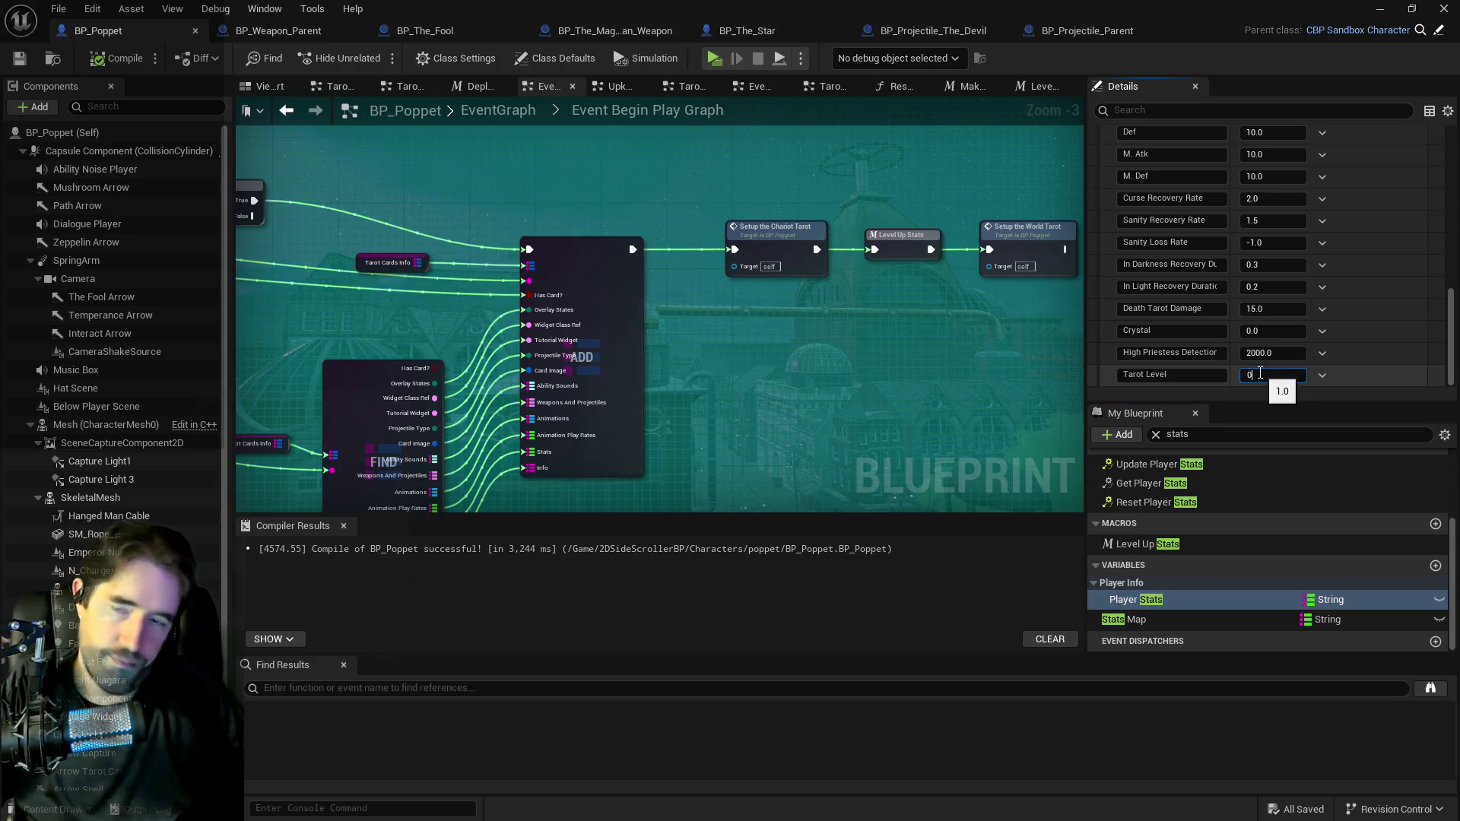
pyautogui.press('Return')
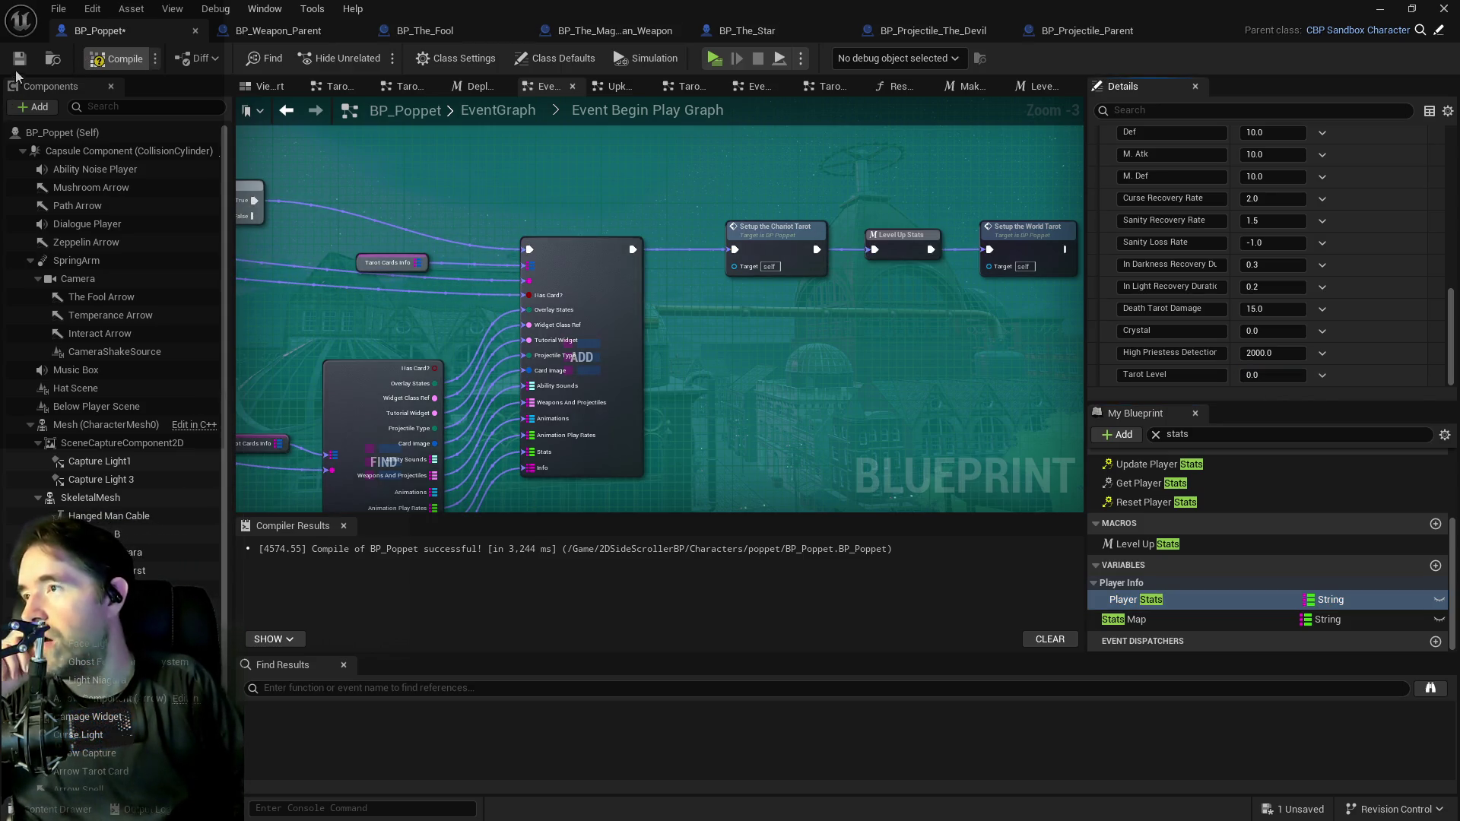
pyautogui.click(19, 61)
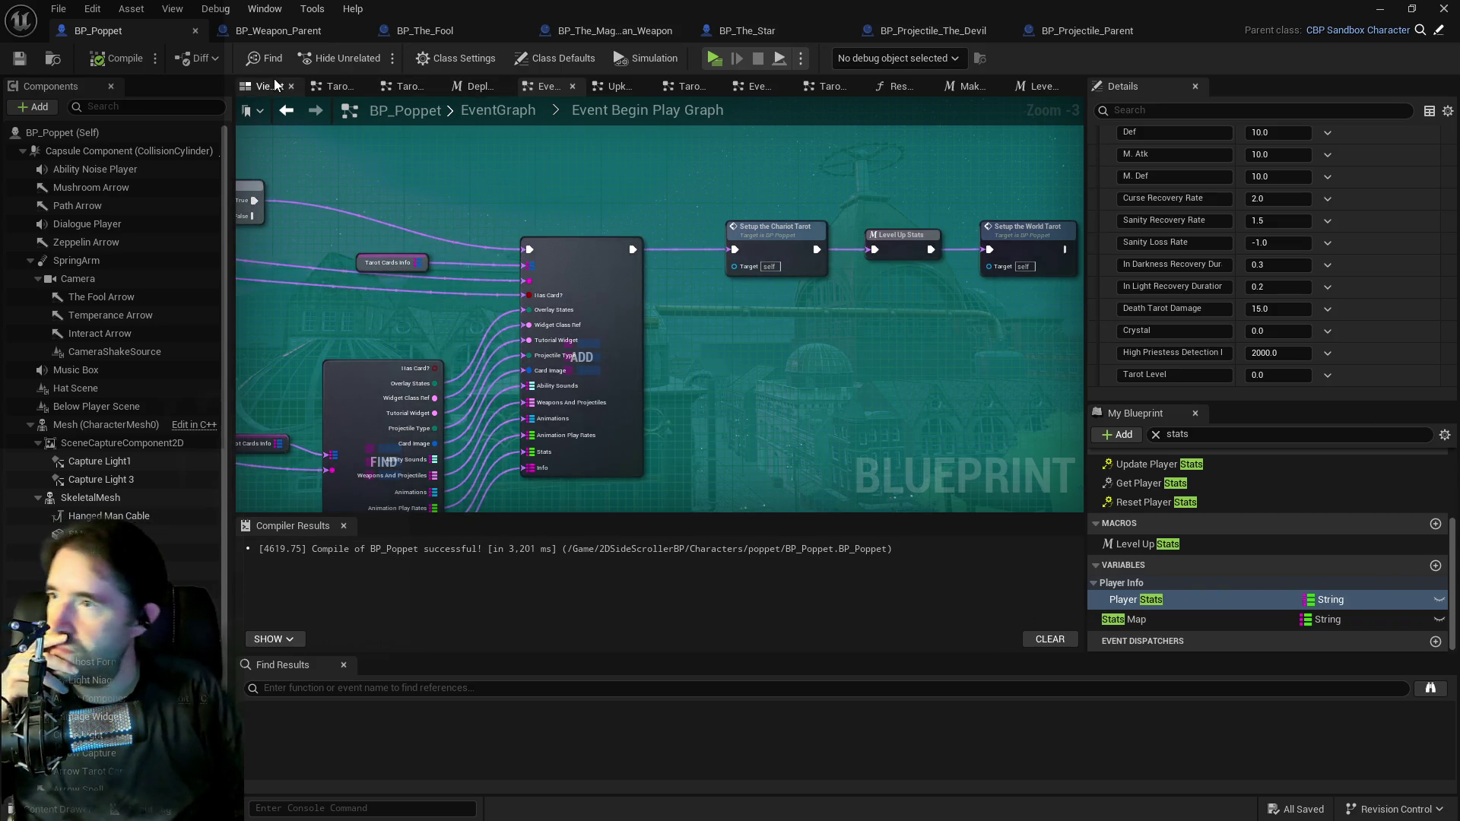
pyautogui.click(394, 33)
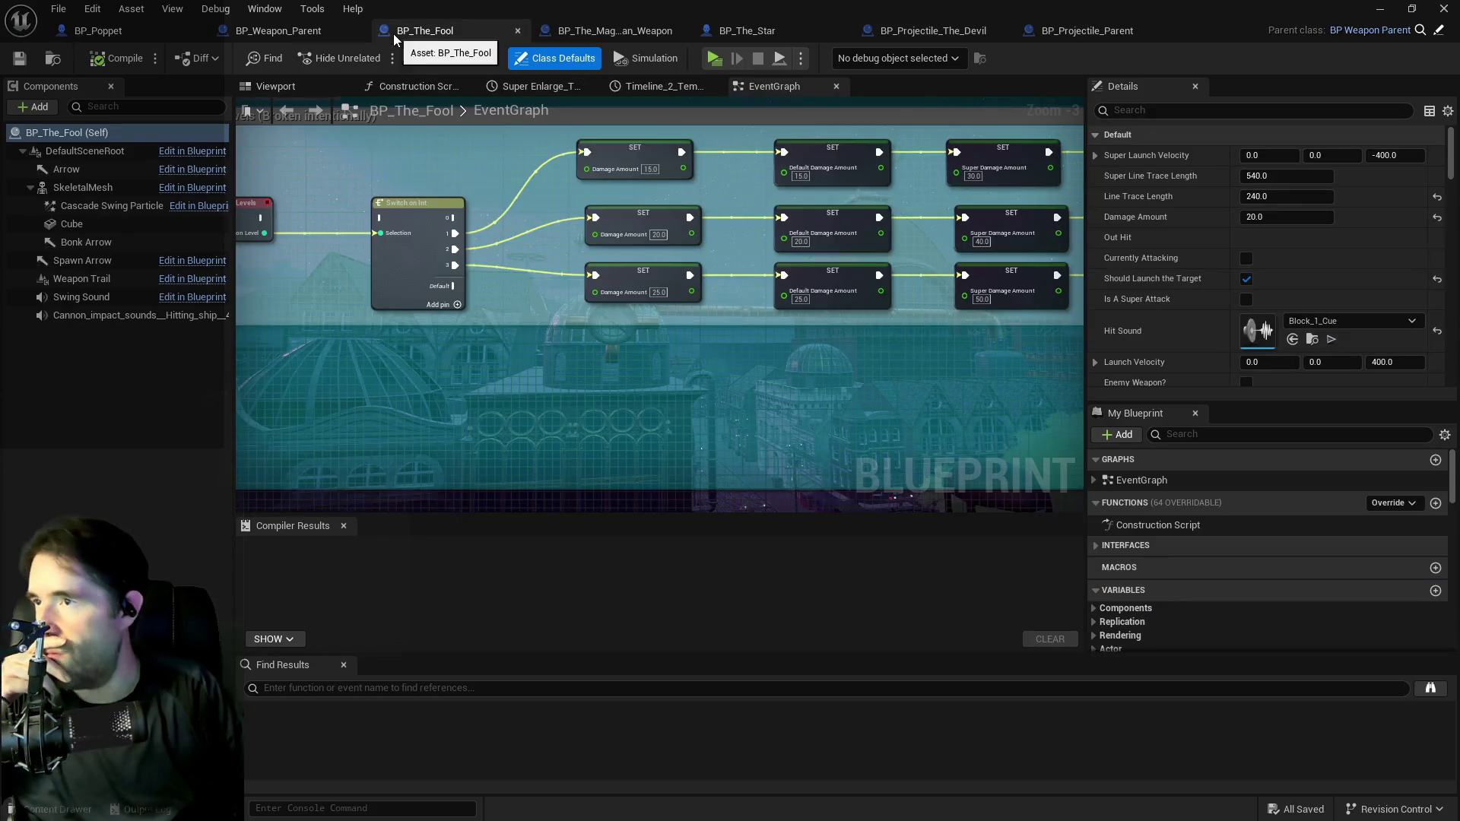
# Glance over BP_The_Fool's Super Attack and Super Mode groups, then switch to BP_Weapon_Parent.
pyautogui.moveTo(513, 257); pyautogui.dragTo(554, 323)
pyautogui.moveTo(455, 294)
pyautogui.mouseDown()
pyautogui.moveTo(501, 326)
pyautogui.moveTo(949, 429)
pyautogui.moveTo(662, 327)
pyautogui.moveTo(494, 292)
pyautogui.mouseUp()
pyautogui.moveTo(655, 338)
pyautogui.mouseDown()
pyautogui.moveTo(456, 274)
pyautogui.moveTo(950, 464)
pyautogui.mouseUp()
pyautogui.click(249, 35)
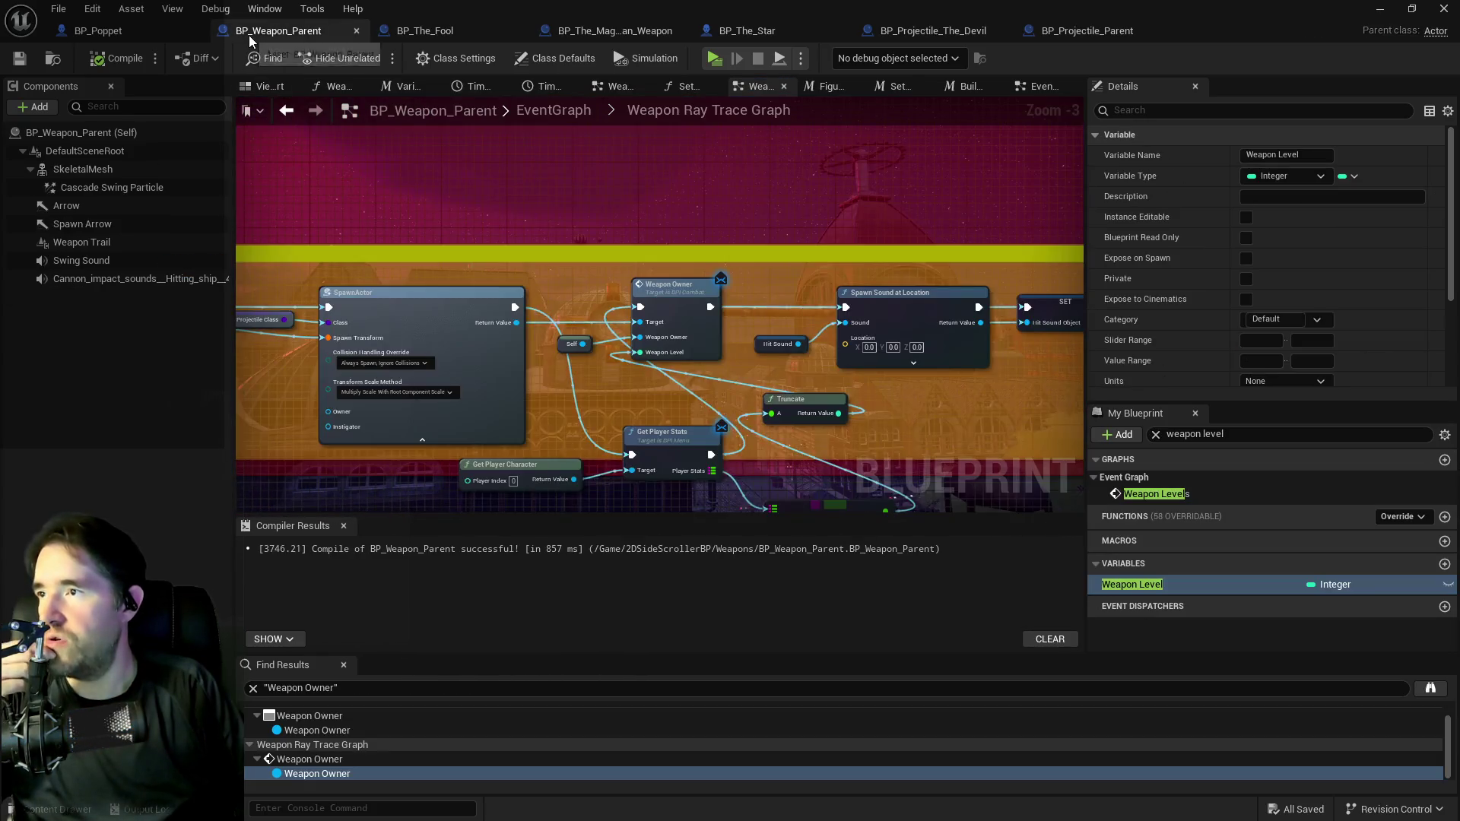
# Rearrange the Weapon Casts Spell nodes, placing FIND beside Truncate and Get Player Stats up-left.
pyautogui.moveTo(436, 232)
pyautogui.mouseDown()
pyautogui.moveTo(733, 281)
pyautogui.moveTo(801, 271)
pyautogui.mouseUp()
pyautogui.moveTo(623, 236)
pyautogui.mouseDown()
pyautogui.moveTo(743, 271)
pyautogui.moveTo(871, 259)
pyautogui.moveTo(879, 235)
pyautogui.moveTo(874, 287)
pyautogui.mouseUp()
pyautogui.moveTo(865, 295); pyautogui.dragTo(593, 276)
pyautogui.moveTo(819, 285)
pyautogui.mouseDown()
pyautogui.moveTo(741, 348)
pyautogui.moveTo(714, 344)
pyautogui.mouseUp()
pyautogui.moveTo(908, 334)
pyautogui.mouseDown()
pyautogui.moveTo(642, 323)
pyautogui.moveTo(734, 331)
pyautogui.moveTo(686, 275)
pyautogui.moveTo(683, 239)
pyautogui.moveTo(644, 229)
pyautogui.mouseUp()
pyautogui.moveTo(780, 335); pyautogui.dragTo(693, 265)
pyautogui.moveTo(780, 285); pyautogui.dragTo(793, 285)
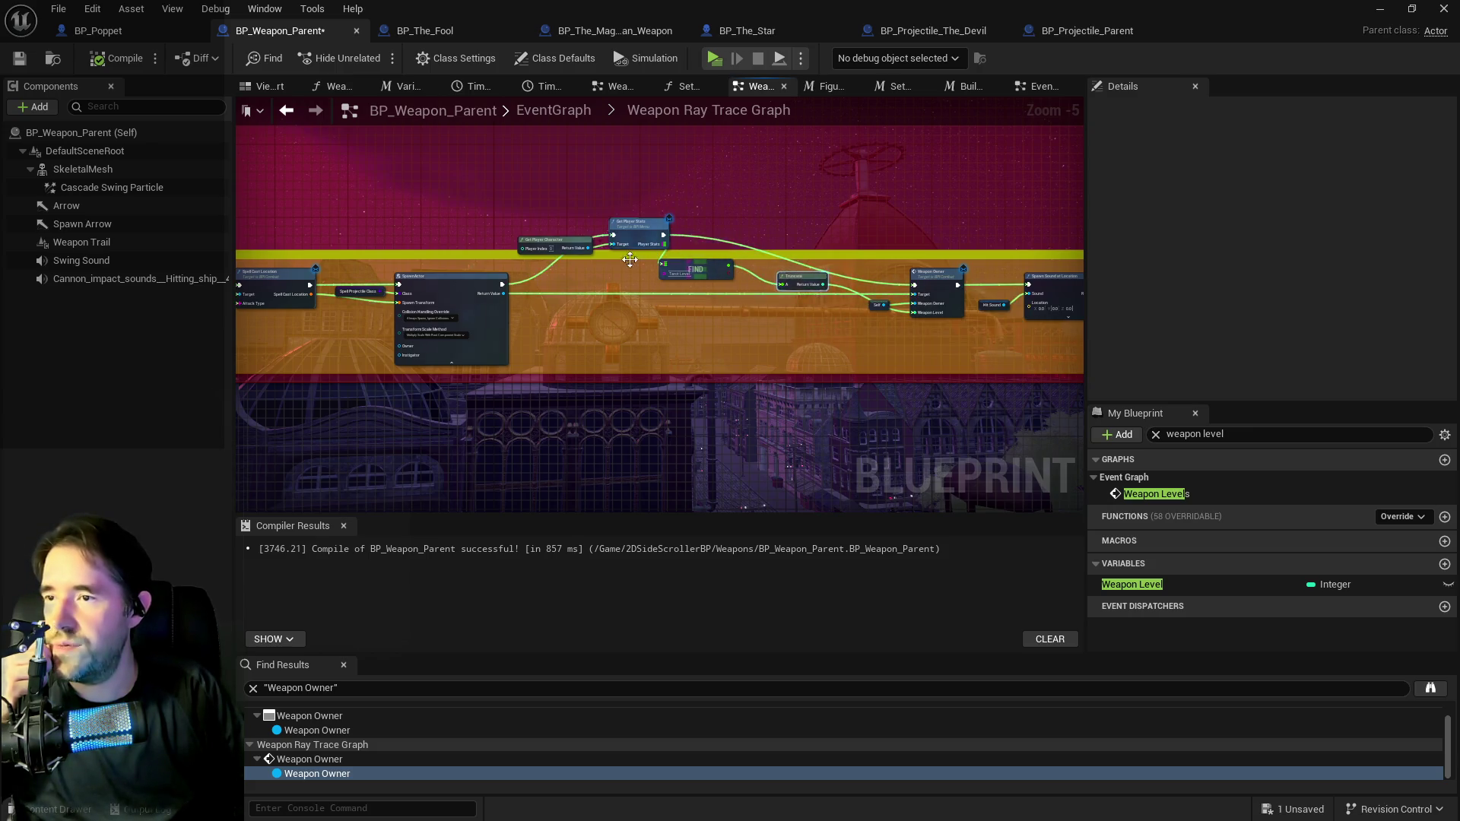
pyautogui.scroll(-4, 601, 267)
pyautogui.moveTo(277, 233); pyautogui.dragTo(833, 299)
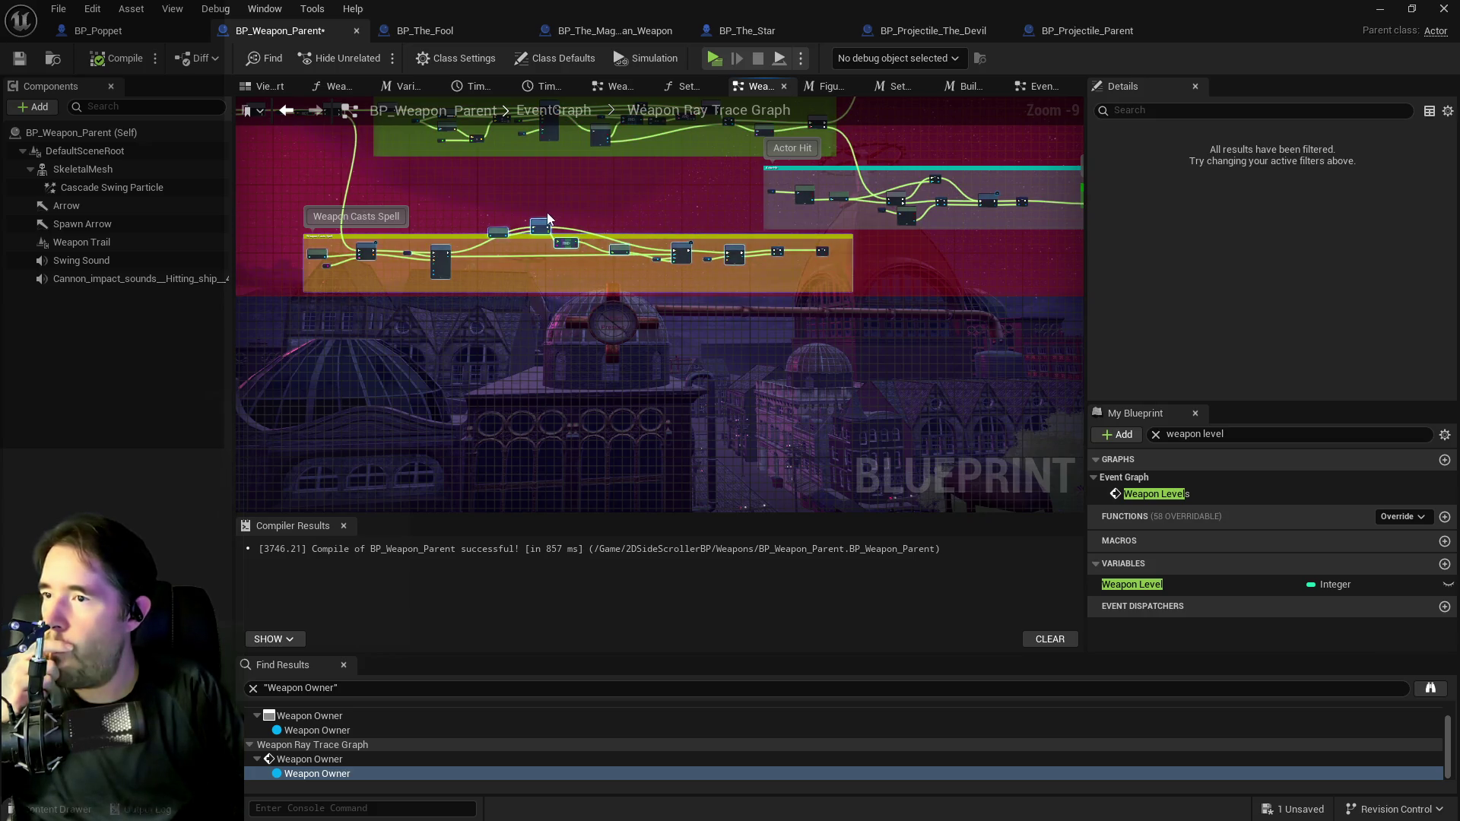
# Survey the Check For Hit Actor, Actor Hit and Component Hit nodes around Weapon Casts Spell.
pyautogui.scroll(5, 325, 330)
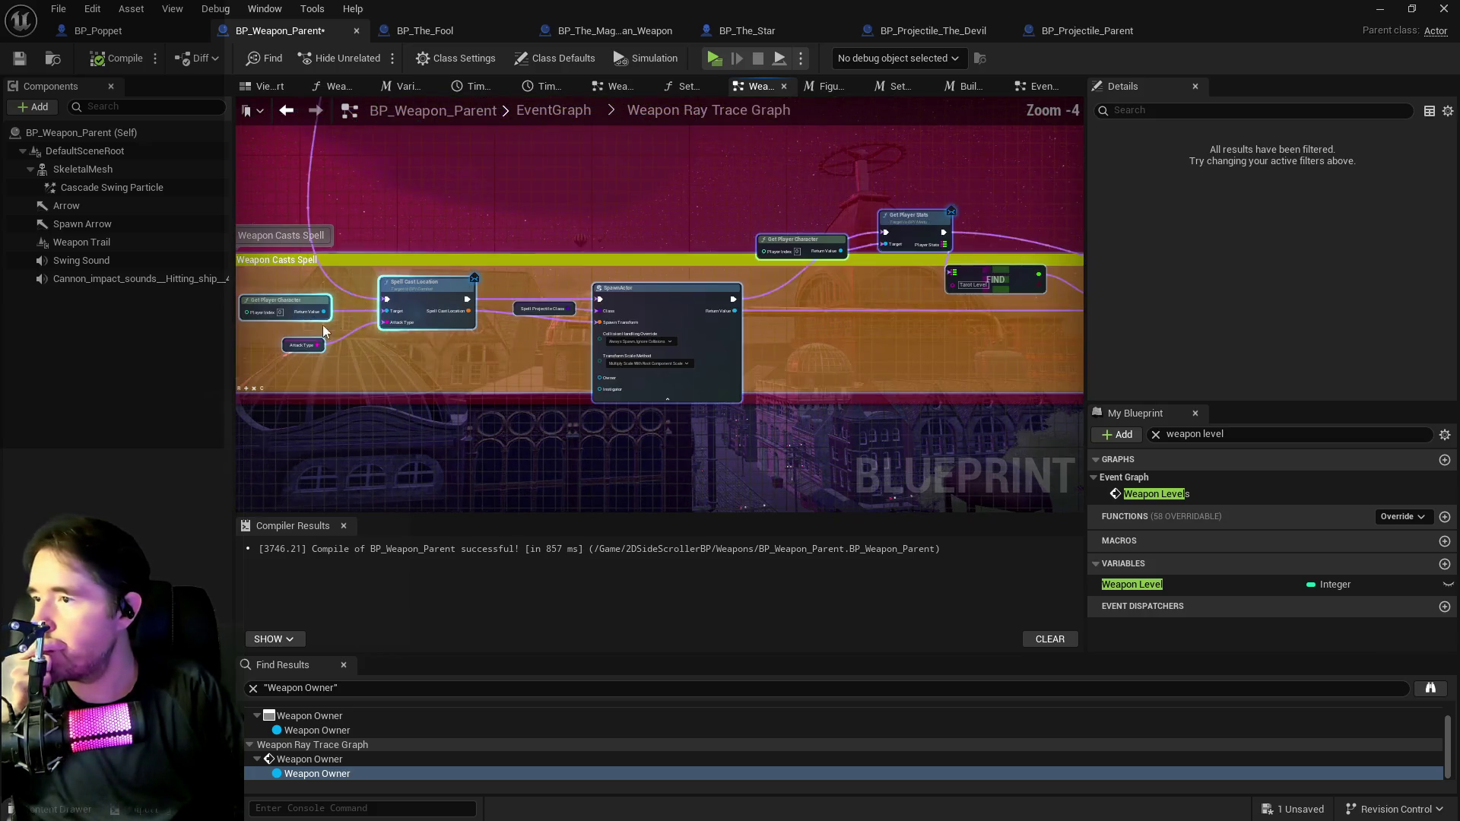
pyautogui.scroll(3, 325, 331)
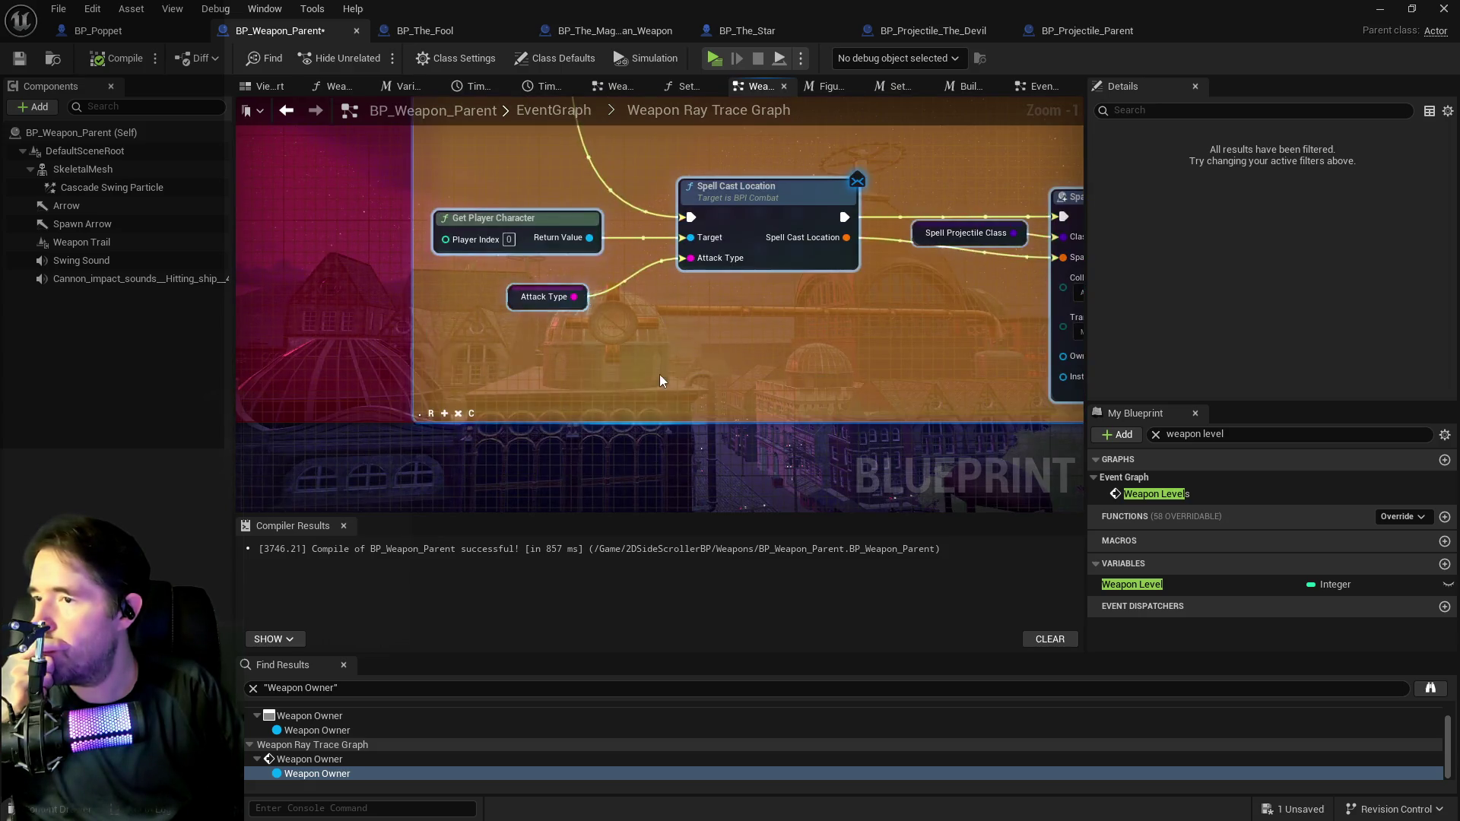
pyautogui.scroll(-2, 659, 375)
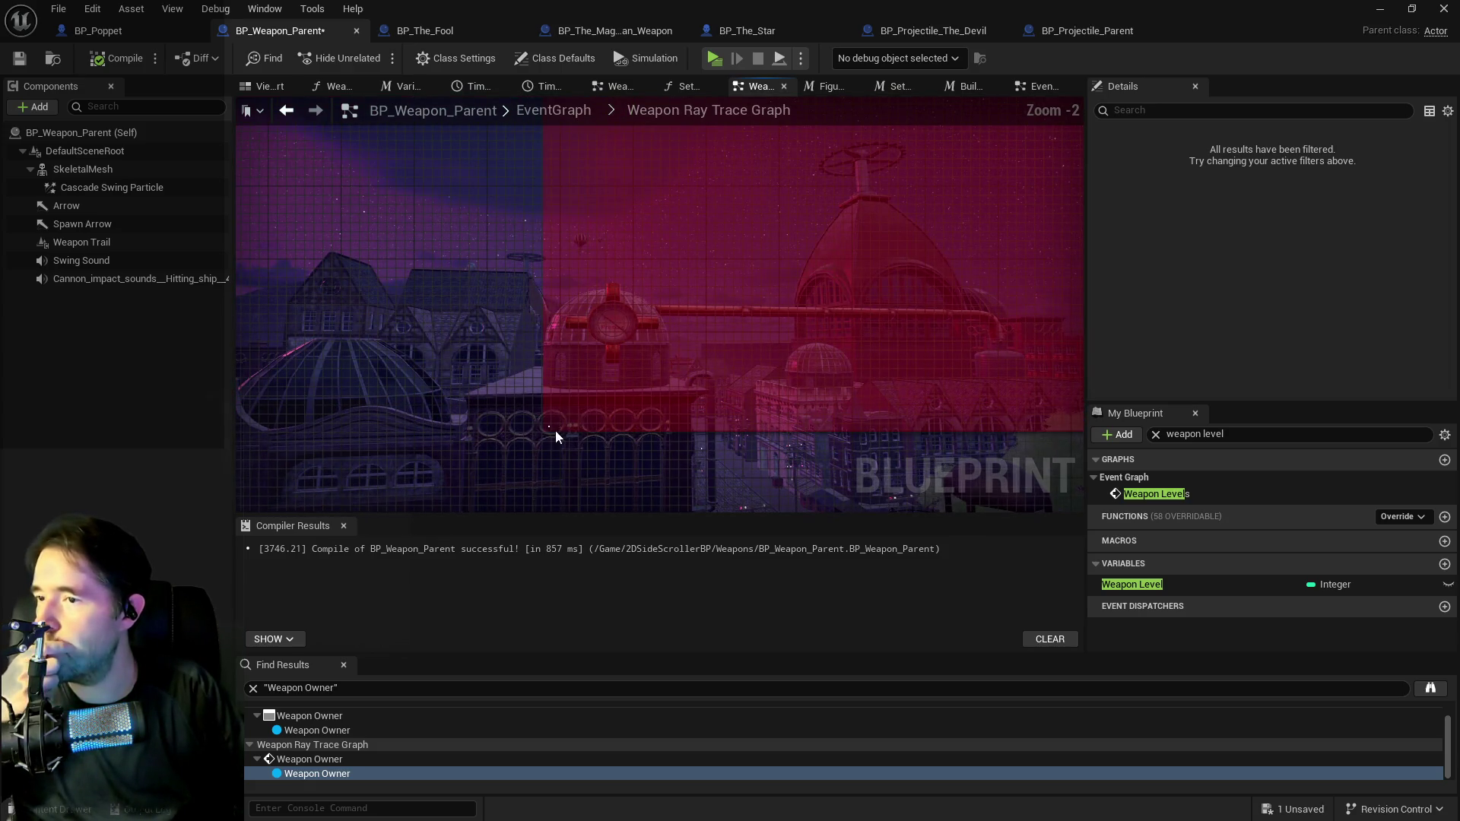
pyautogui.scroll(-5, 786, 380)
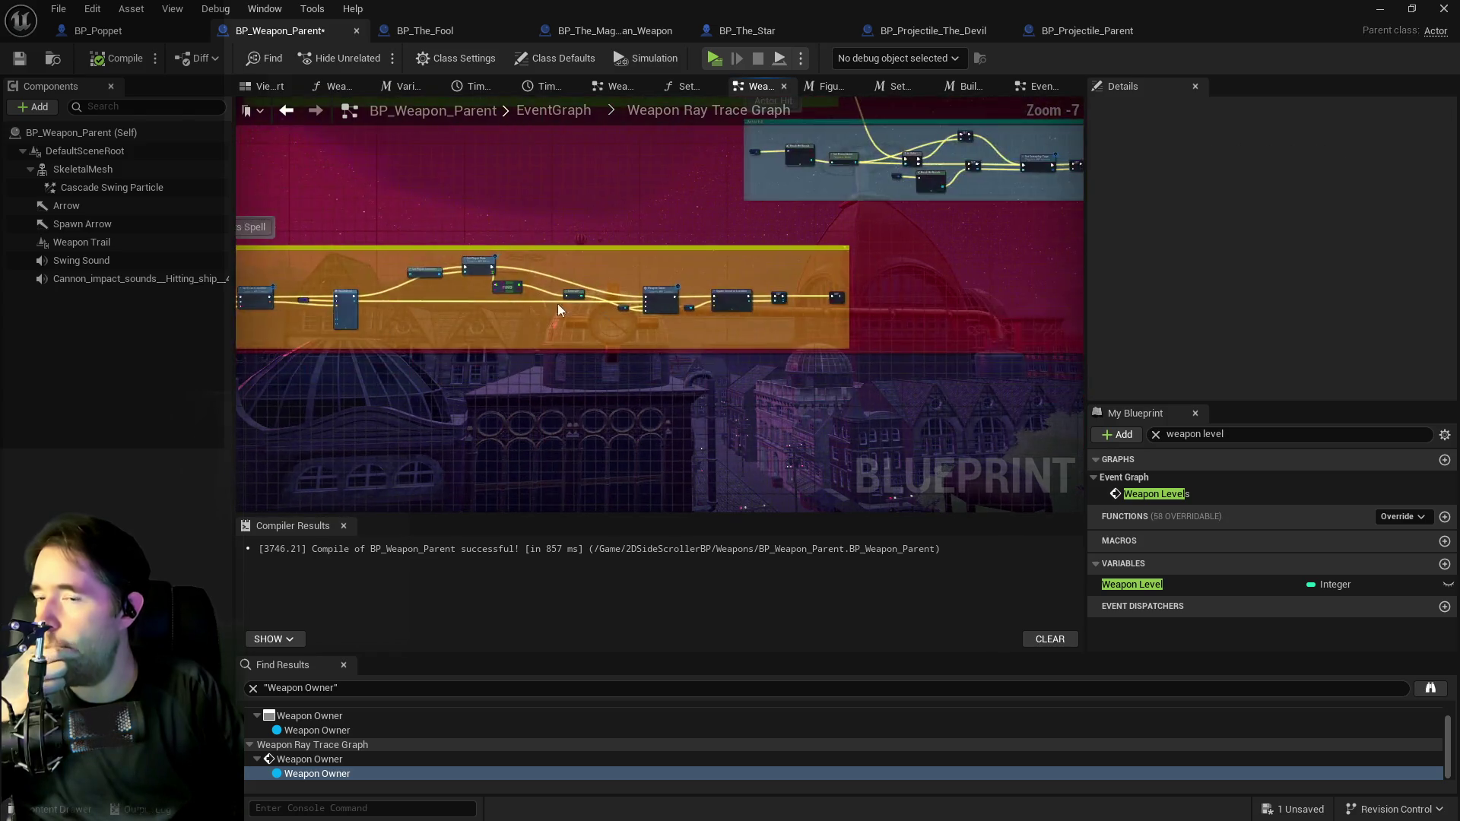
pyautogui.scroll(2, 559, 309)
pyautogui.moveTo(723, 167)
pyautogui.mouseDown()
pyautogui.moveTo(878, 356)
pyautogui.moveTo(859, 547)
pyautogui.mouseUp()
pyautogui.moveTo(677, 410)
pyautogui.mouseDown()
pyautogui.moveTo(800, 412)
pyautogui.moveTo(429, 325)
pyautogui.mouseUp()
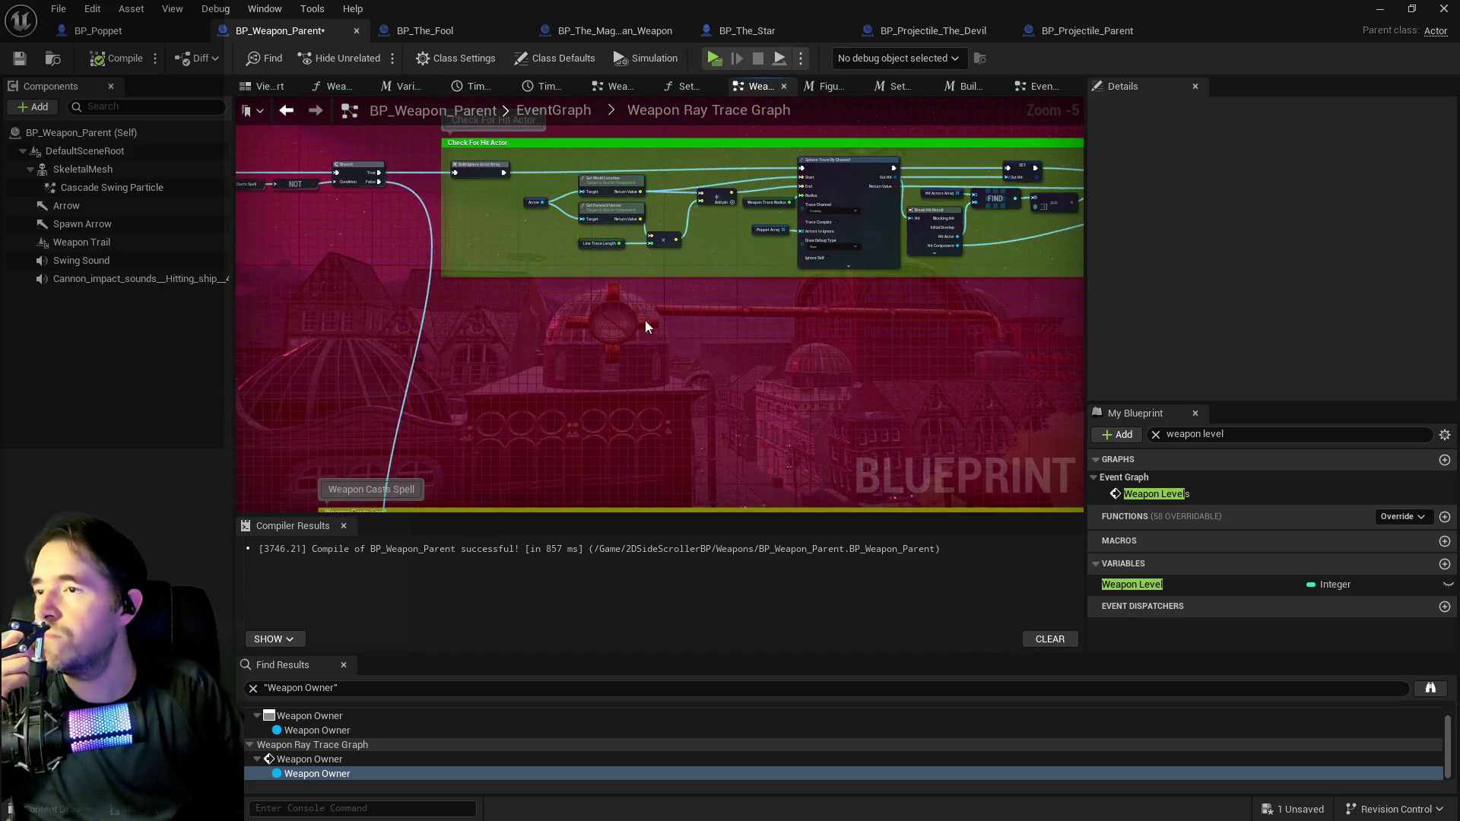
pyautogui.moveTo(645, 321); pyautogui.dragTo(410, 249)
pyautogui.moveTo(1079, 196); pyautogui.dragTo(446, 278)
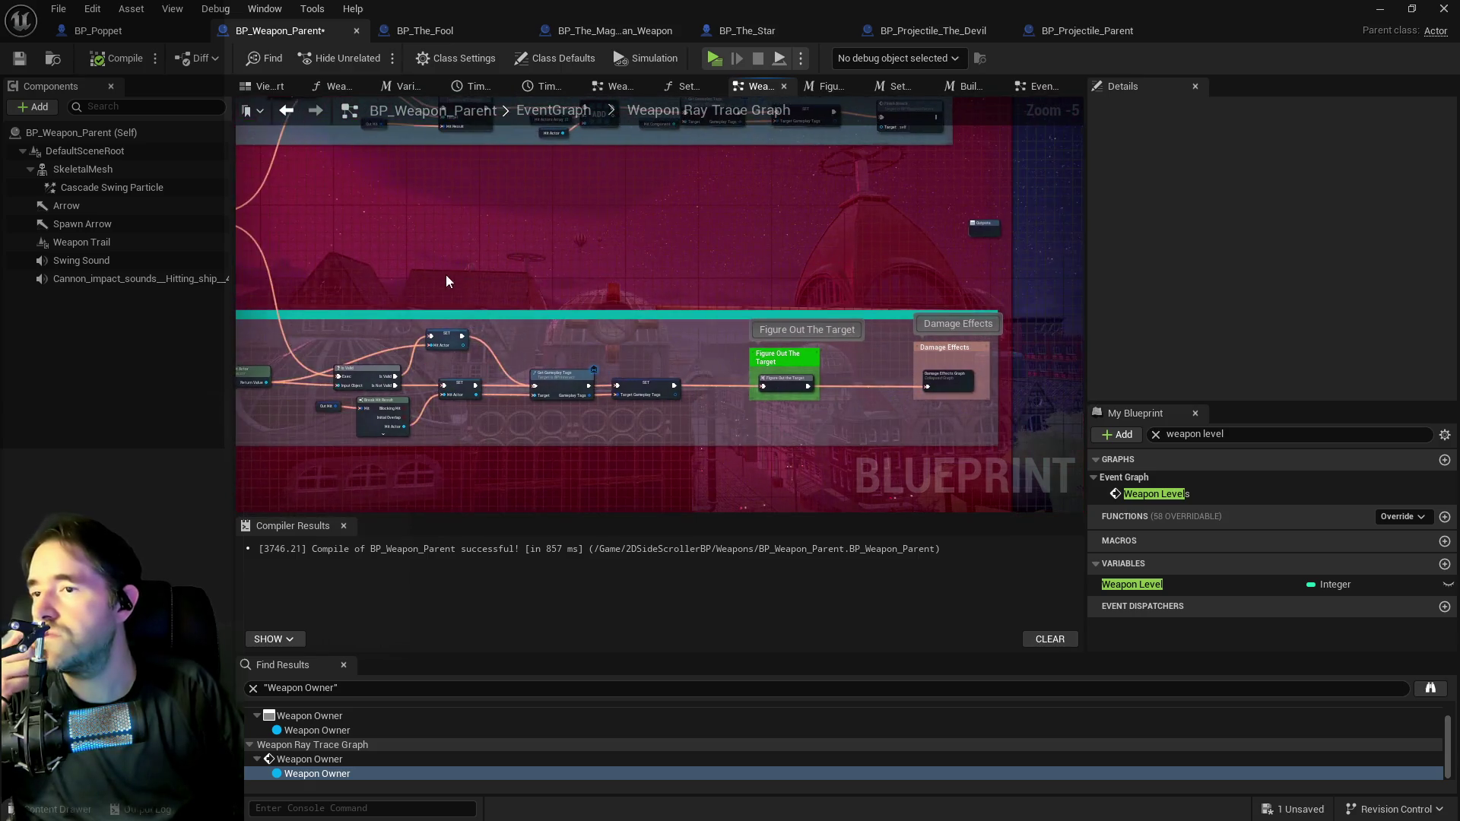
pyautogui.moveTo(603, 267); pyautogui.dragTo(677, 385)
pyautogui.moveTo(472, 308)
pyautogui.mouseDown()
pyautogui.moveTo(942, 268)
pyautogui.moveTo(1097, 184)
pyautogui.mouseUp()
# Frame the Weapon Casts Spell logic showing Get Player Stats, Truncate, the Weapon Owner call and Spawn Sound.
pyautogui.scroll(-3, 769, 330)
pyautogui.moveTo(673, 470); pyautogui.dragTo(696, 345)
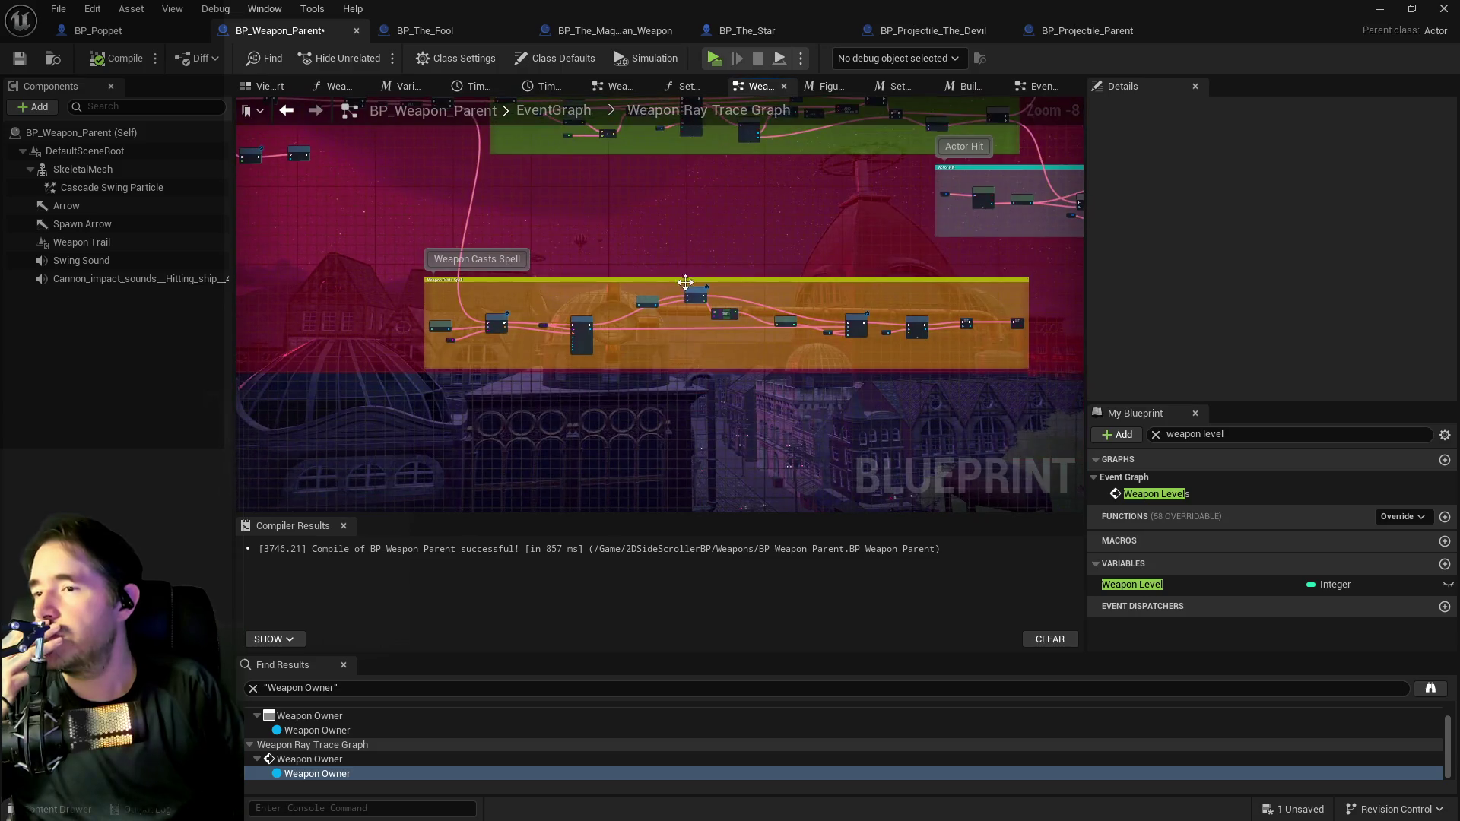
pyautogui.scroll(4, 696, 345)
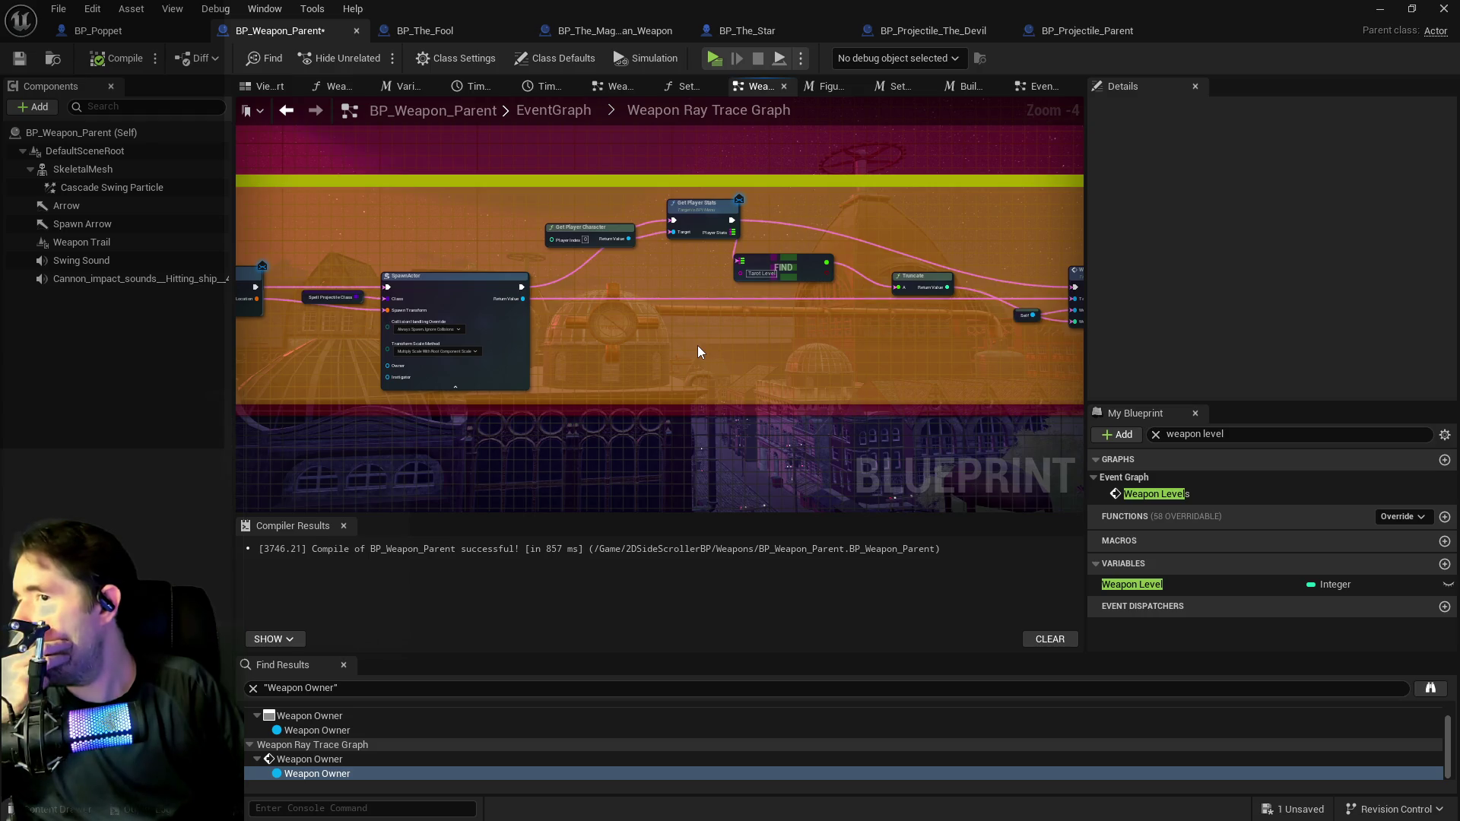
pyautogui.scroll(-1, 697, 345)
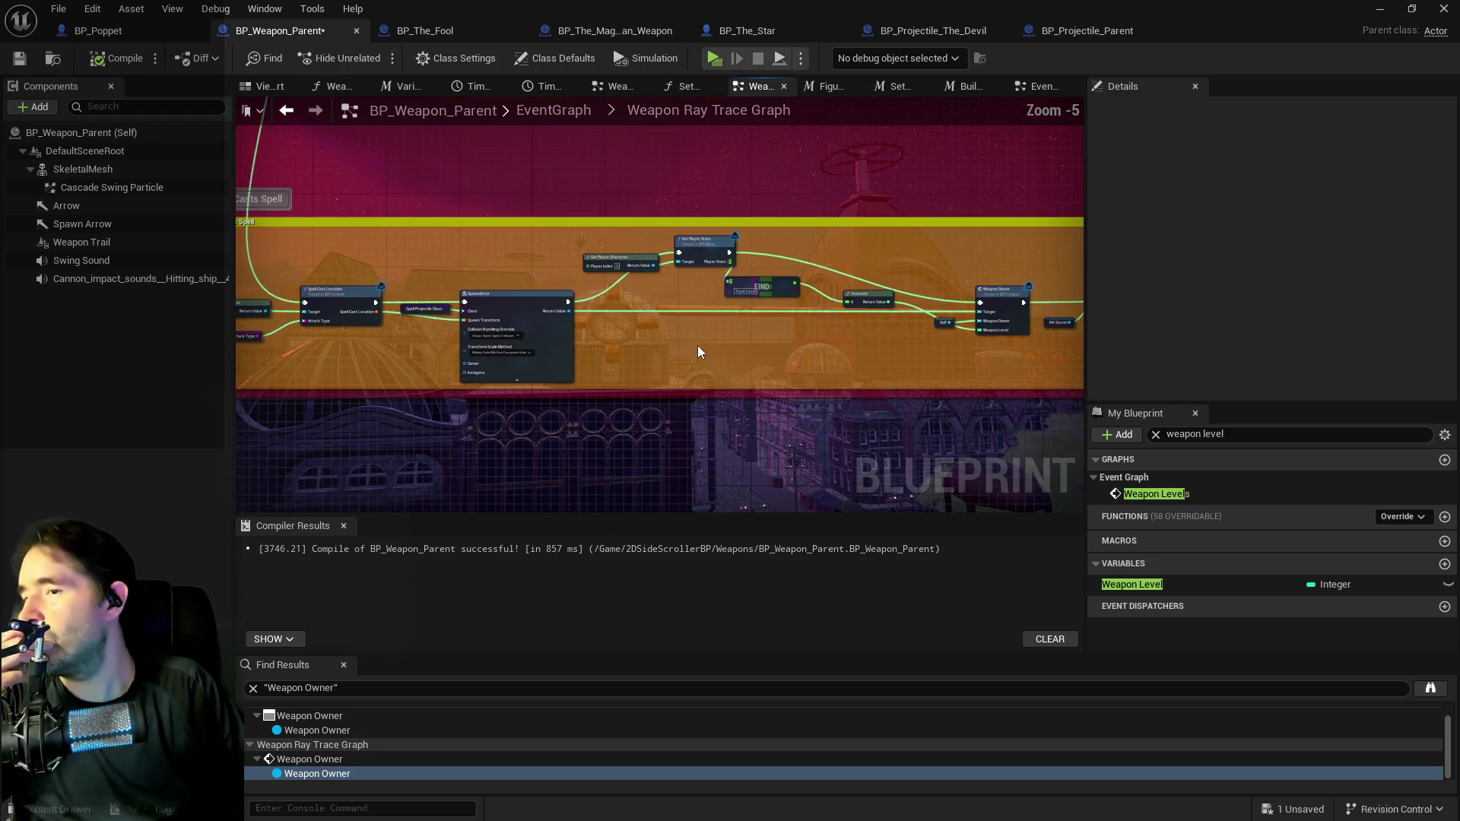
pyautogui.moveTo(696, 345); pyautogui.dragTo(559, 290)
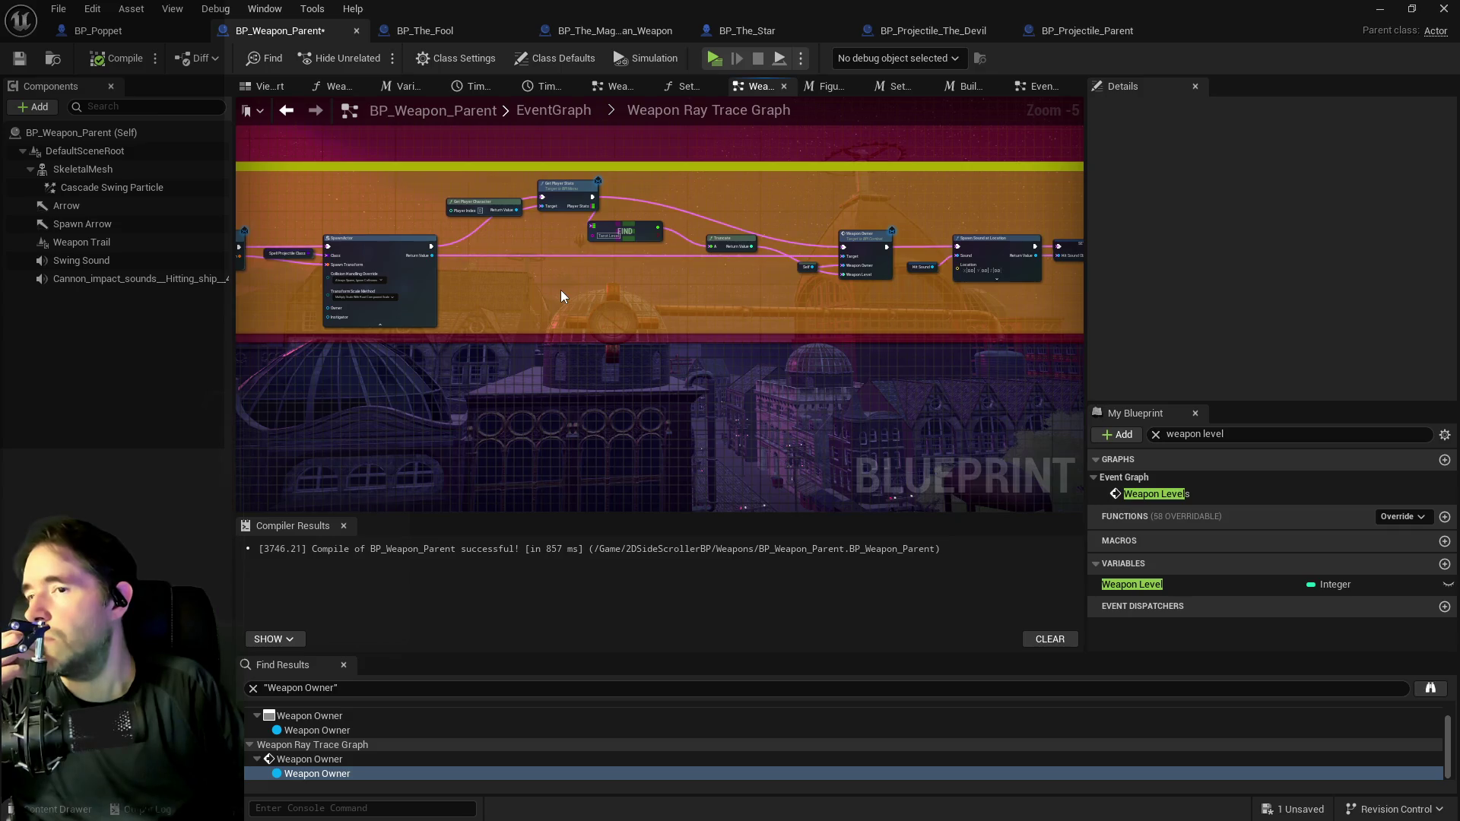
pyautogui.scroll(2, 633, 340)
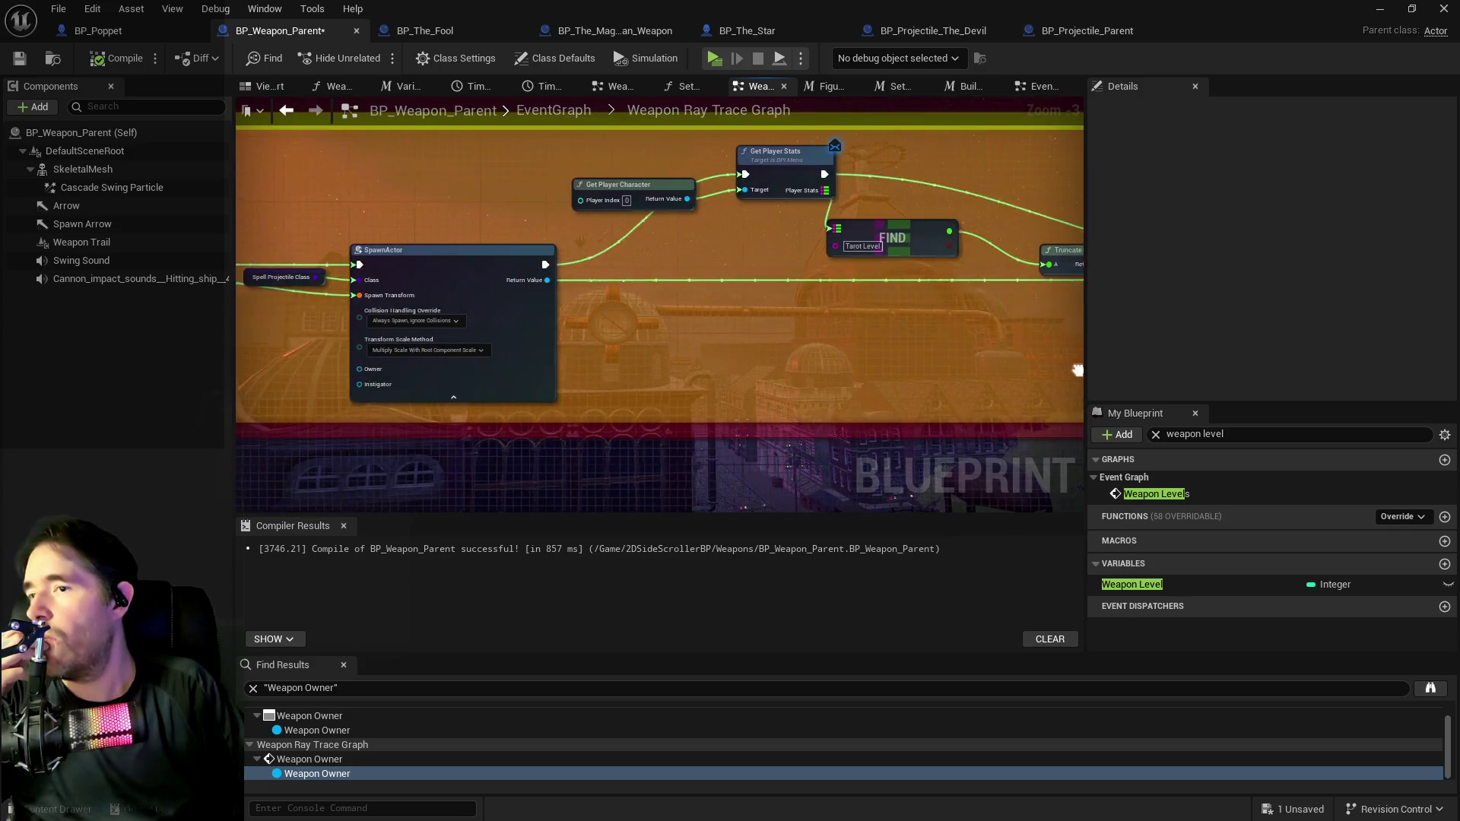
pyautogui.moveTo(796, 341)
pyautogui.mouseDown()
pyautogui.moveTo(925, 326)
pyautogui.moveTo(746, 303)
pyautogui.moveTo(238, 308)
pyautogui.mouseUp()
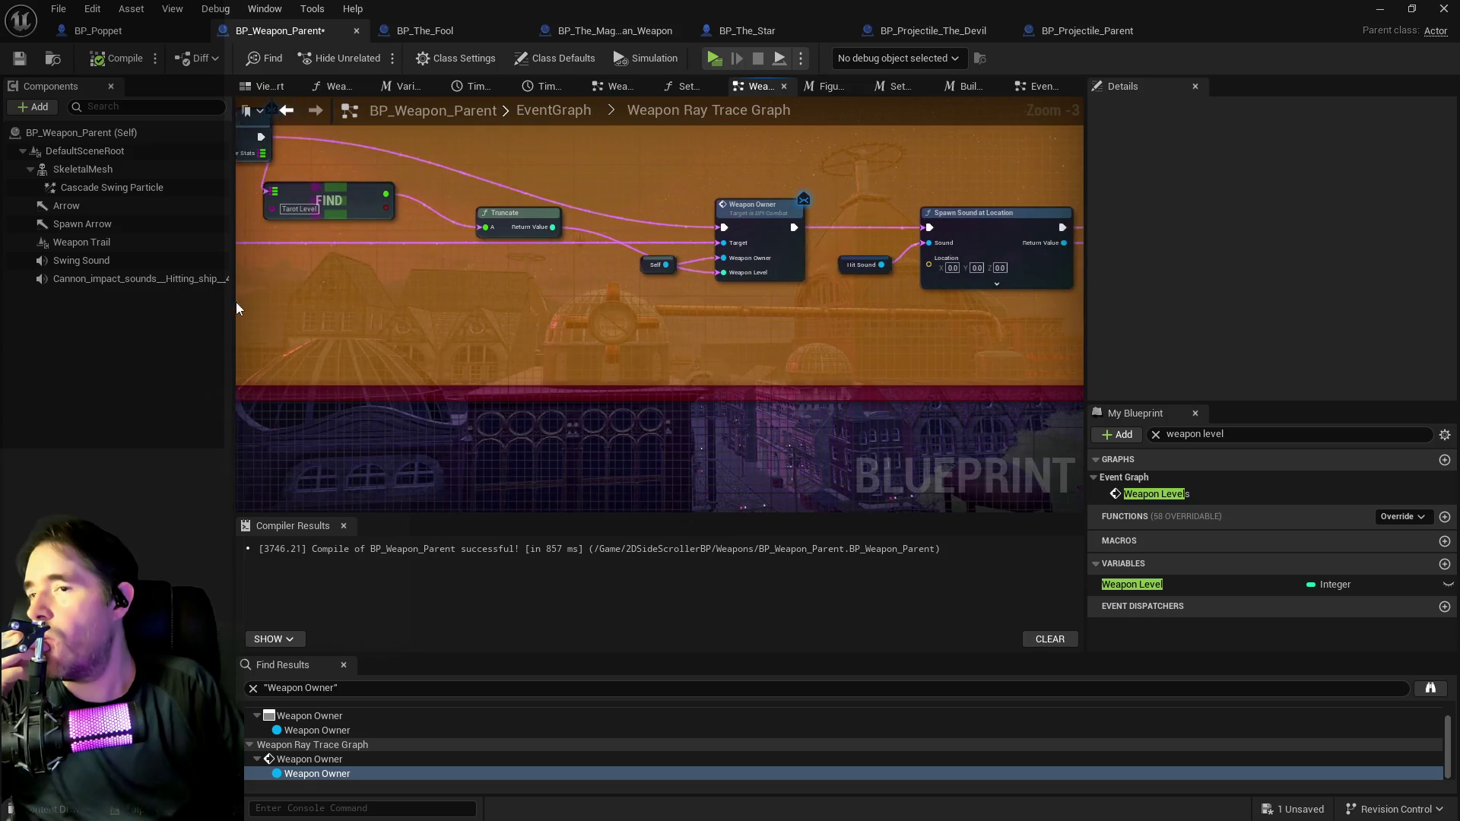
pyautogui.moveTo(553, 283); pyautogui.dragTo(795, 287)
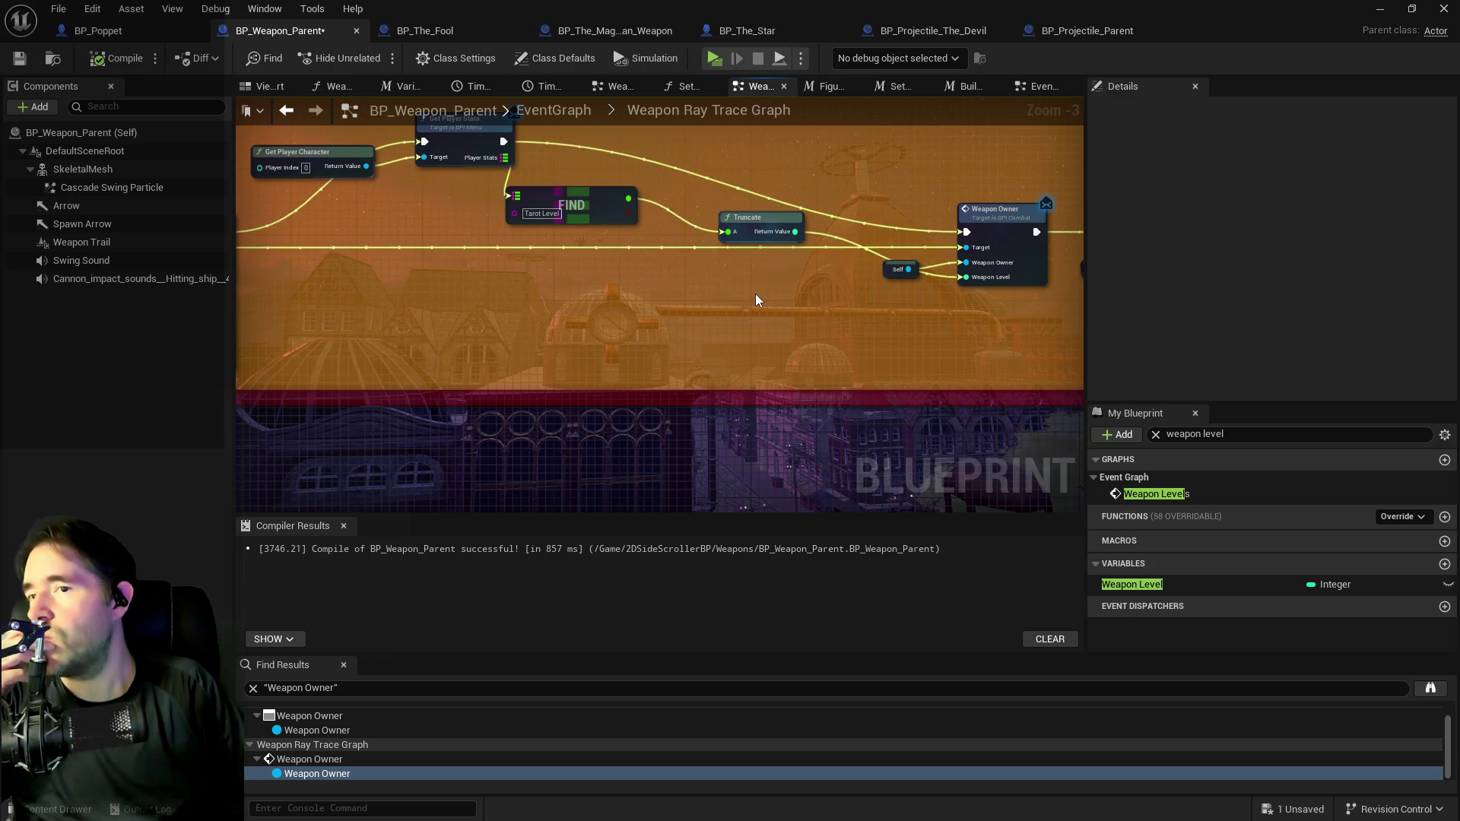
pyautogui.moveTo(755, 294); pyautogui.dragTo(593, 283)
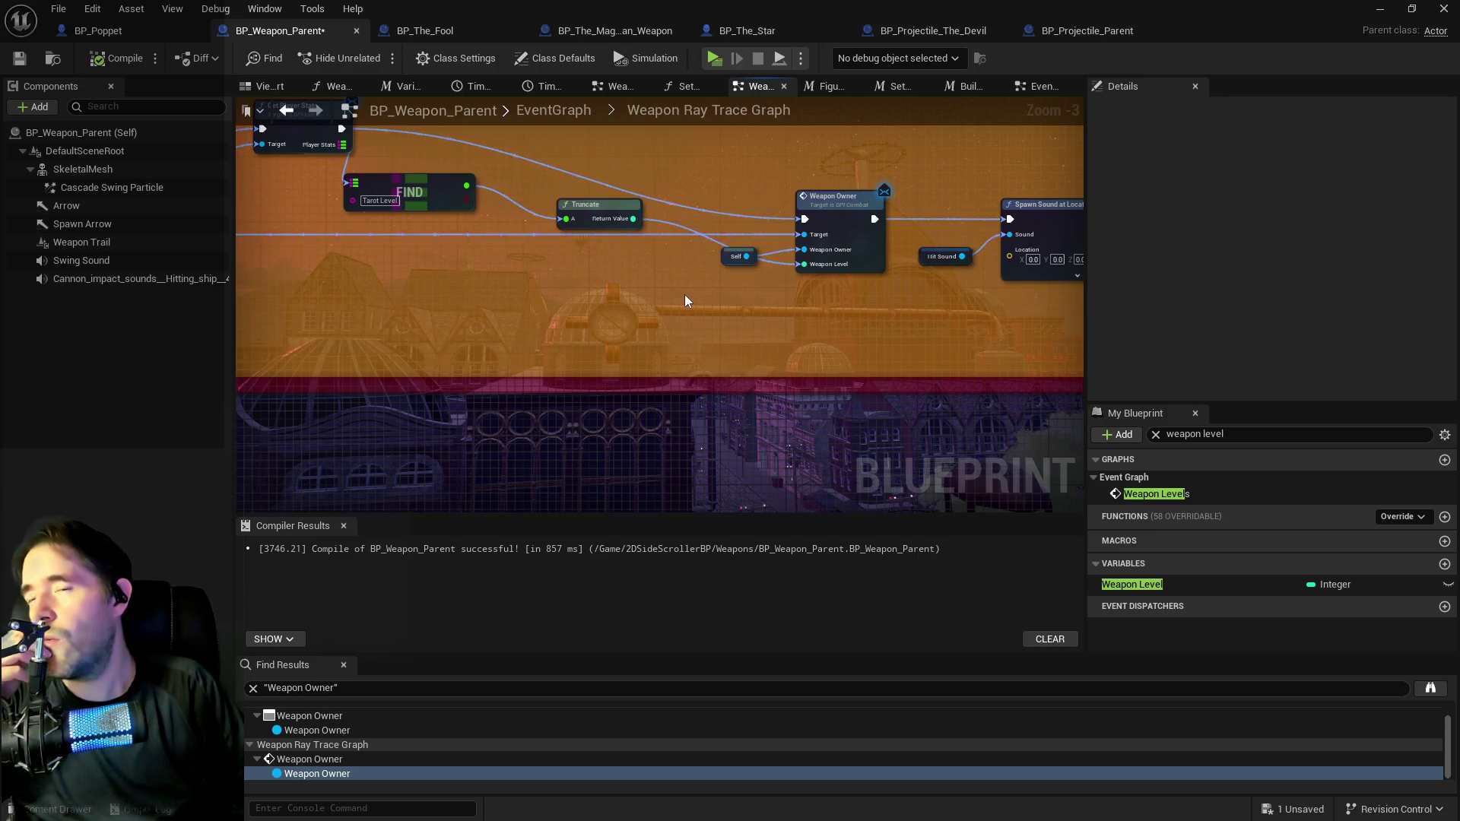
pyautogui.click(336, 730)
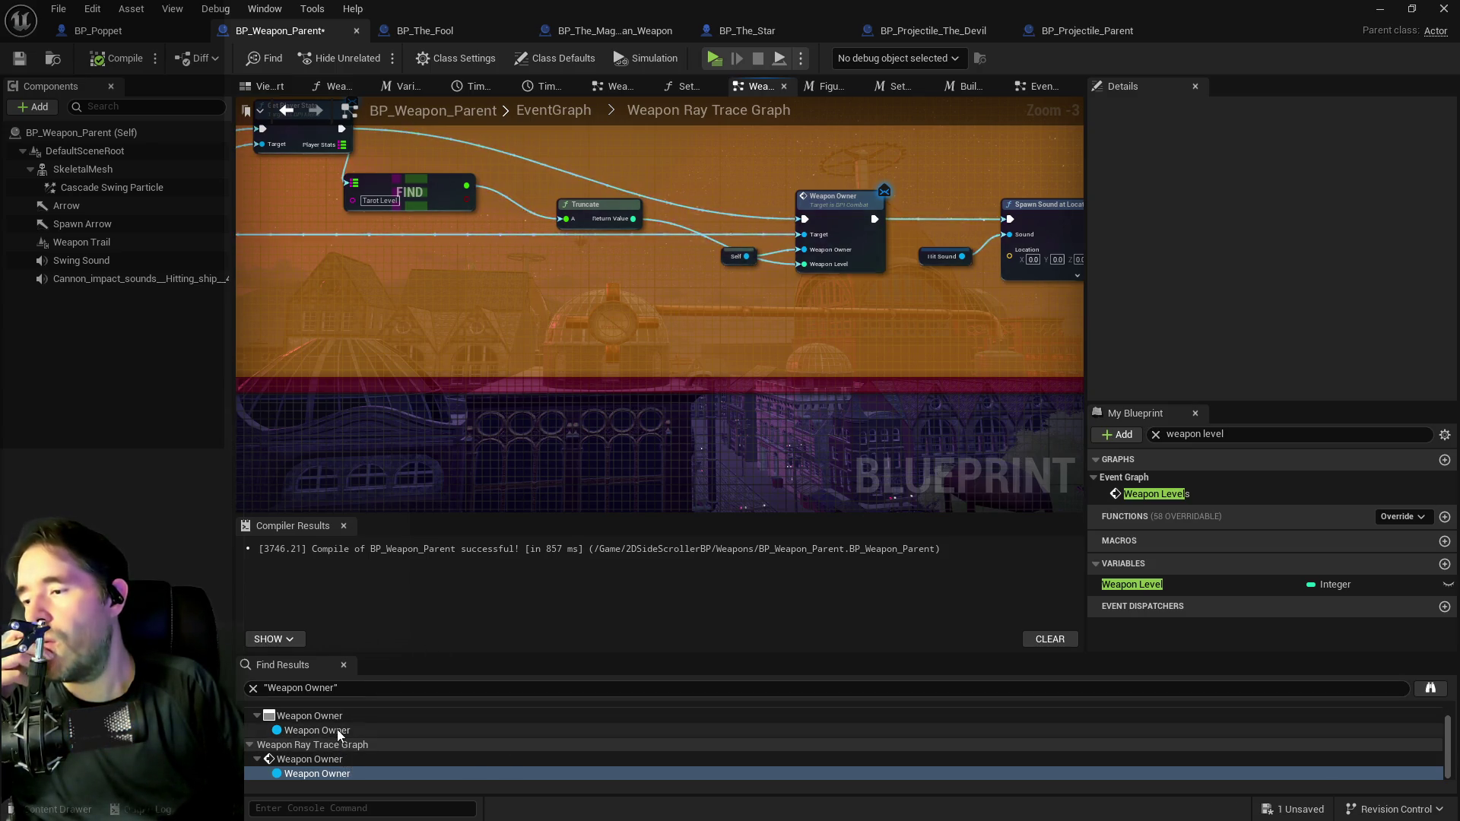
# Look over the Weapon Owner function and jump to the Weapon Levels event definition.
pyautogui.moveTo(545, 371)
pyautogui.mouseDown()
pyautogui.moveTo(733, 375)
pyautogui.moveTo(466, 365)
pyautogui.mouseUp()
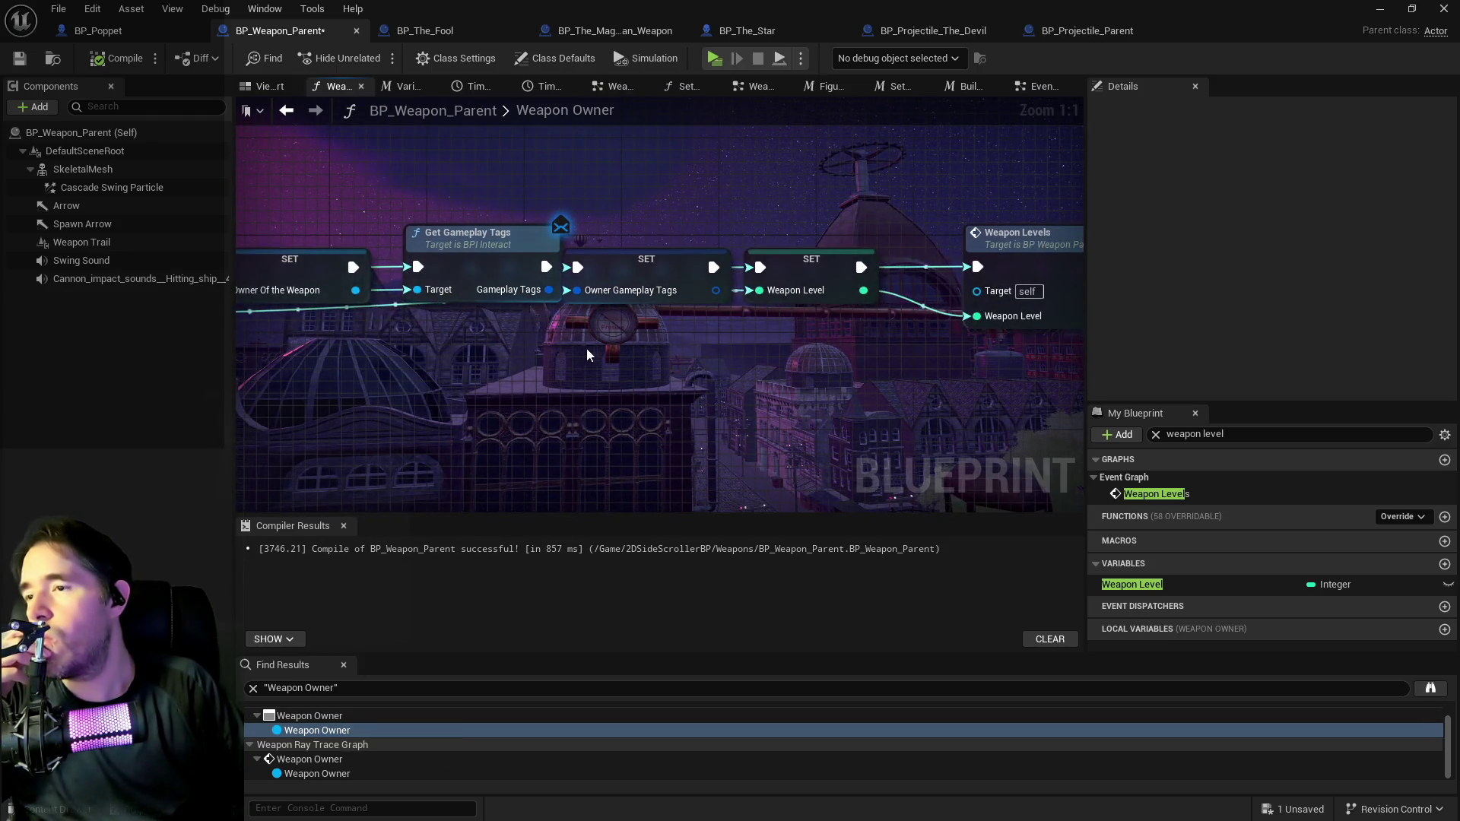
pyautogui.moveTo(590, 348); pyautogui.dragTo(426, 342)
pyautogui.moveTo(600, 334)
pyautogui.mouseDown()
pyautogui.moveTo(970, 341)
pyautogui.moveTo(510, 342)
pyautogui.mouseUp()
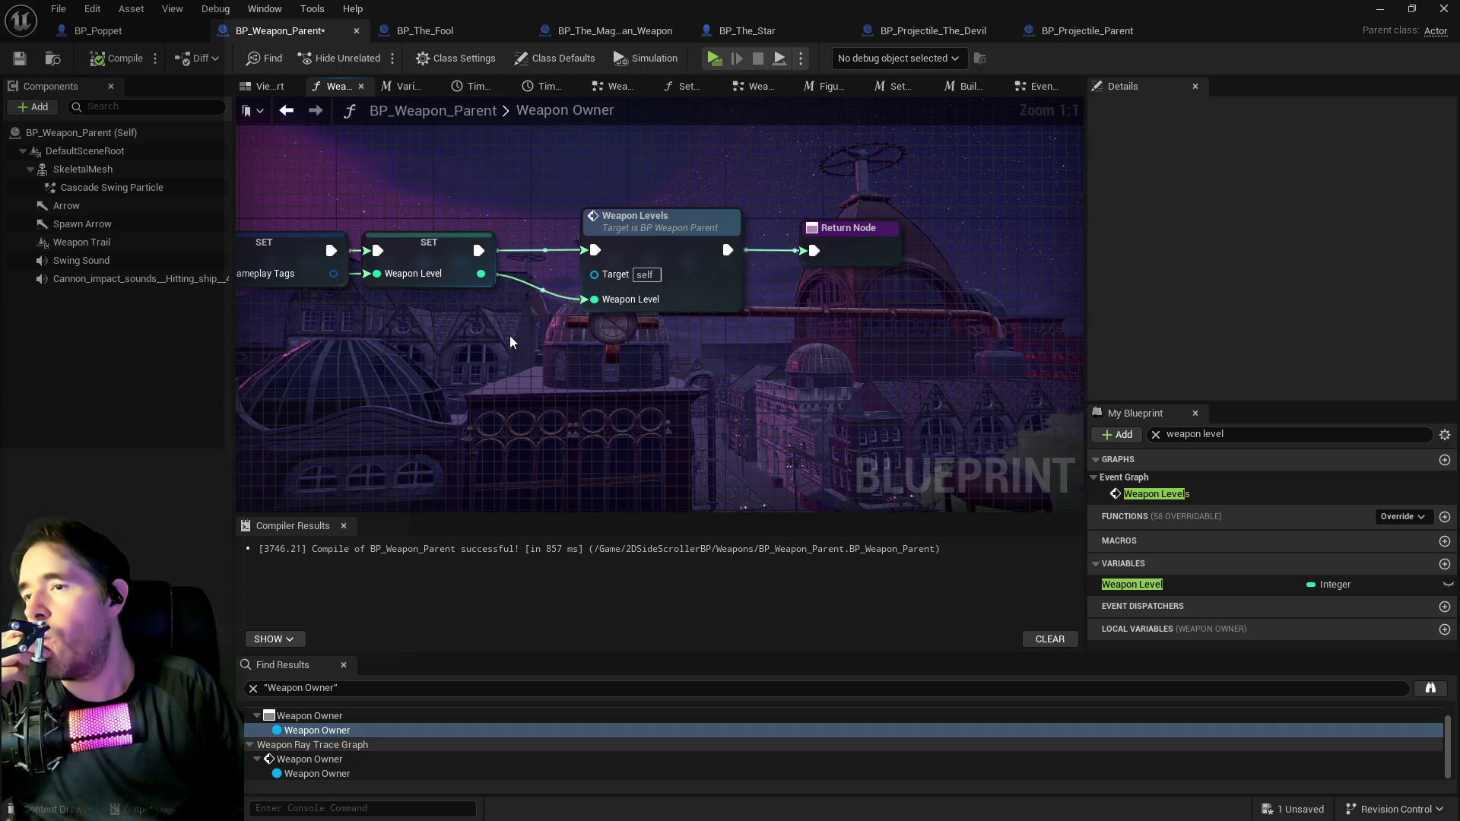
pyautogui.moveTo(510, 342); pyautogui.dragTo(684, 358)
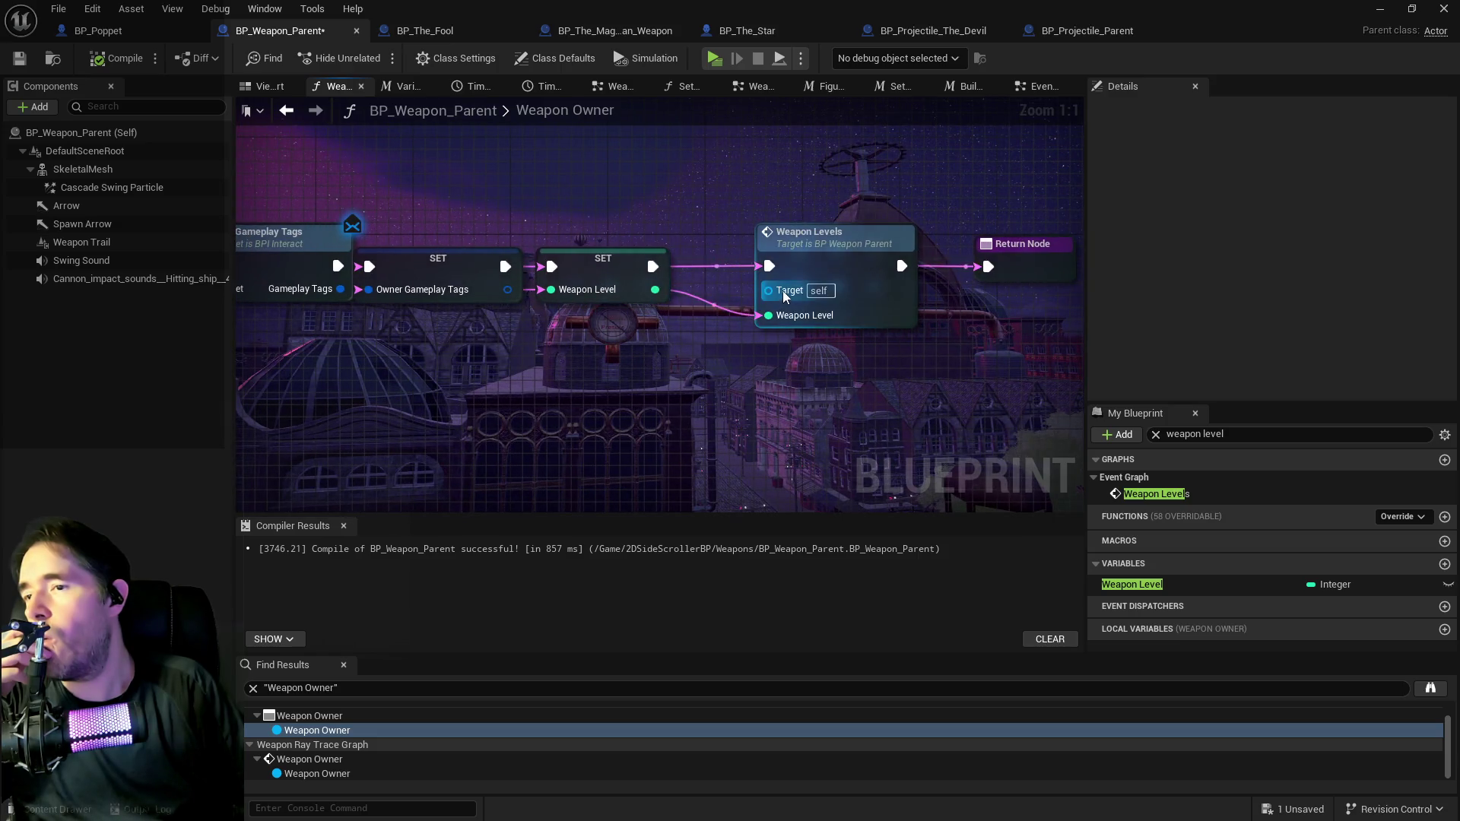
pyautogui.click(825, 262)
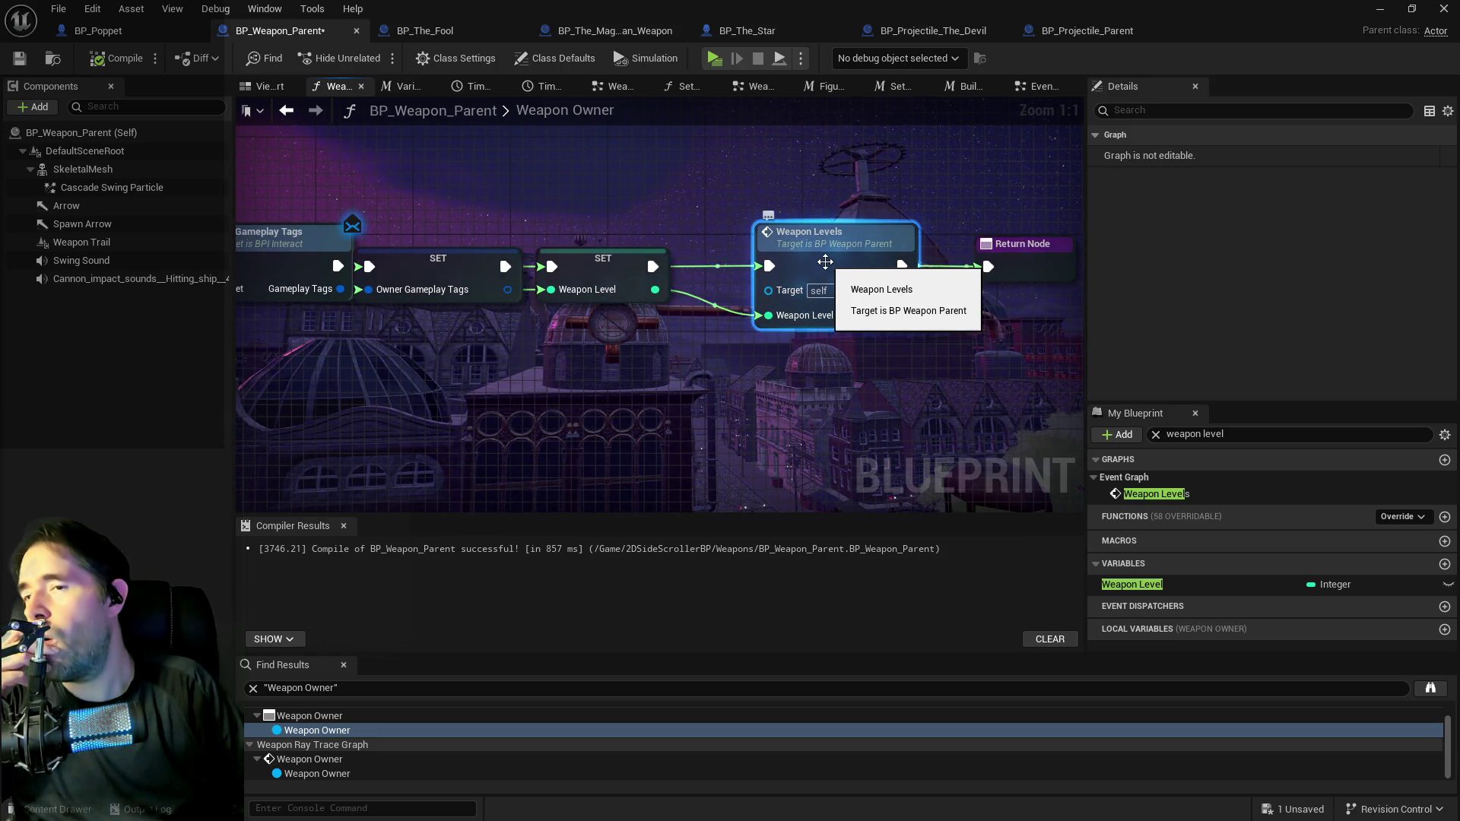
pyautogui.doubleClick(825, 262)
# View the Weapon Levels custom event, then return to BP_Poppet's Begin Play graph.
pyautogui.scroll(-4, 715, 385)
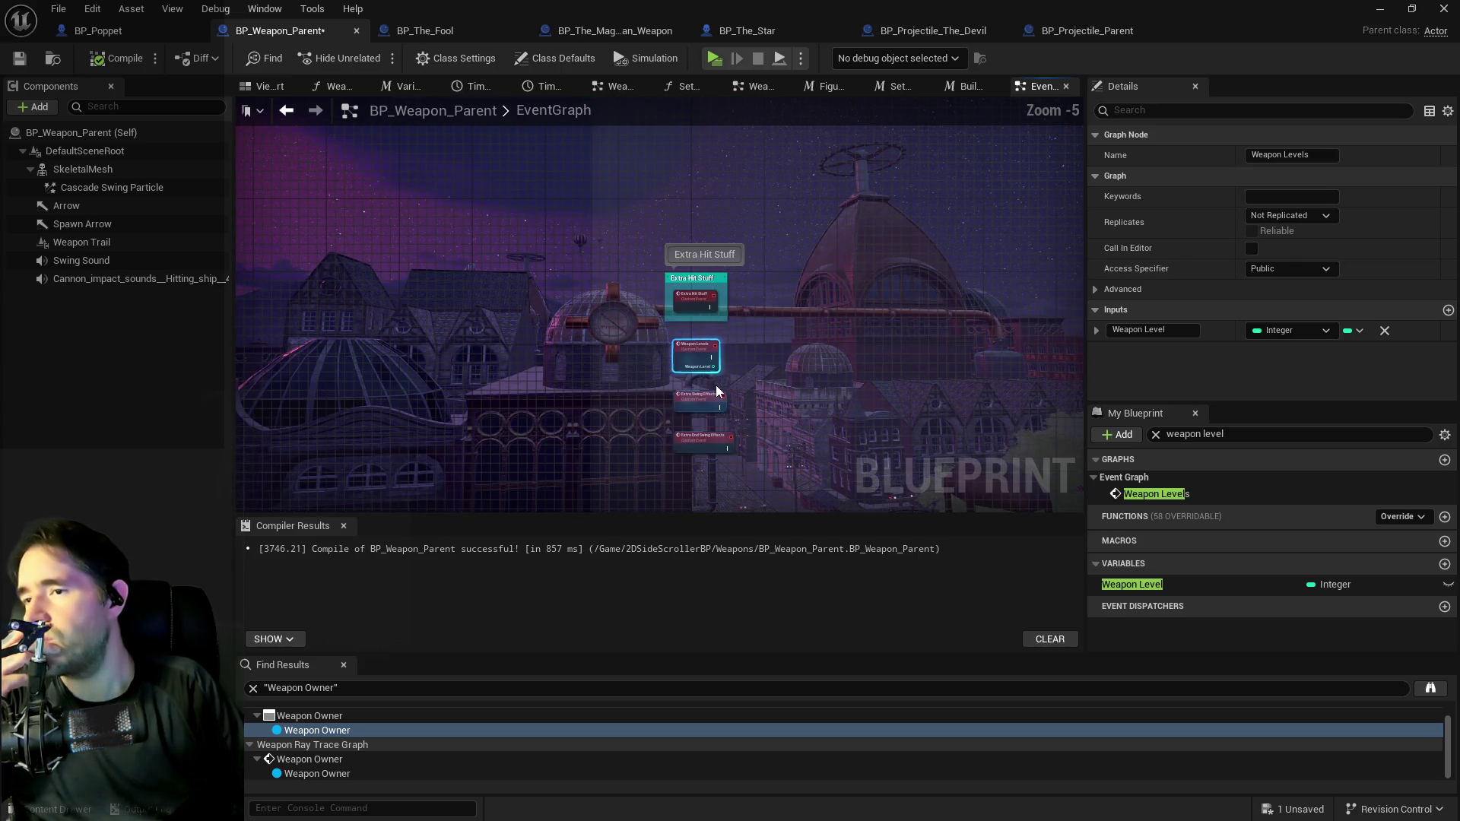
pyautogui.scroll(4, 715, 385)
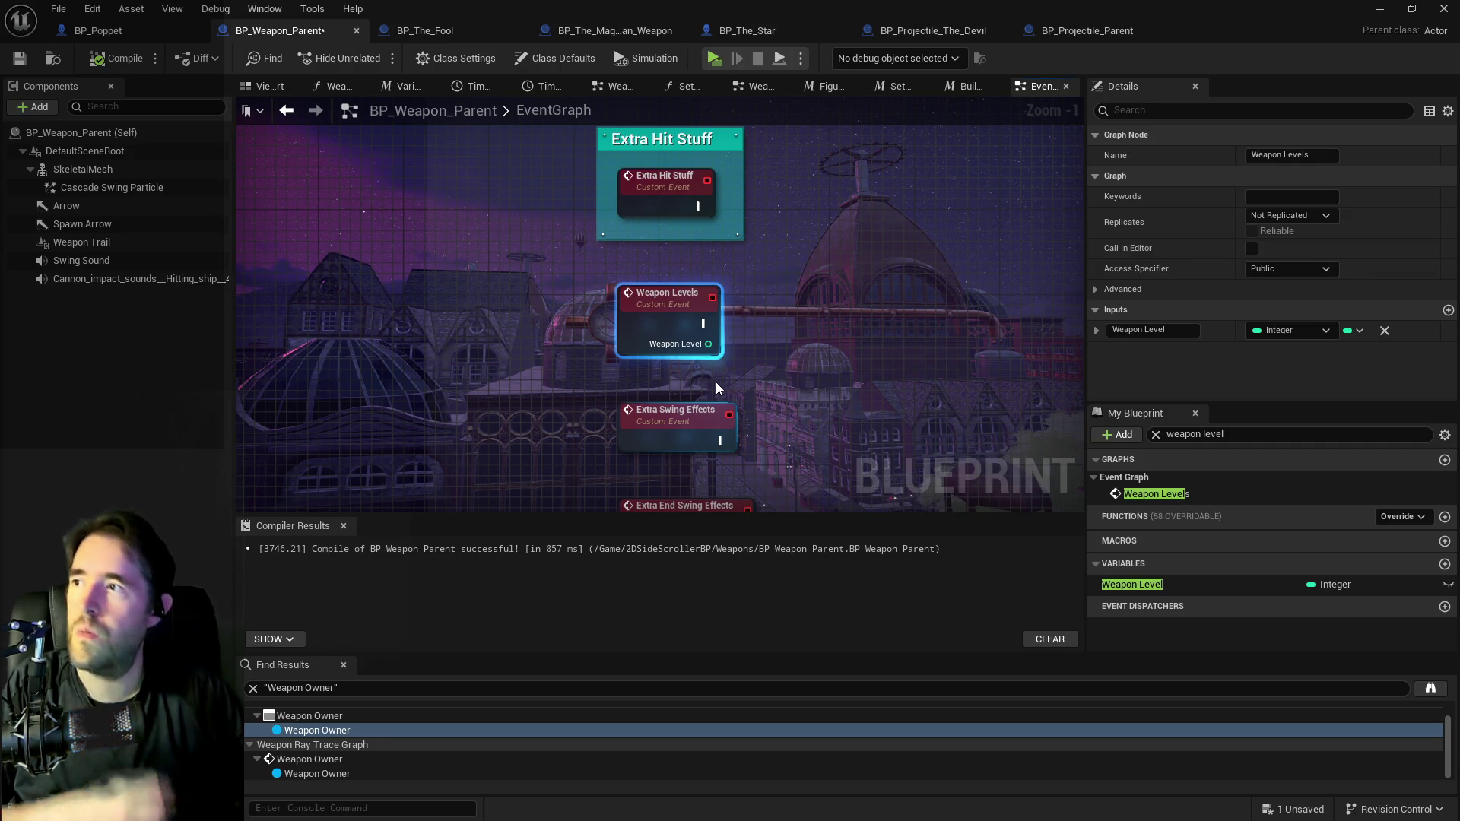
pyautogui.click(141, 30)
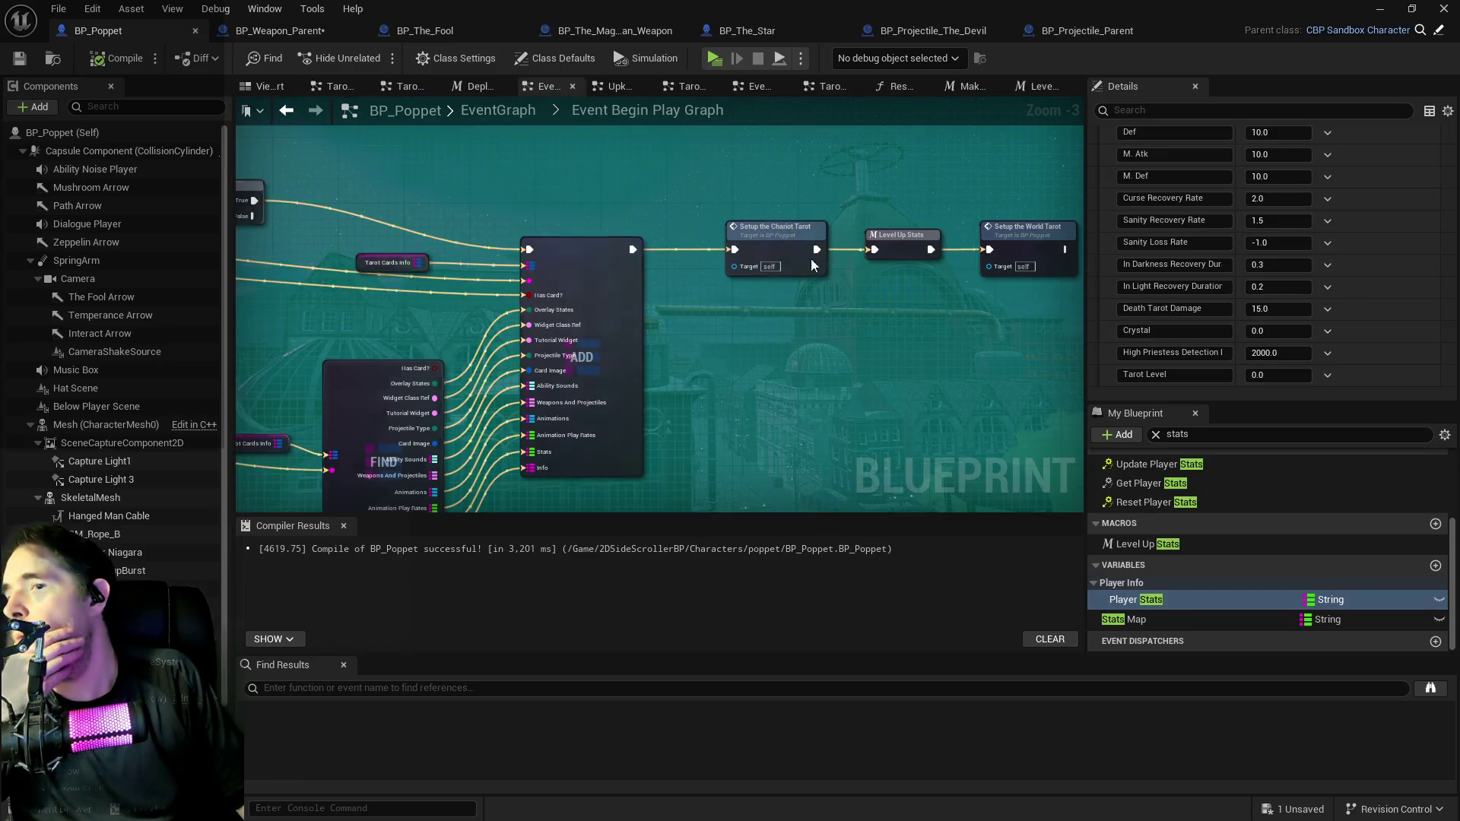
# Search members for 'weapon' and open BP_Poppet's Weapon Owner function graph.
pyautogui.doubleClick(1186, 435)
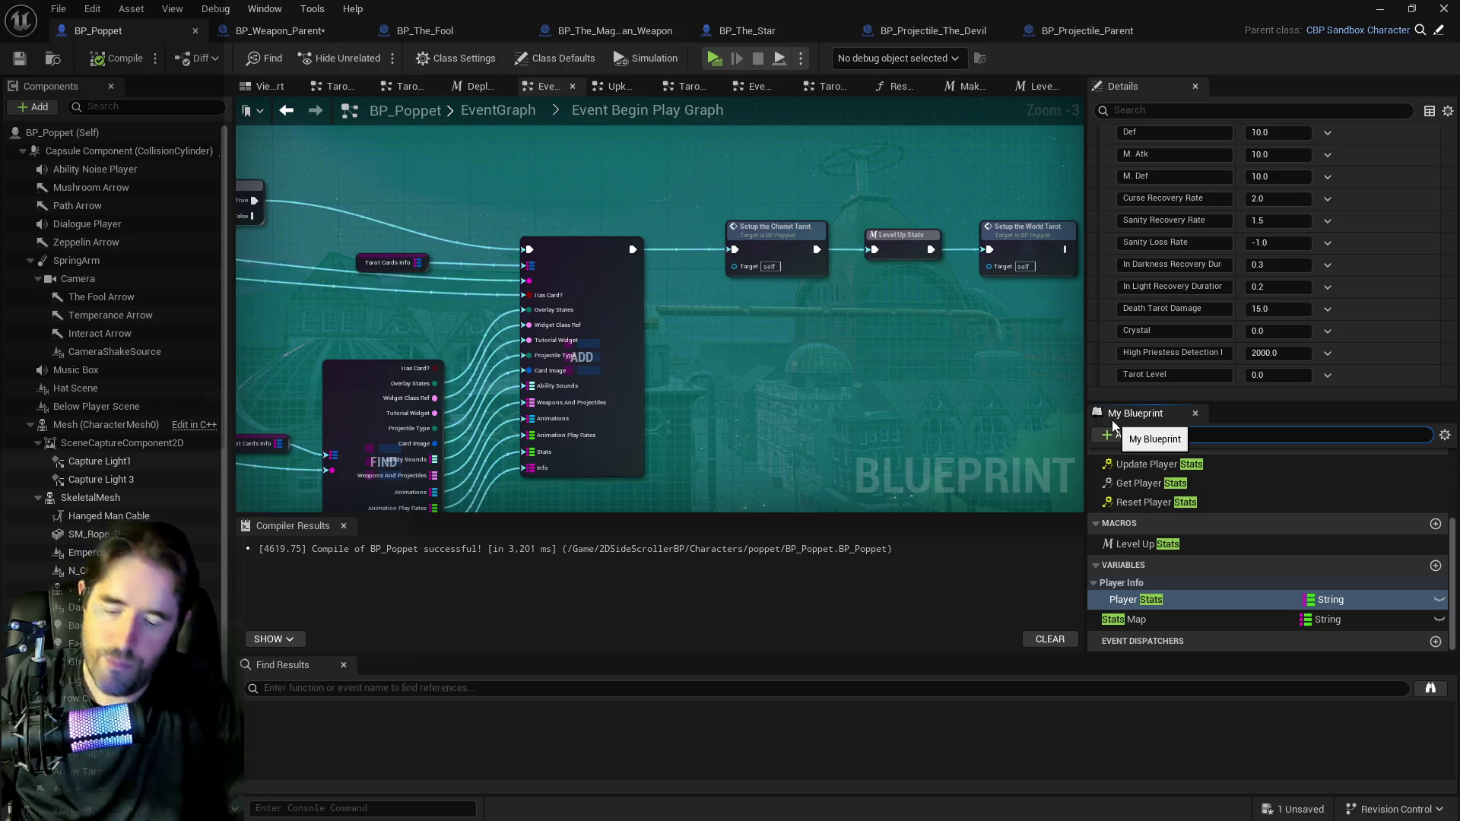
pyautogui.write('weapon')
pyautogui.scroll(3, 1128, 576)
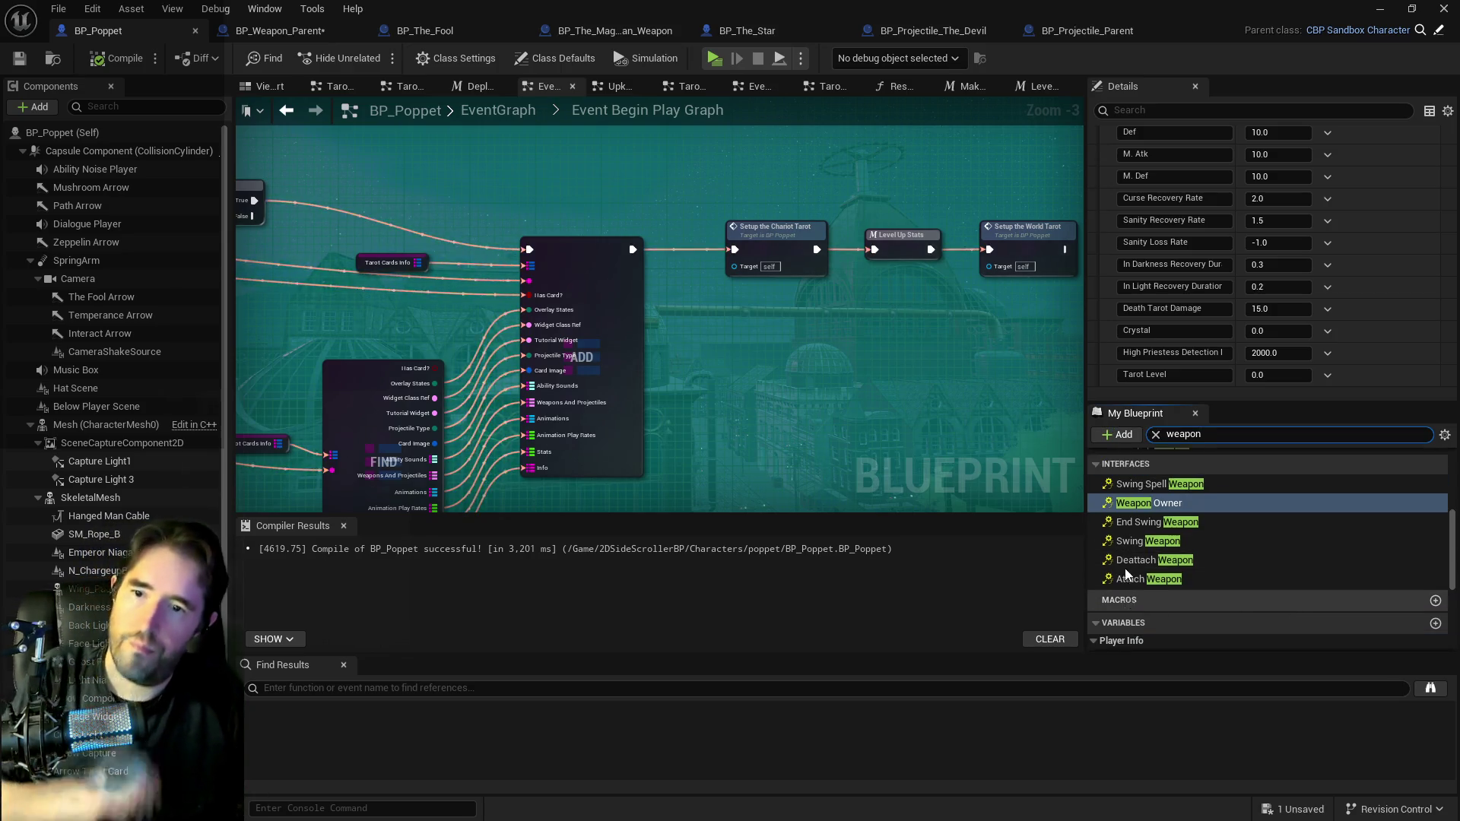
pyautogui.doubleClick(1128, 576)
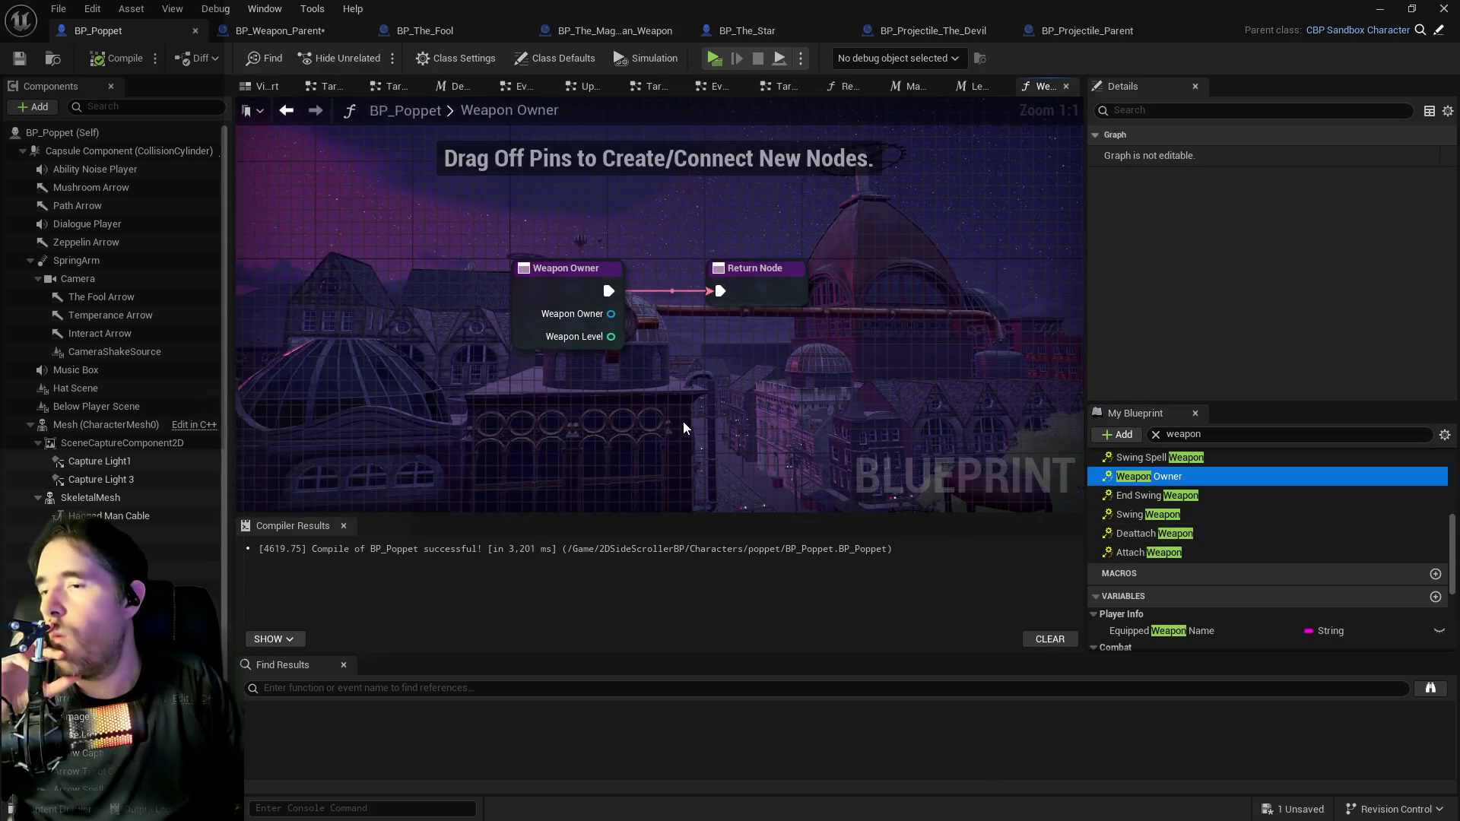
# Move the Return Node, revert it with Edit > Undo and Redo, and return to BP_Weapon_Parent.
pyautogui.moveTo(772, 289)
pyautogui.mouseDown()
pyautogui.moveTo(928, 276)
pyautogui.moveTo(1010, 292)
pyautogui.moveTo(840, 287)
pyautogui.mouseUp()
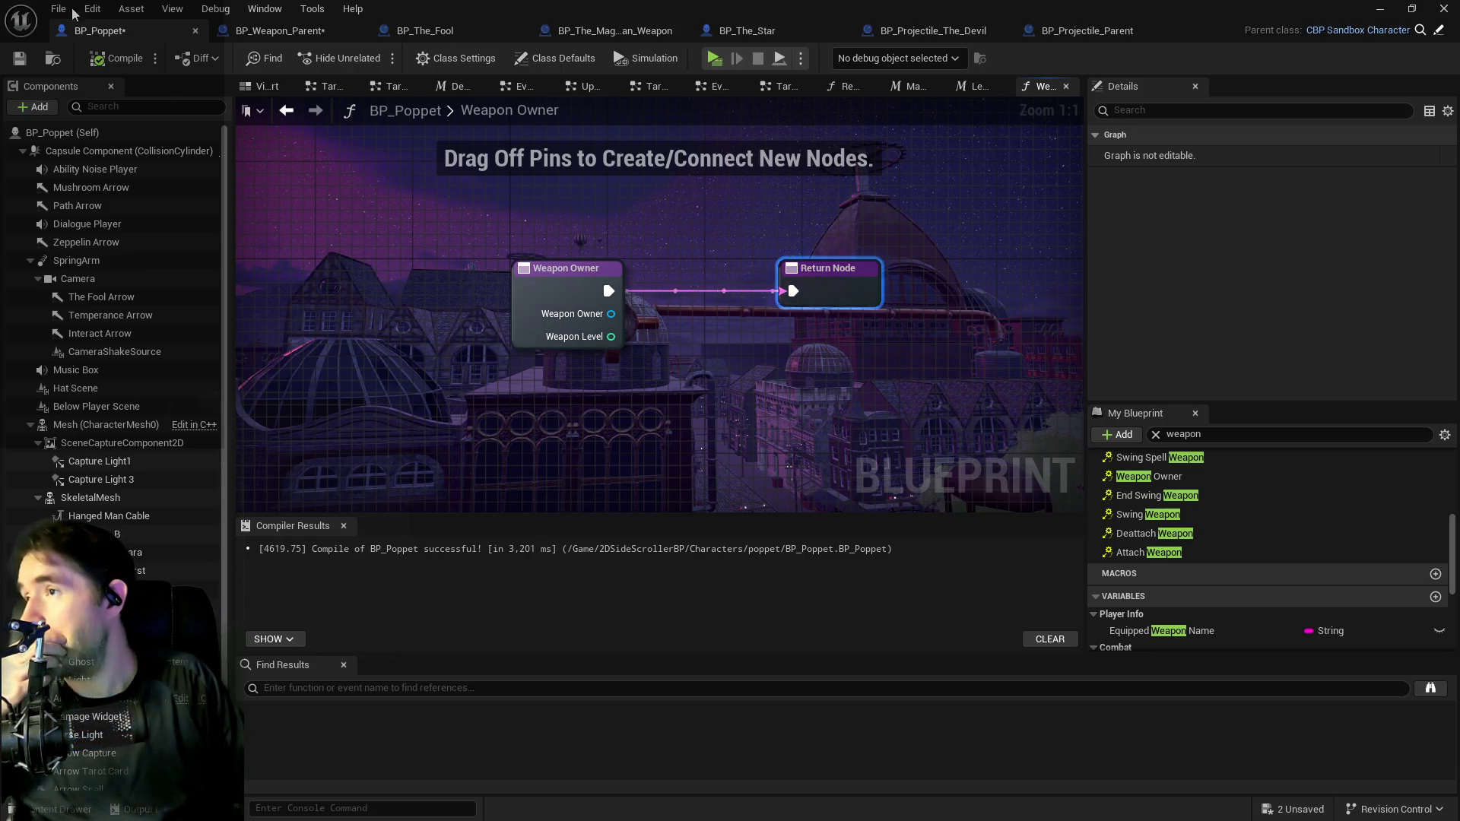
pyautogui.click(92, 9)
pyautogui.click(121, 50)
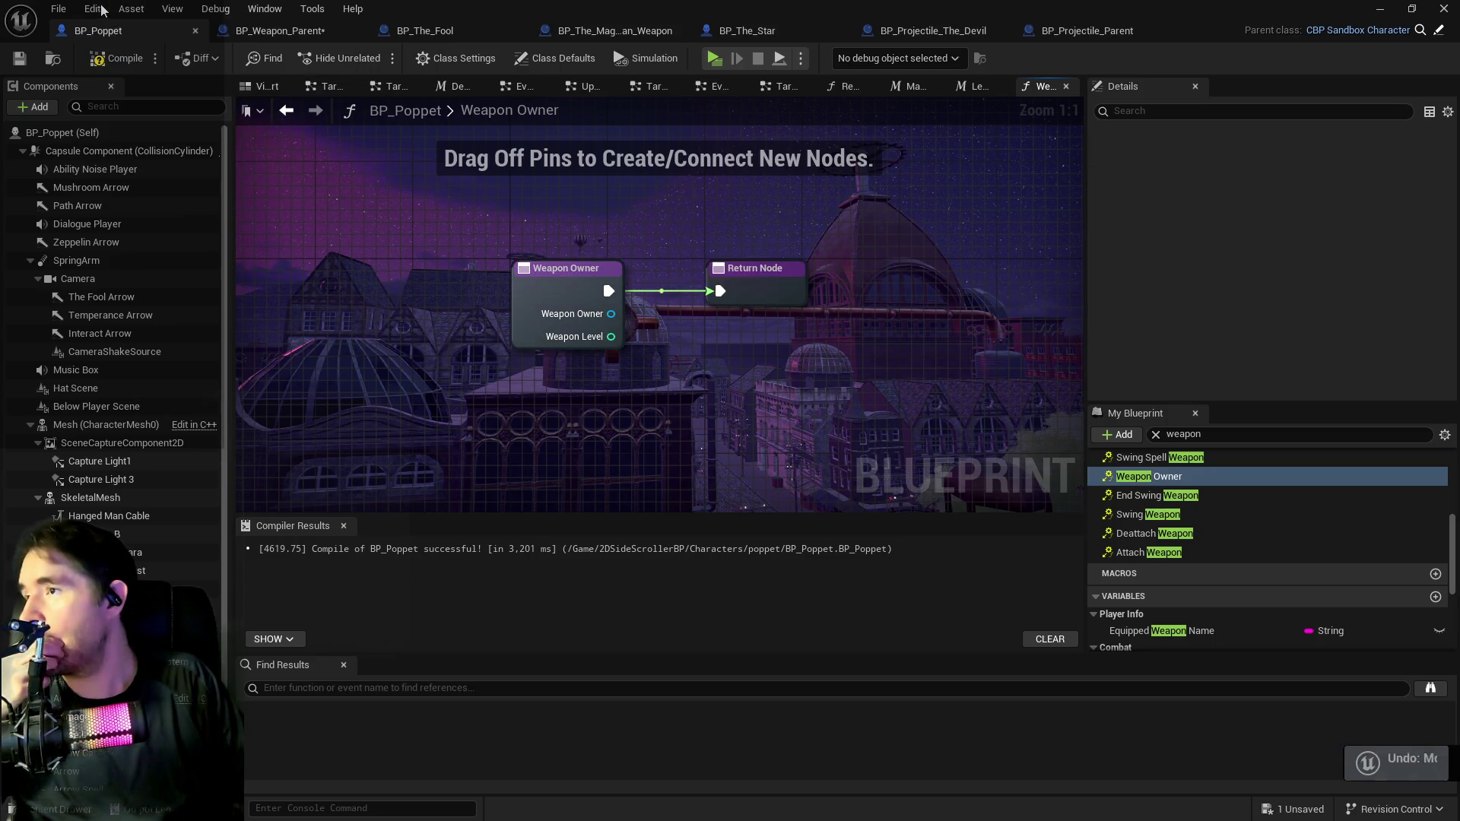
pyautogui.click(92, 9)
pyautogui.click(103, 52)
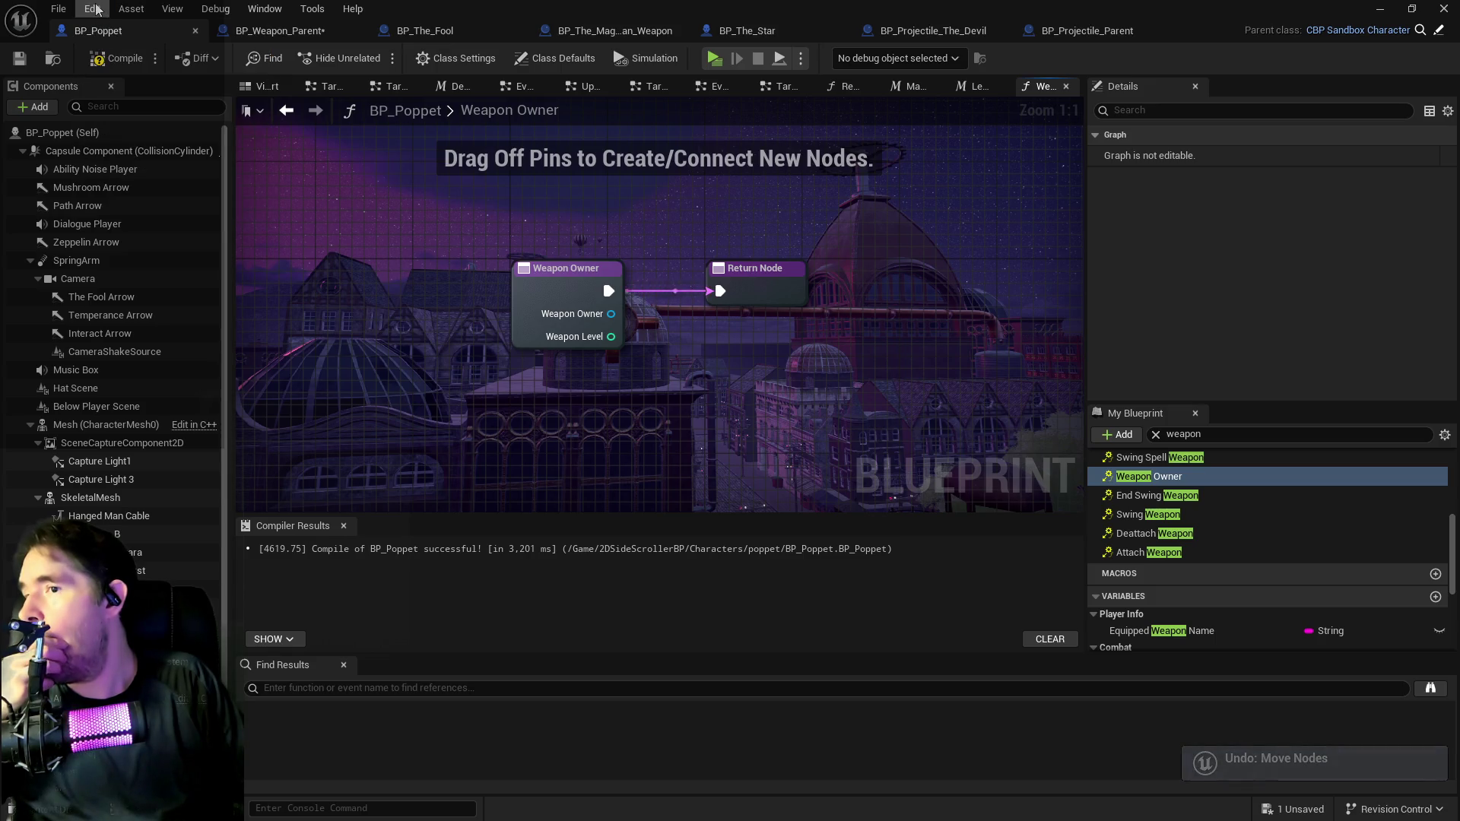
pyautogui.click(92, 8)
pyautogui.click(103, 67)
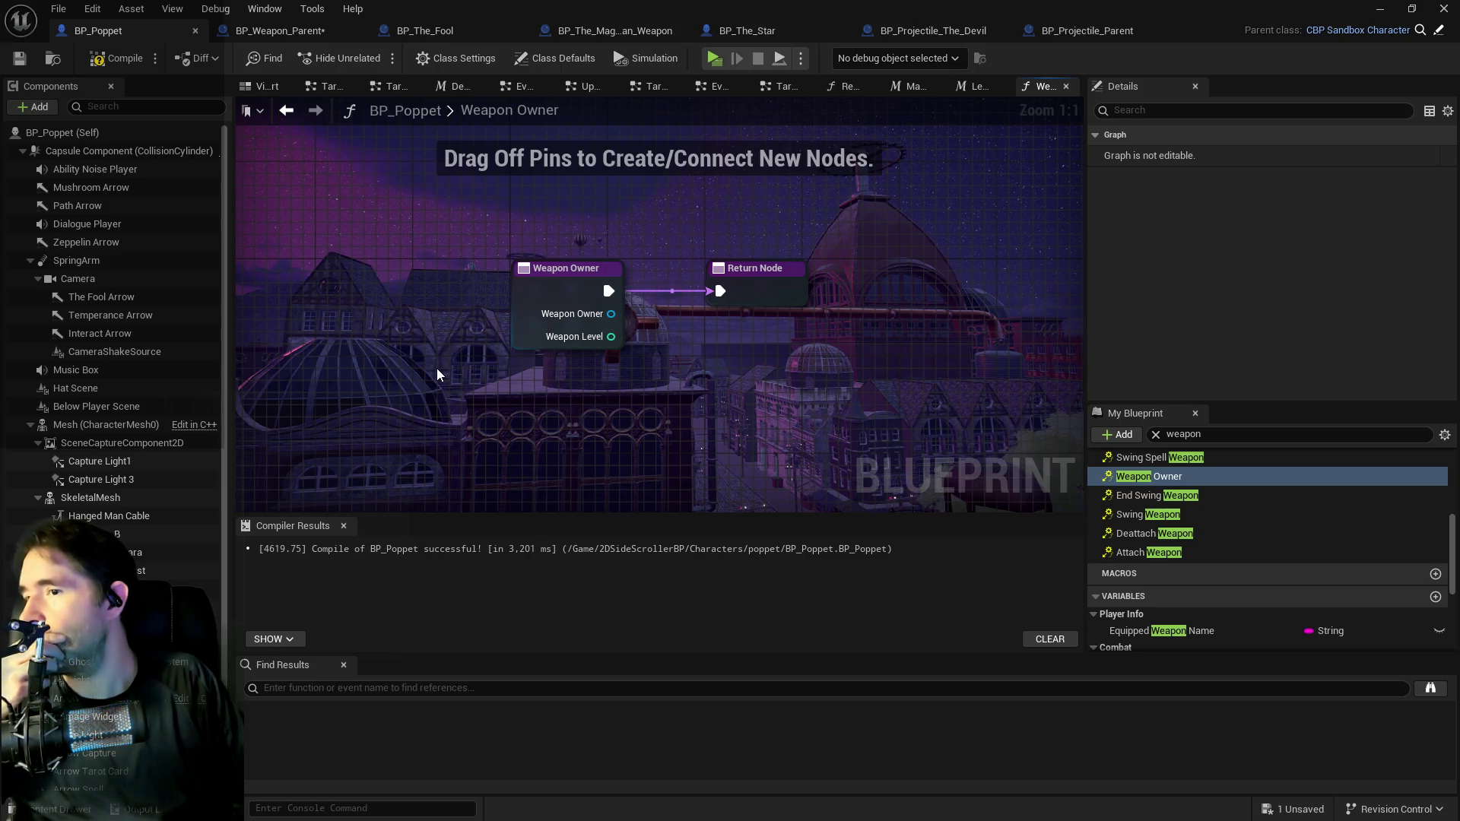
pyautogui.click(303, 32)
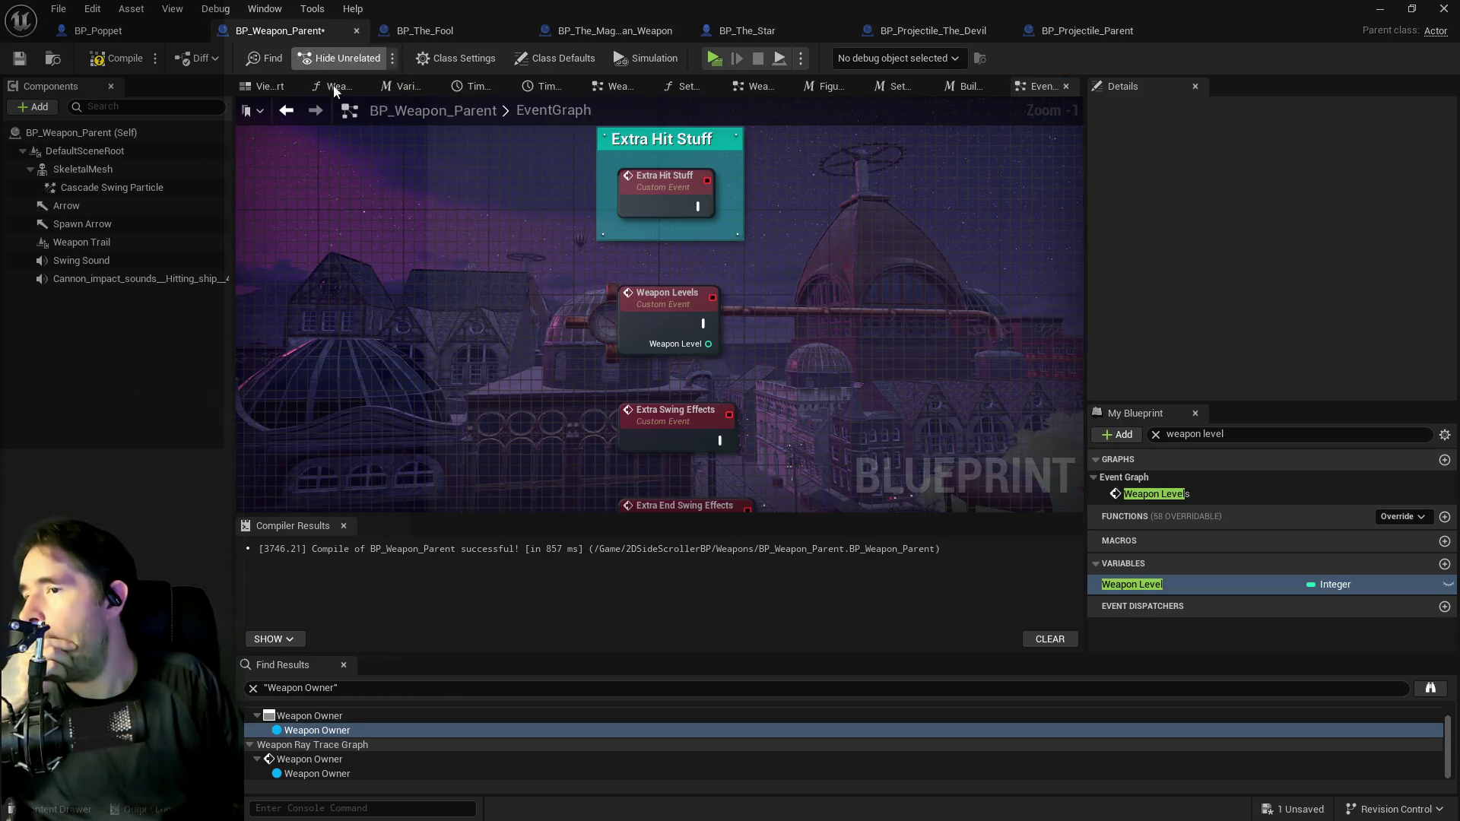
# Jump to the Weapon Owner call in Weapon Ray Trace Graph, then show The_Devil folder's assets.
pyautogui.moveTo(701, 354); pyautogui.dragTo(472, 140)
pyautogui.moveTo(691, 433)
pyautogui.mouseDown()
pyautogui.moveTo(499, 265)
pyautogui.moveTo(527, 374)
pyautogui.mouseUp()
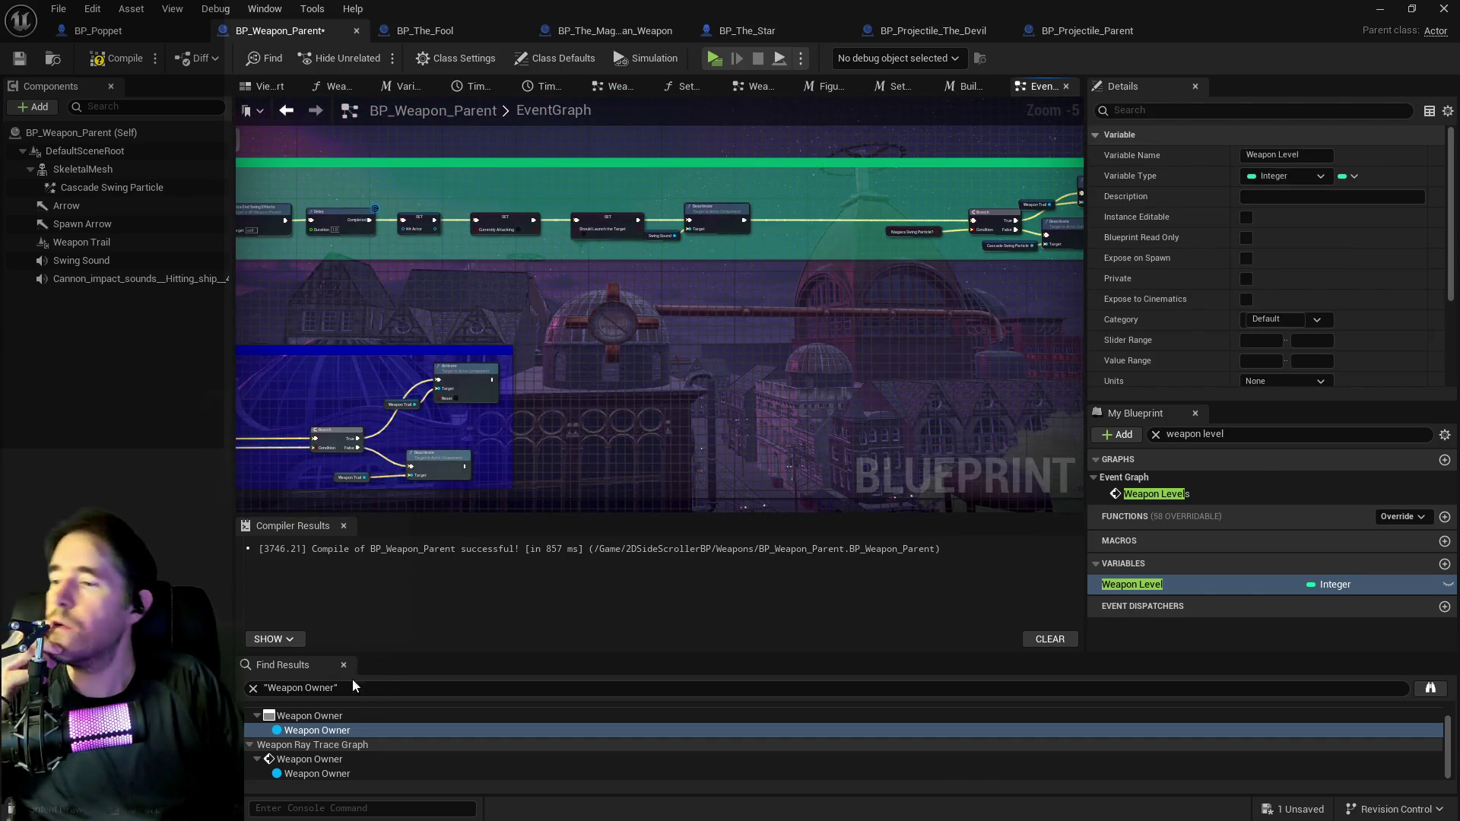
pyautogui.click(314, 774)
pyautogui.doubleClick(314, 773)
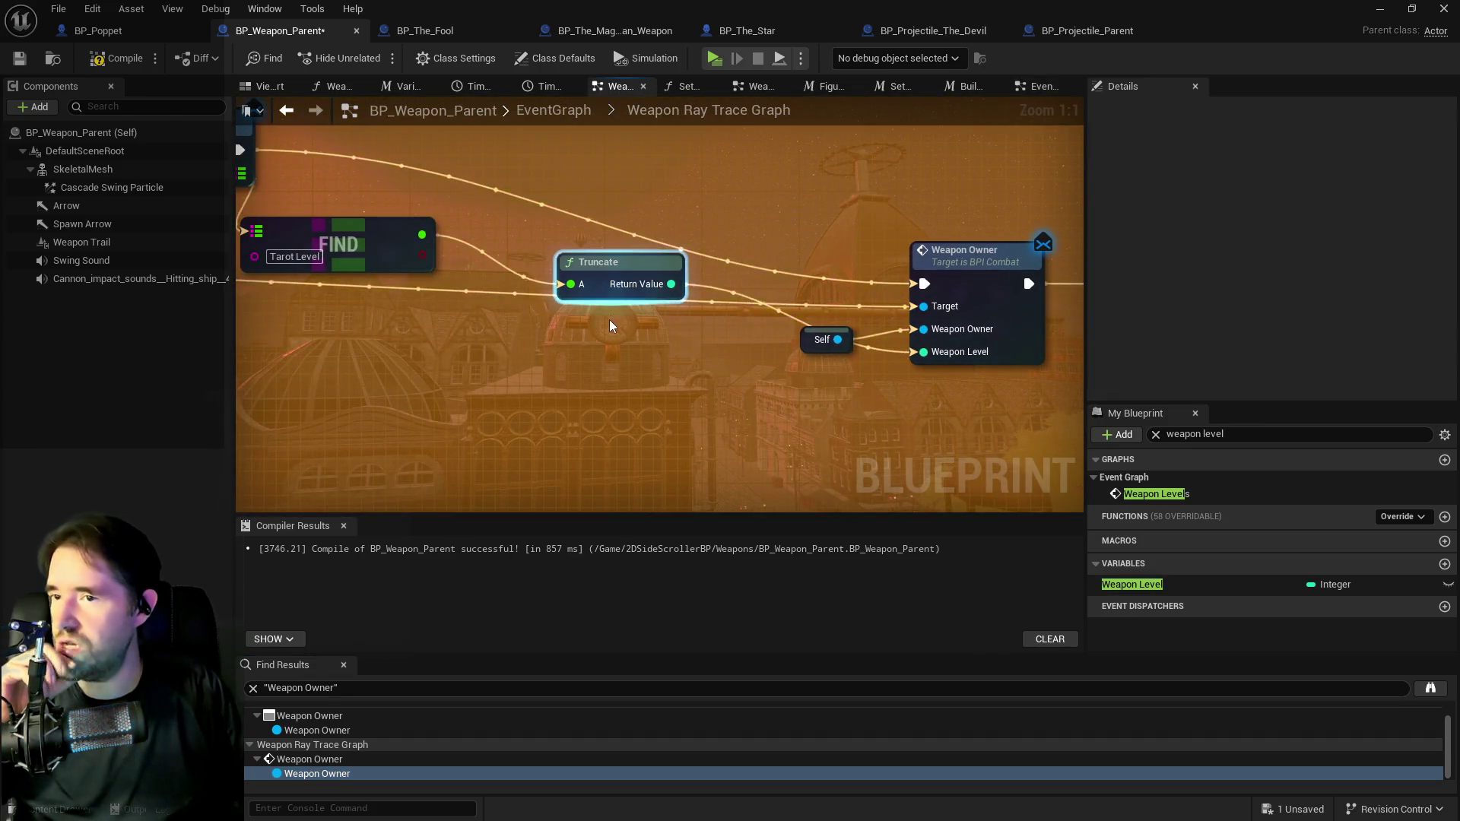
pyautogui.scroll(-2, 837, 362)
pyautogui.moveTo(955, 391)
pyautogui.mouseDown()
pyautogui.moveTo(1042, 413)
pyautogui.moveTo(694, 475)
pyautogui.mouseUp()
pyautogui.moveTo(546, 465)
pyautogui.mouseDown()
pyautogui.moveTo(587, 375)
pyautogui.moveTo(329, 348)
pyautogui.moveTo(295, 306)
pyautogui.mouseUp()
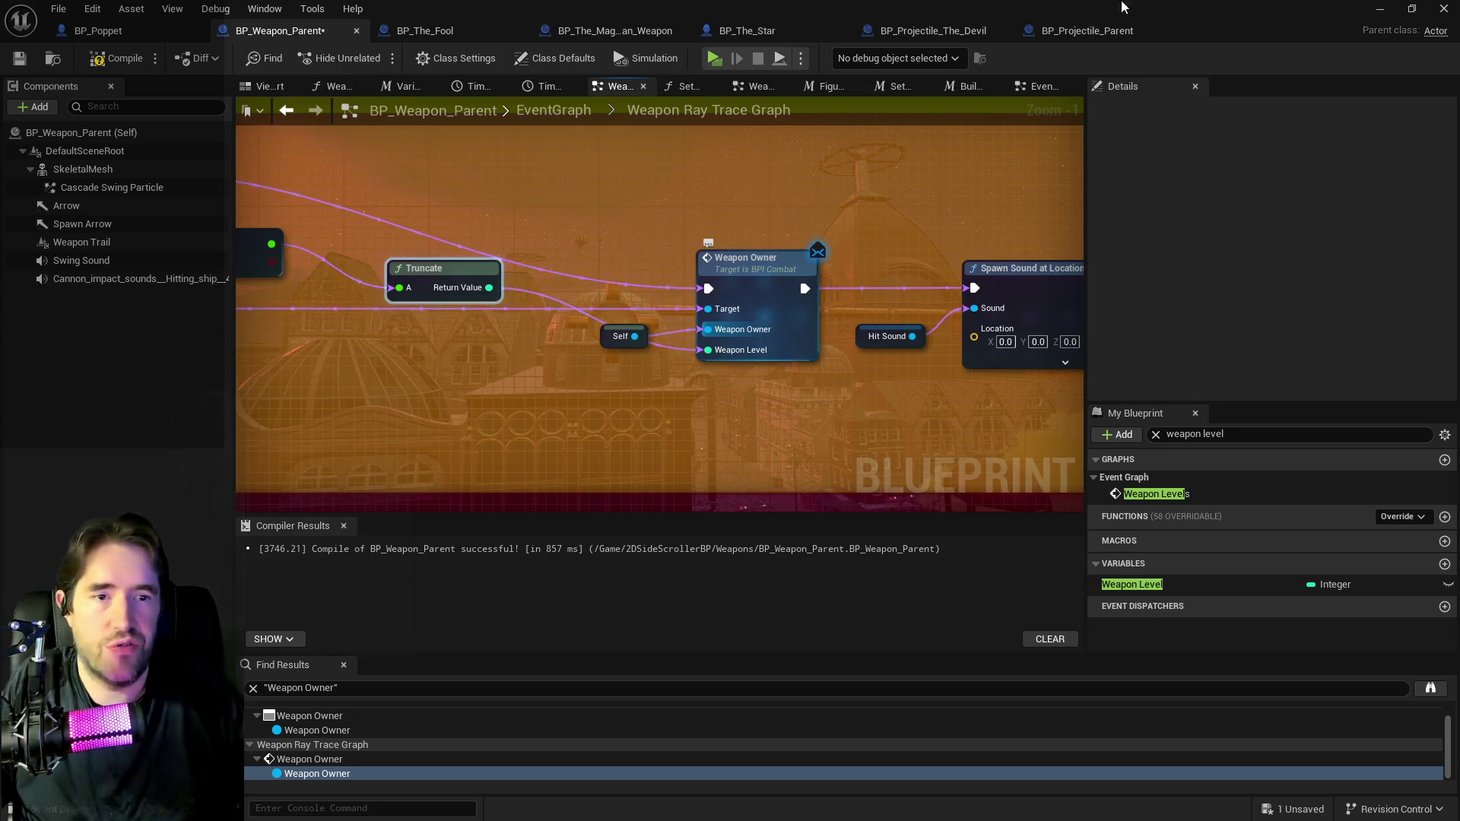
pyautogui.moveTo(1459, 141); pyautogui.dragTo(742, 134)
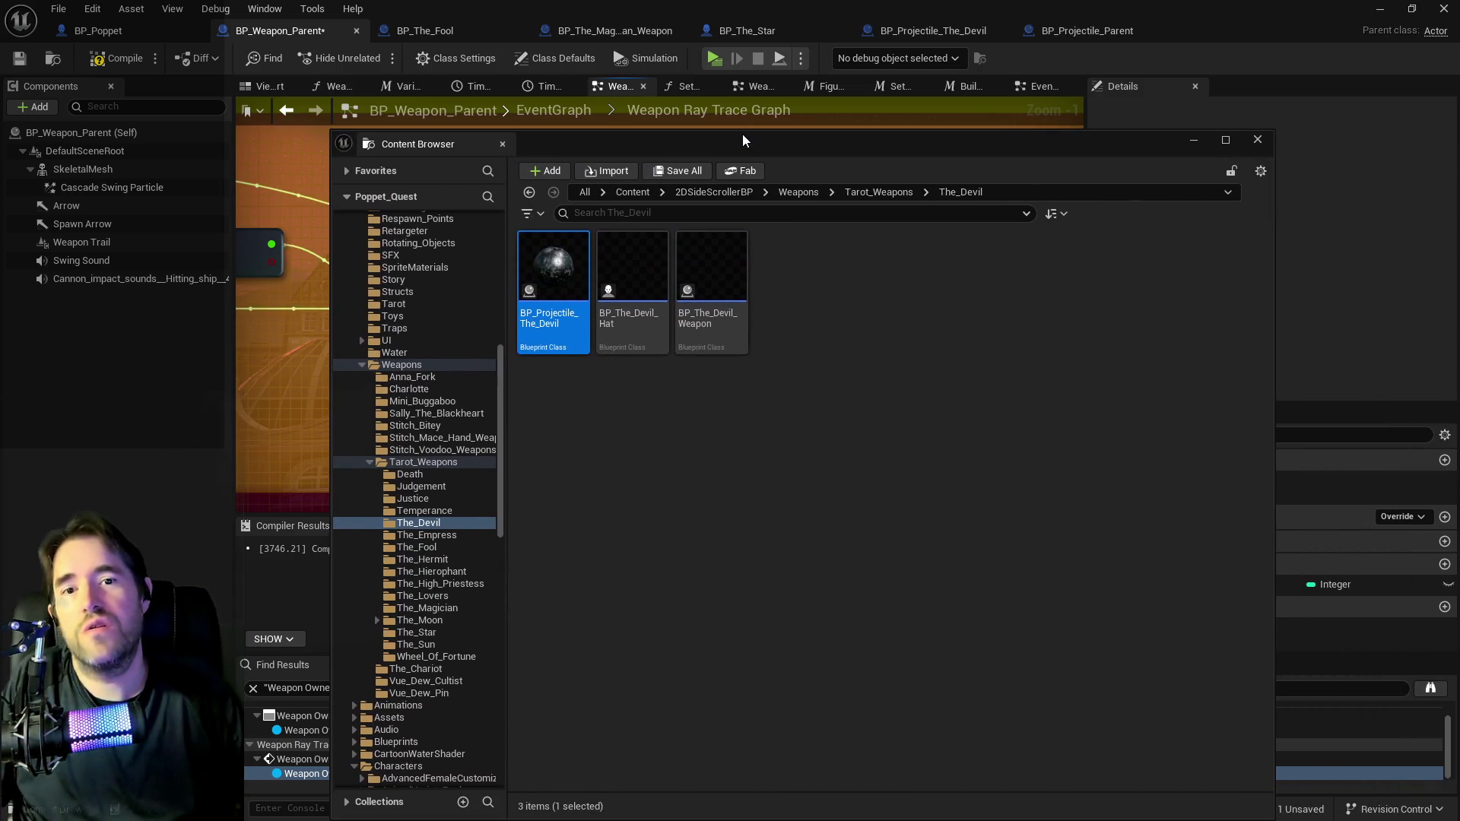
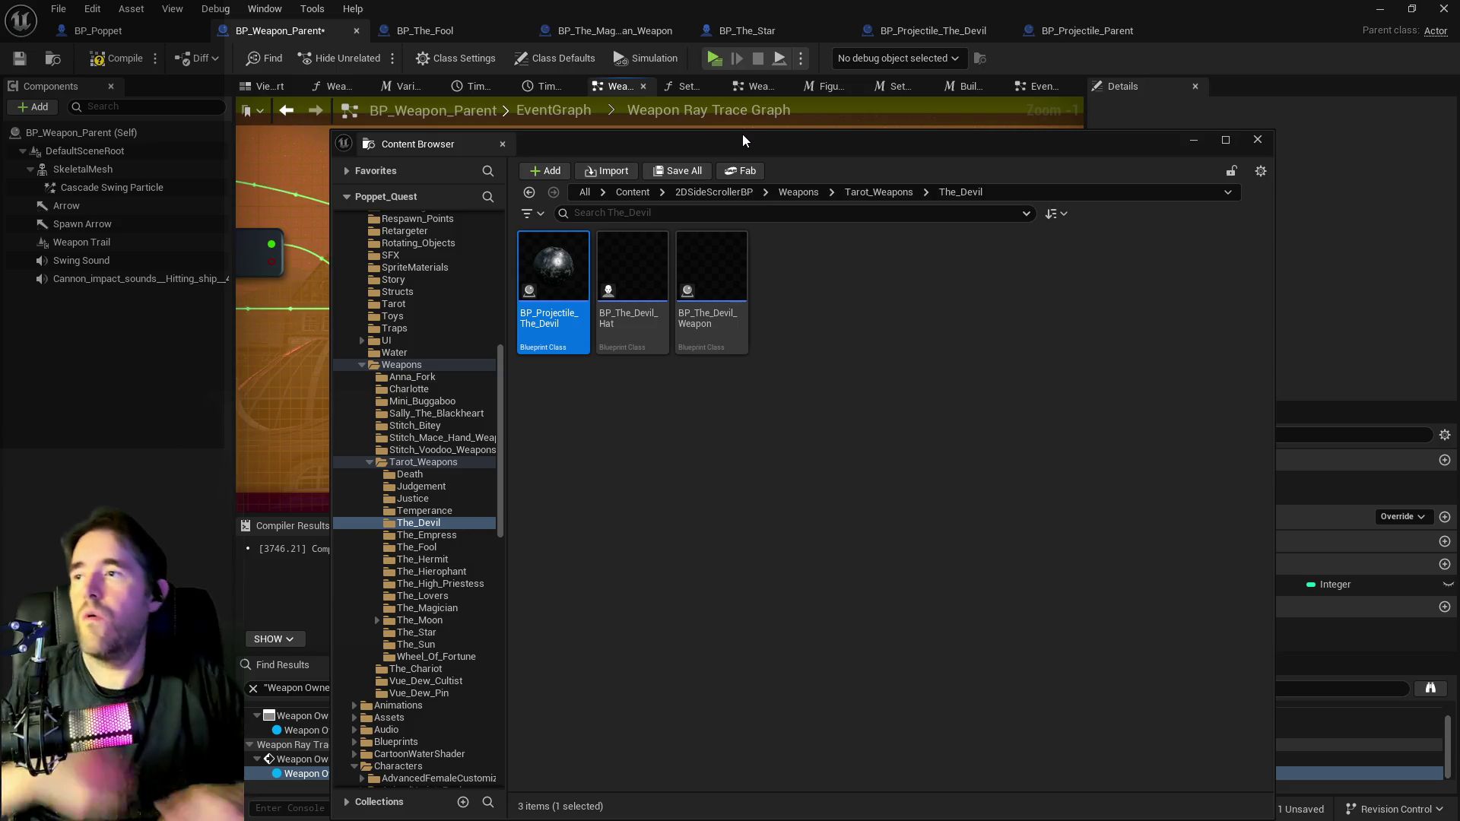
# In BP_Poppet, open the Melee Attack macro and inspect the Swing Weapon node's inputs.
pyautogui.click(147, 31)
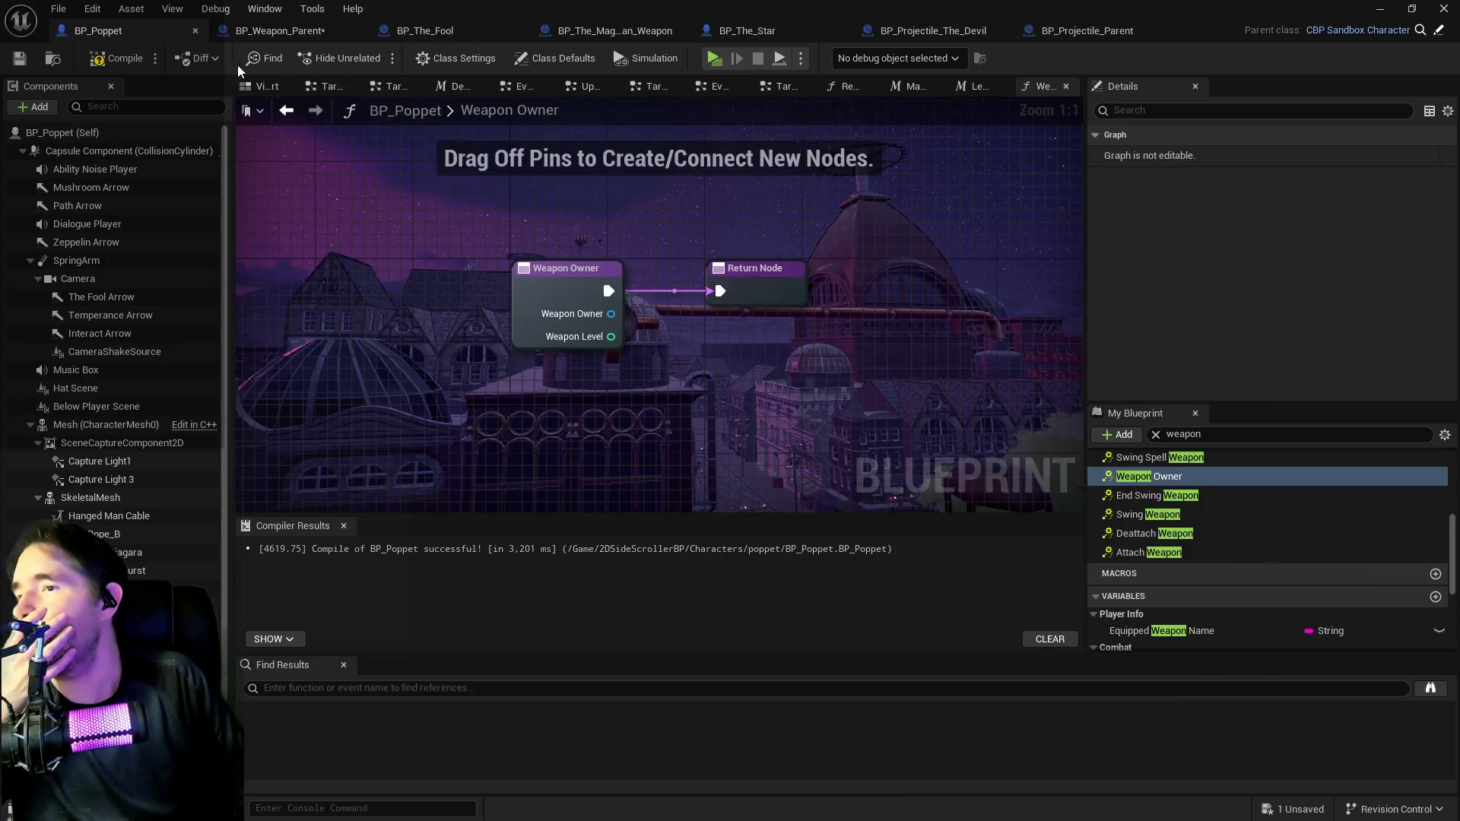
pyautogui.click(953, 88)
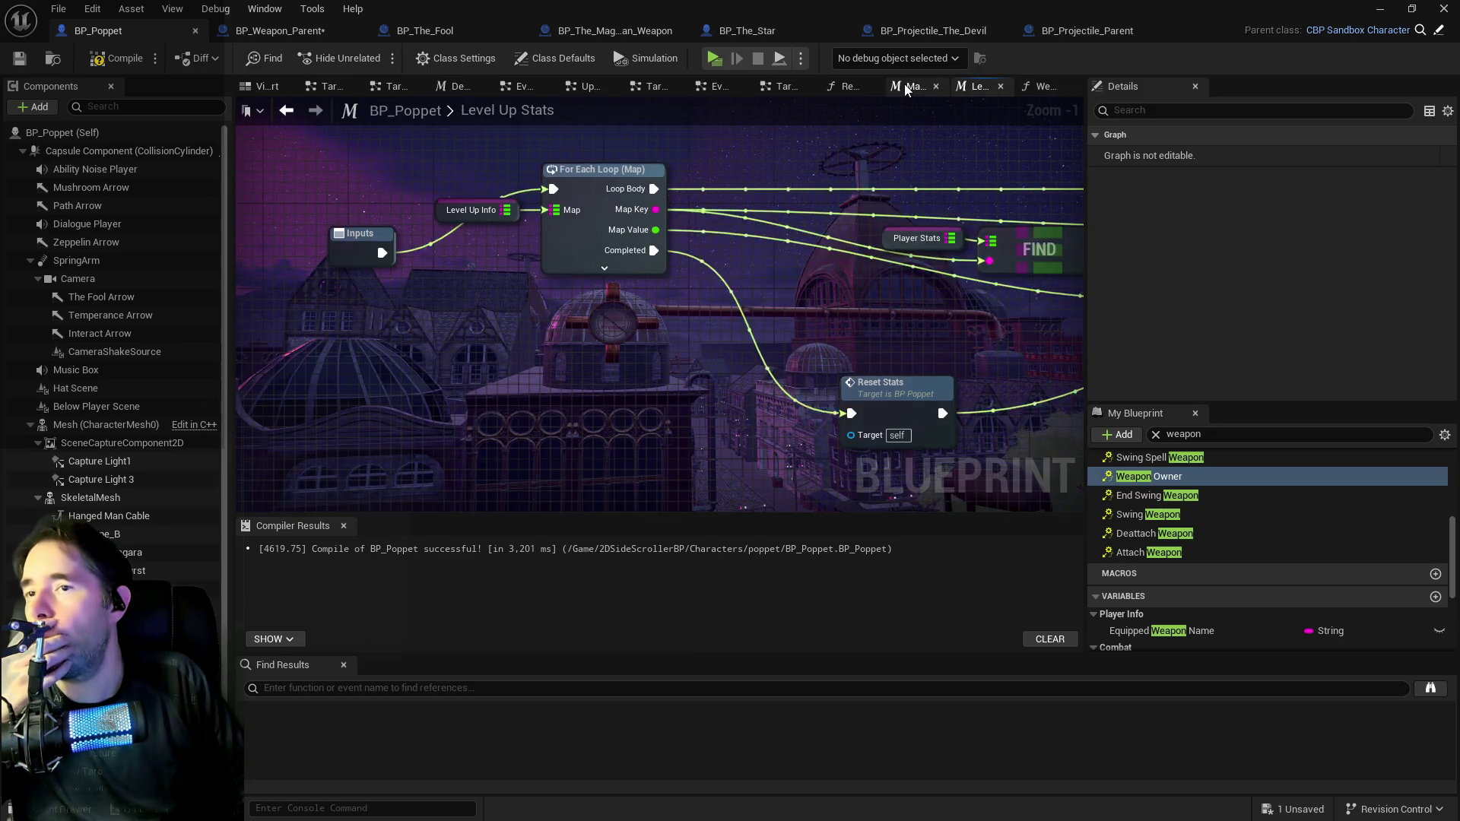
pyautogui.click(905, 85)
pyautogui.click(853, 85)
pyautogui.click(899, 88)
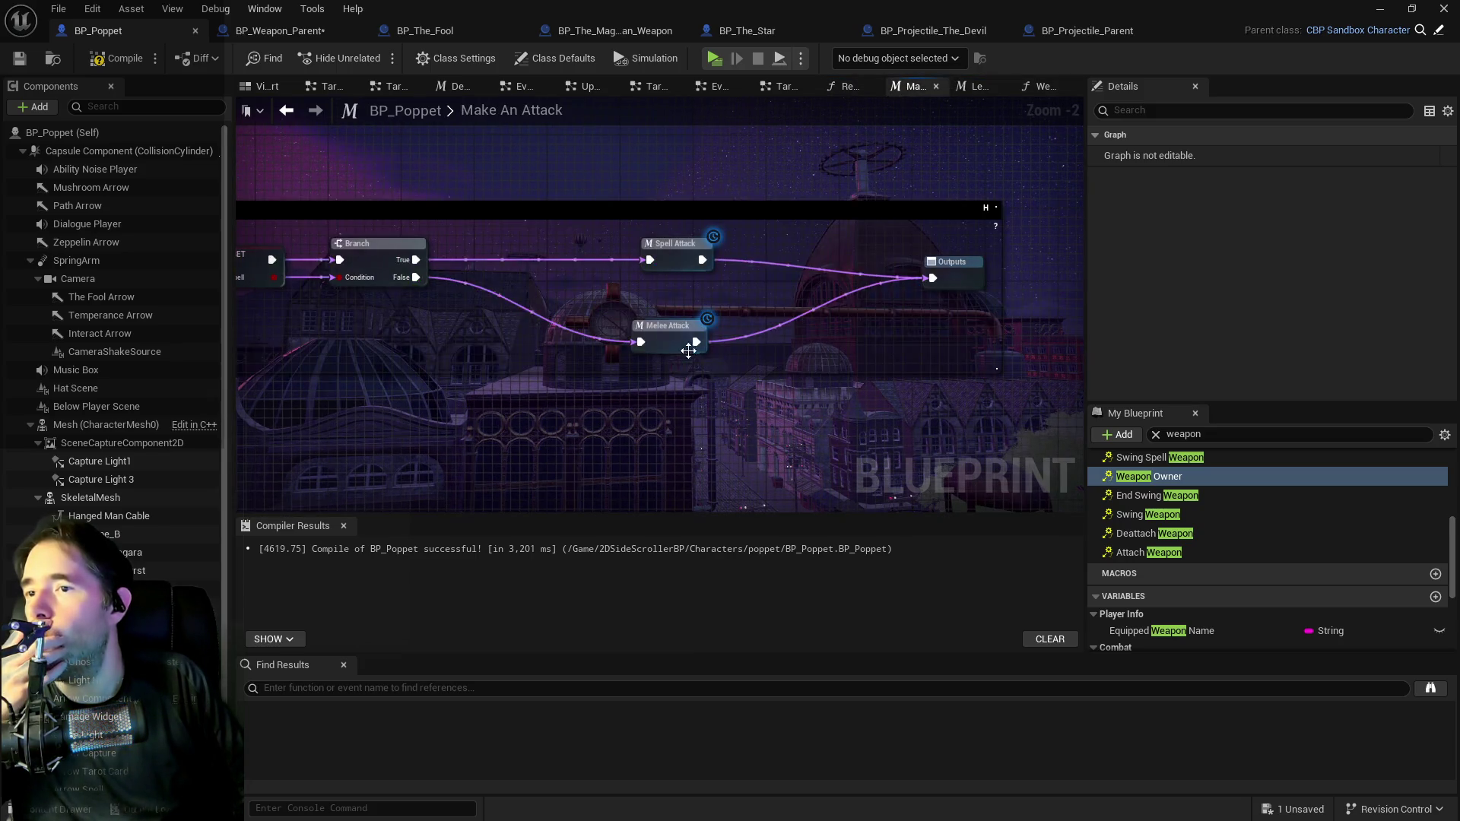
pyautogui.doubleClick(672, 344)
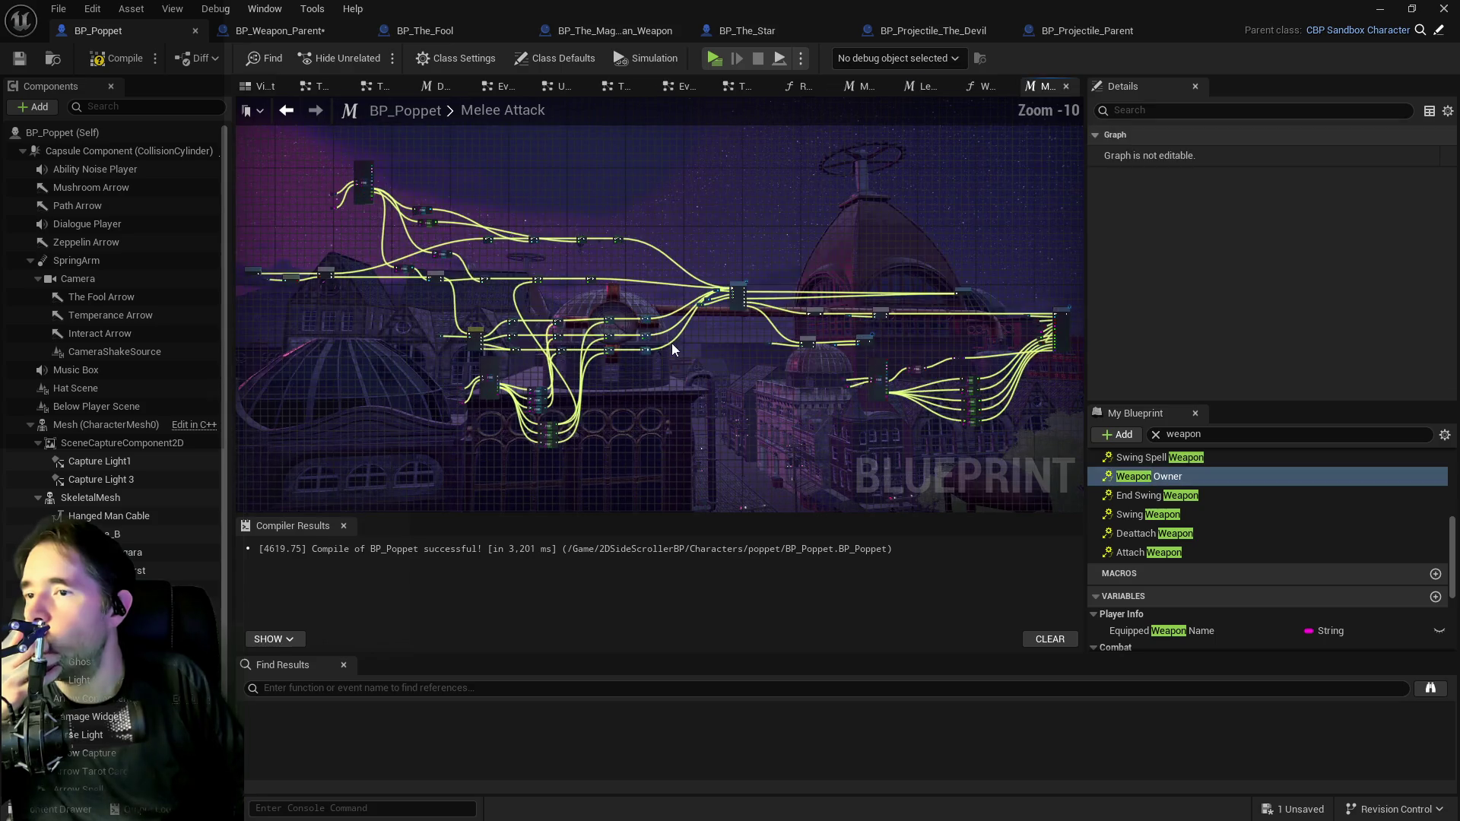
pyautogui.scroll(5, 678, 270)
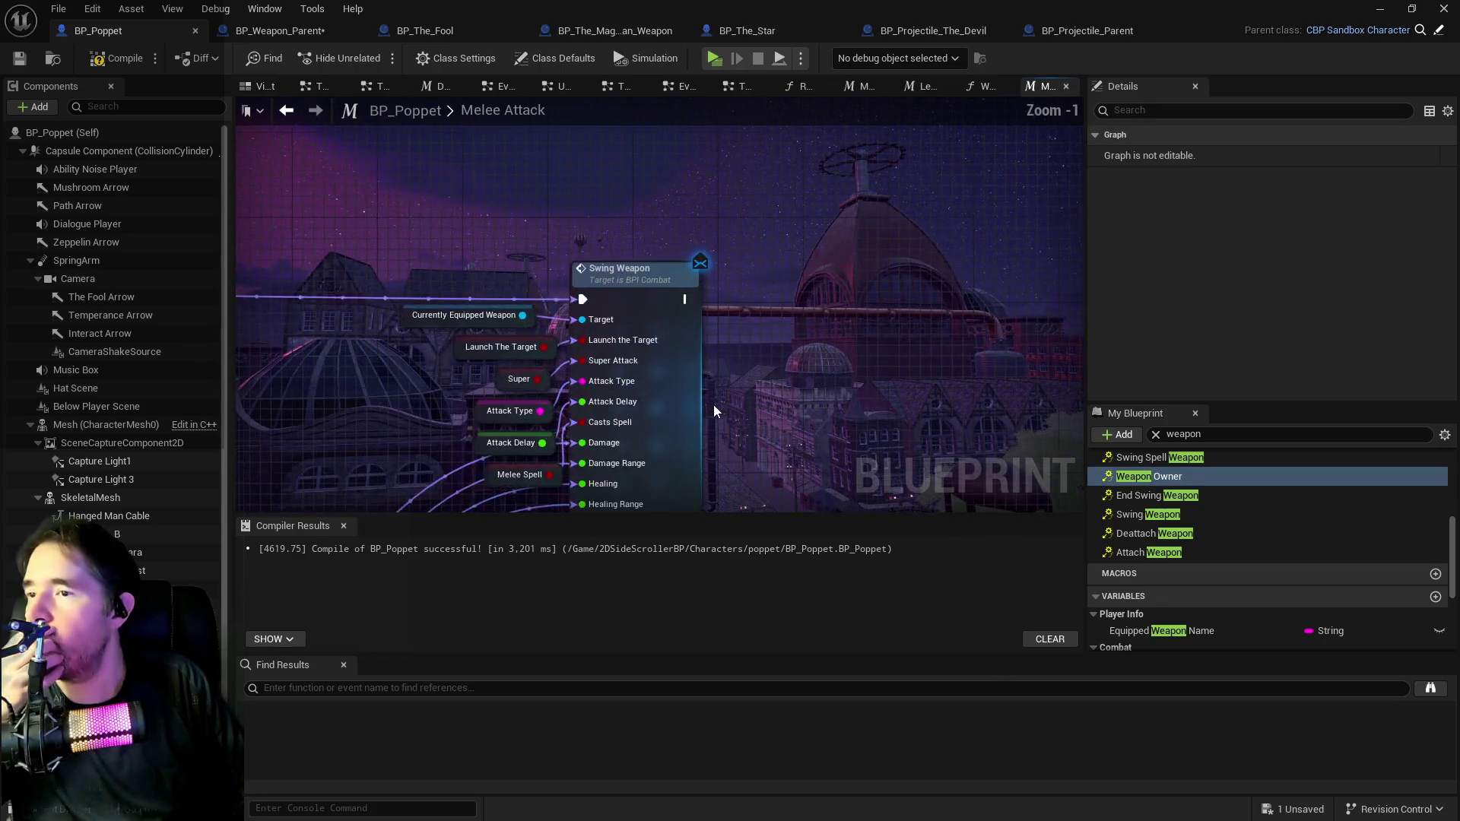
pyautogui.moveTo(825, 360); pyautogui.dragTo(851, 259)
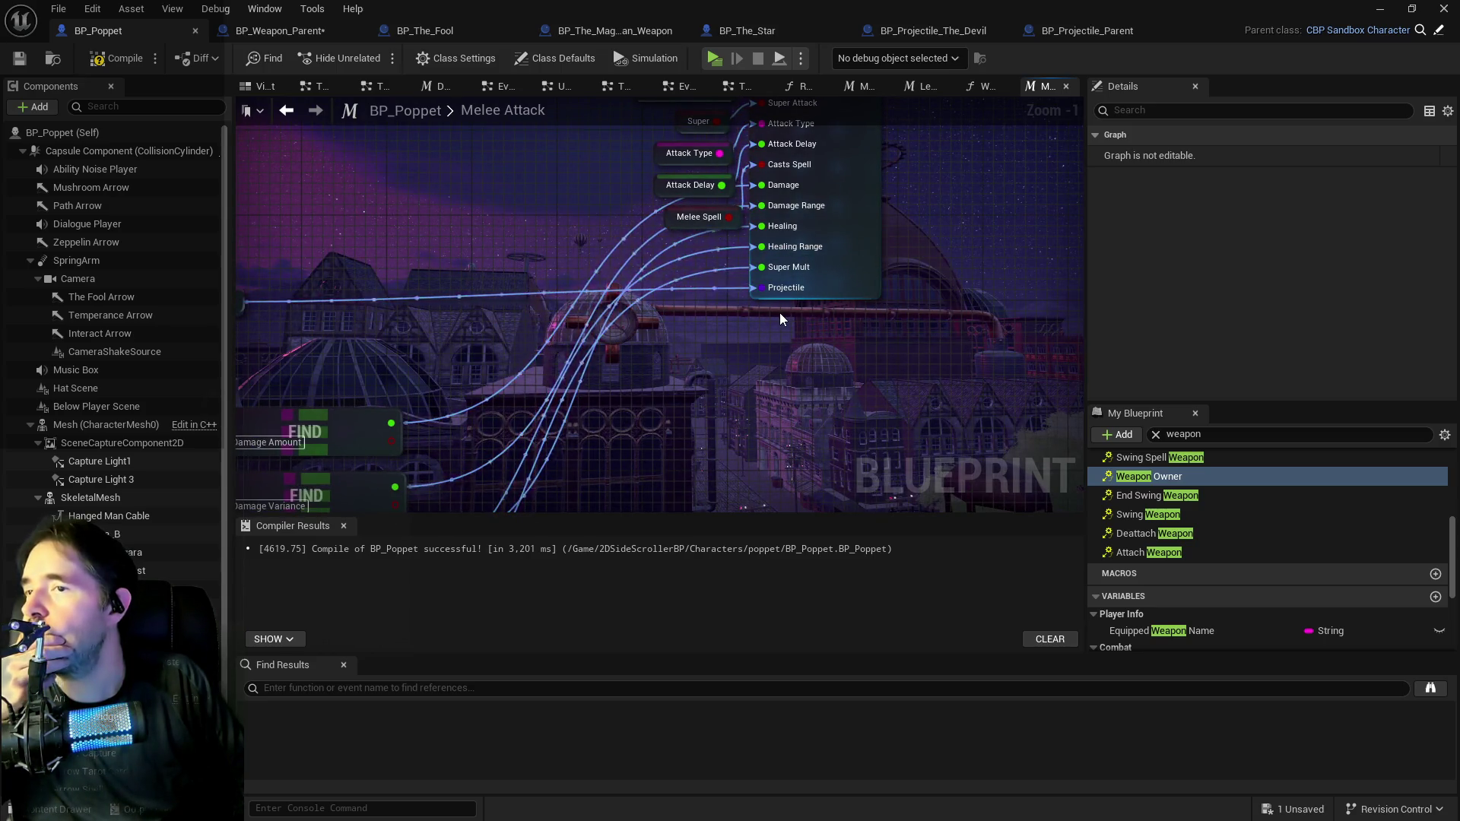
pyautogui.moveTo(885, 235); pyautogui.dragTo(870, 419)
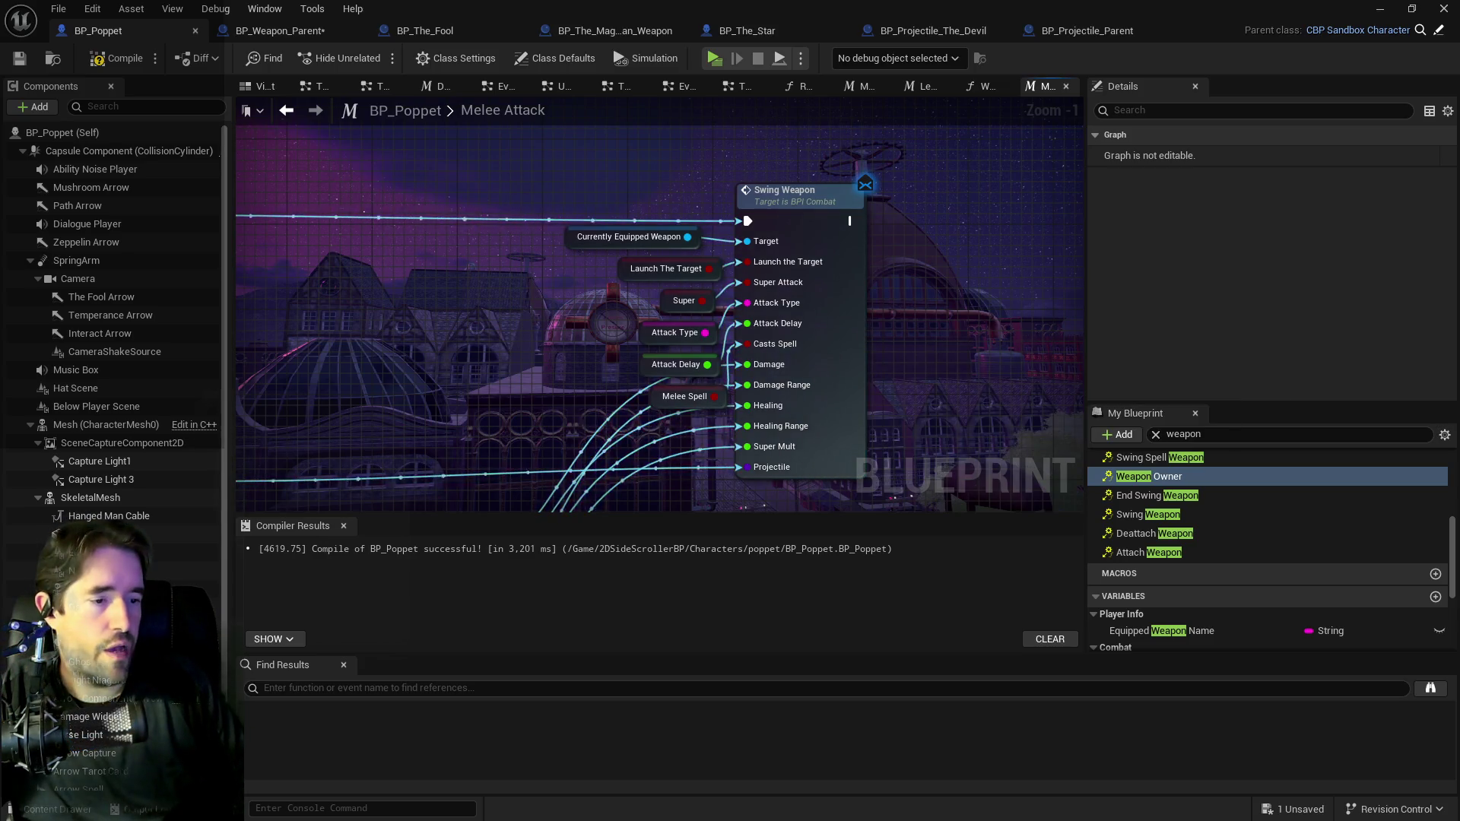
# Open the BPI_Combat interface from the Content Browser's Interfaces folder.
pyautogui.hotkey('ctrl', 'b')
pyautogui.scroll(4, 419, 437)
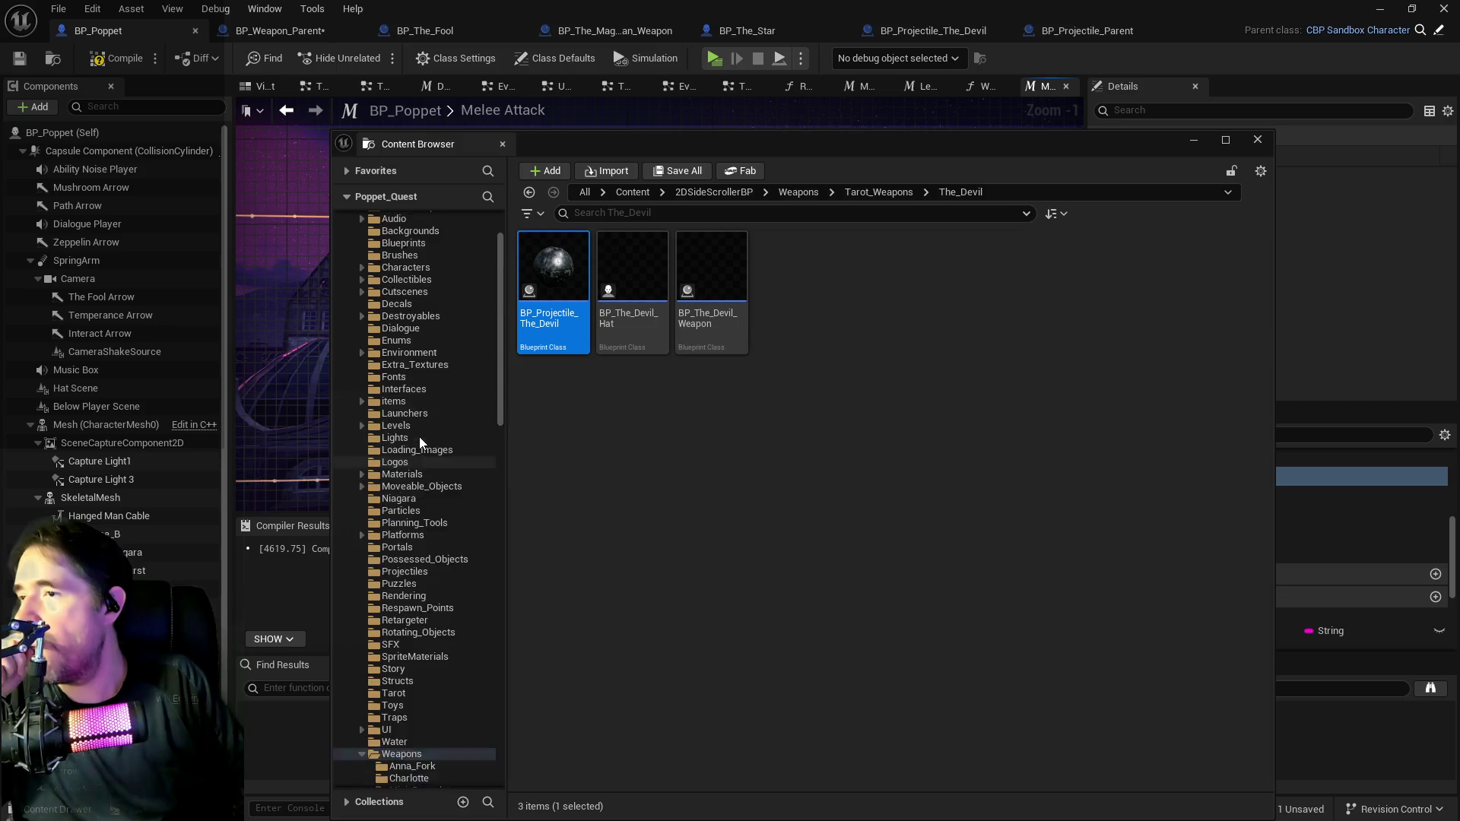
pyautogui.scroll(2, 402, 322)
pyautogui.scroll(1, 401, 322)
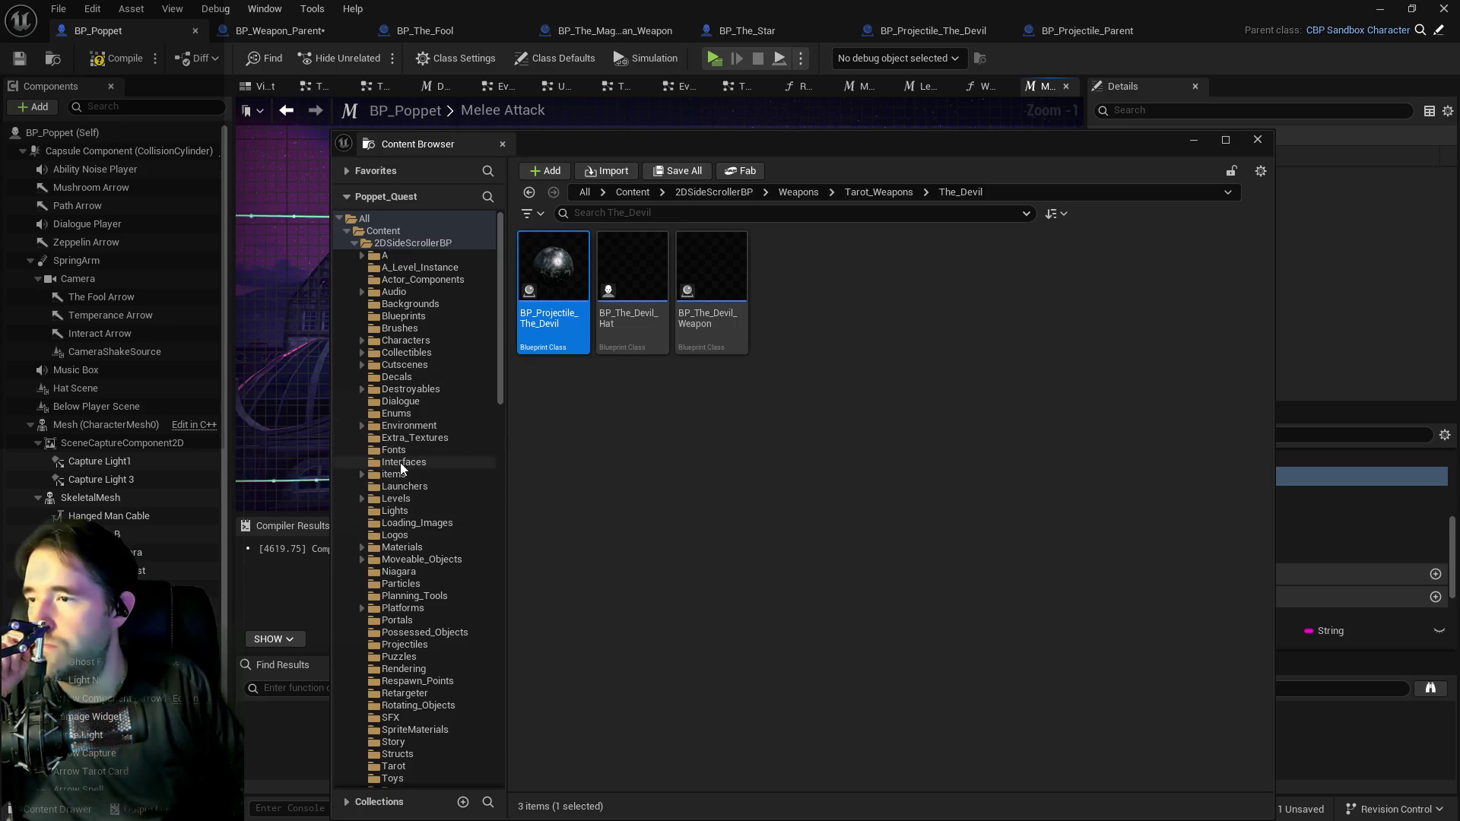
pyautogui.doubleClick(712, 277)
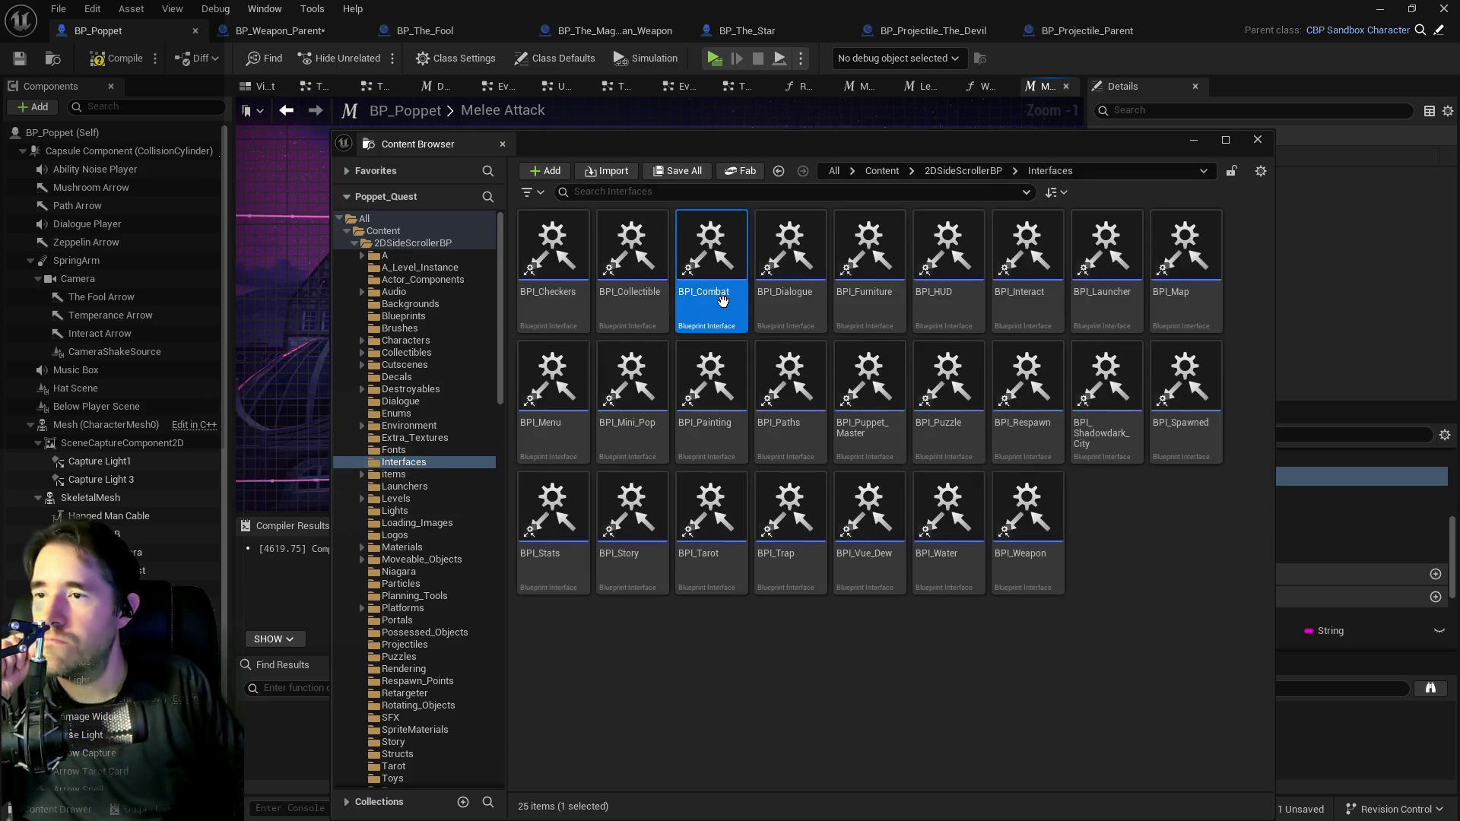
pyautogui.scroll(-10, 1310, 257)
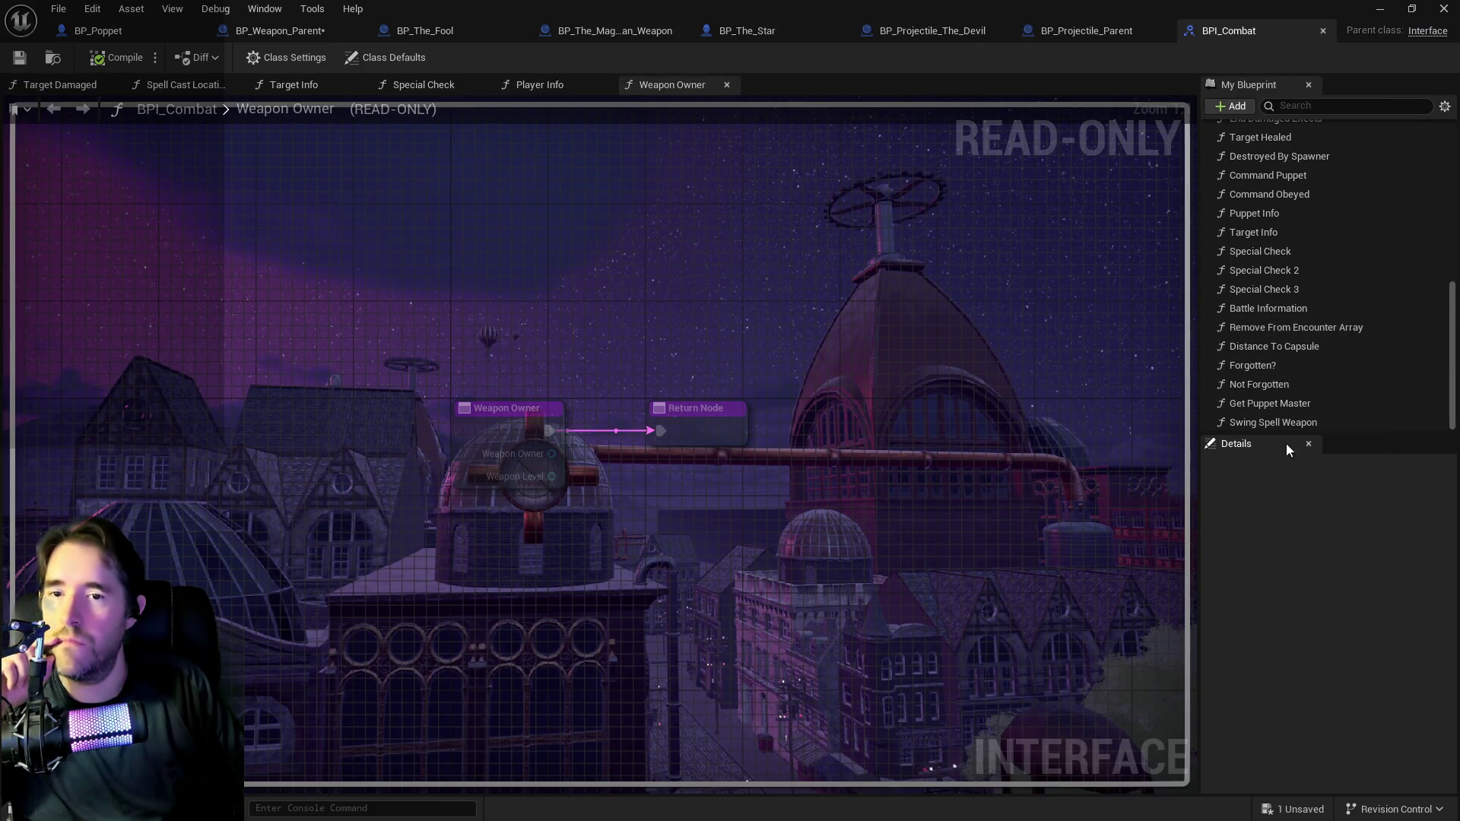
# Add a Float input named Owner Level to the Swing Weapon function.
pyautogui.scroll(10, 1261, 422)
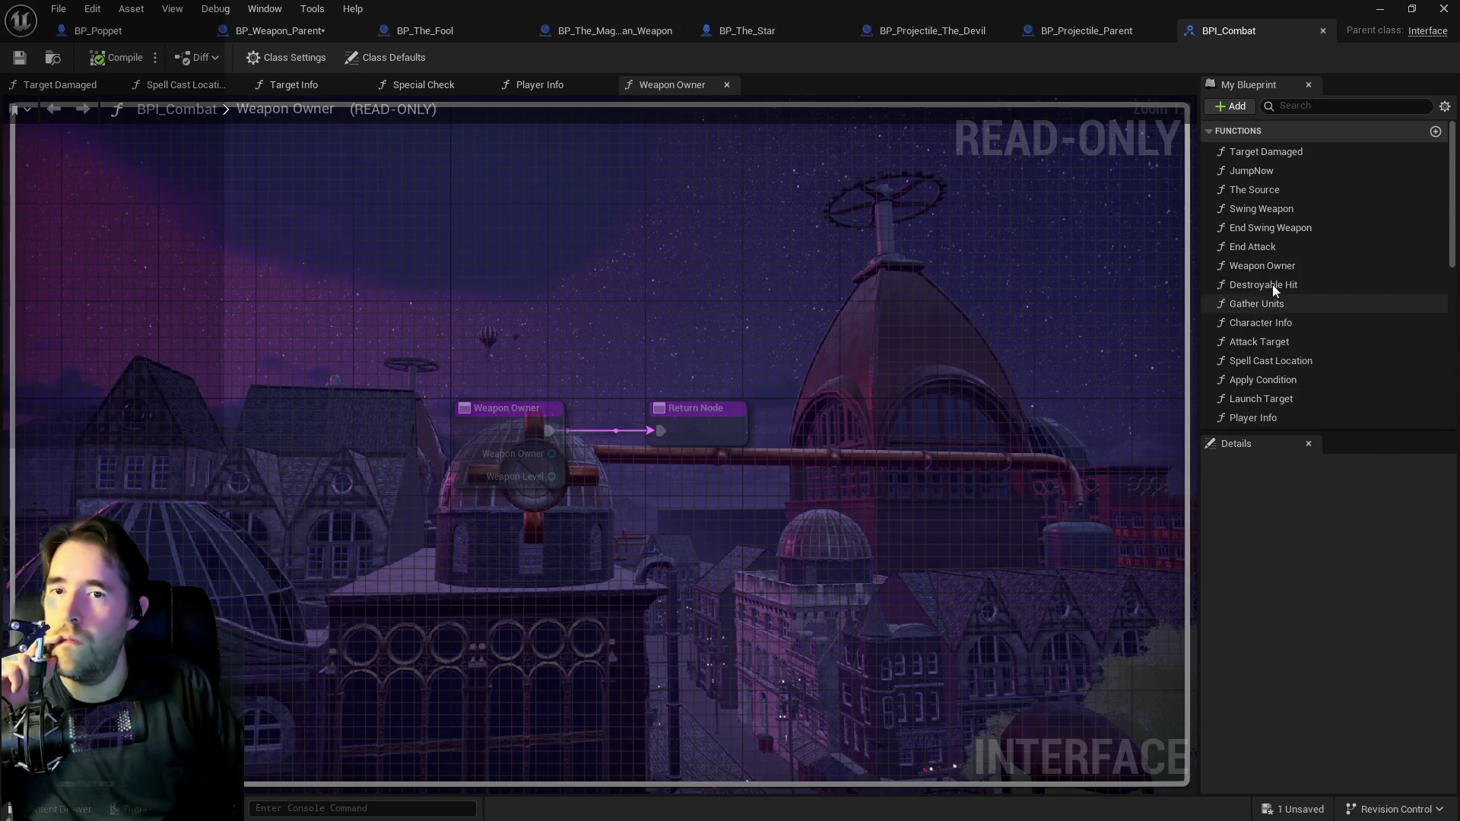
pyautogui.click(1291, 212)
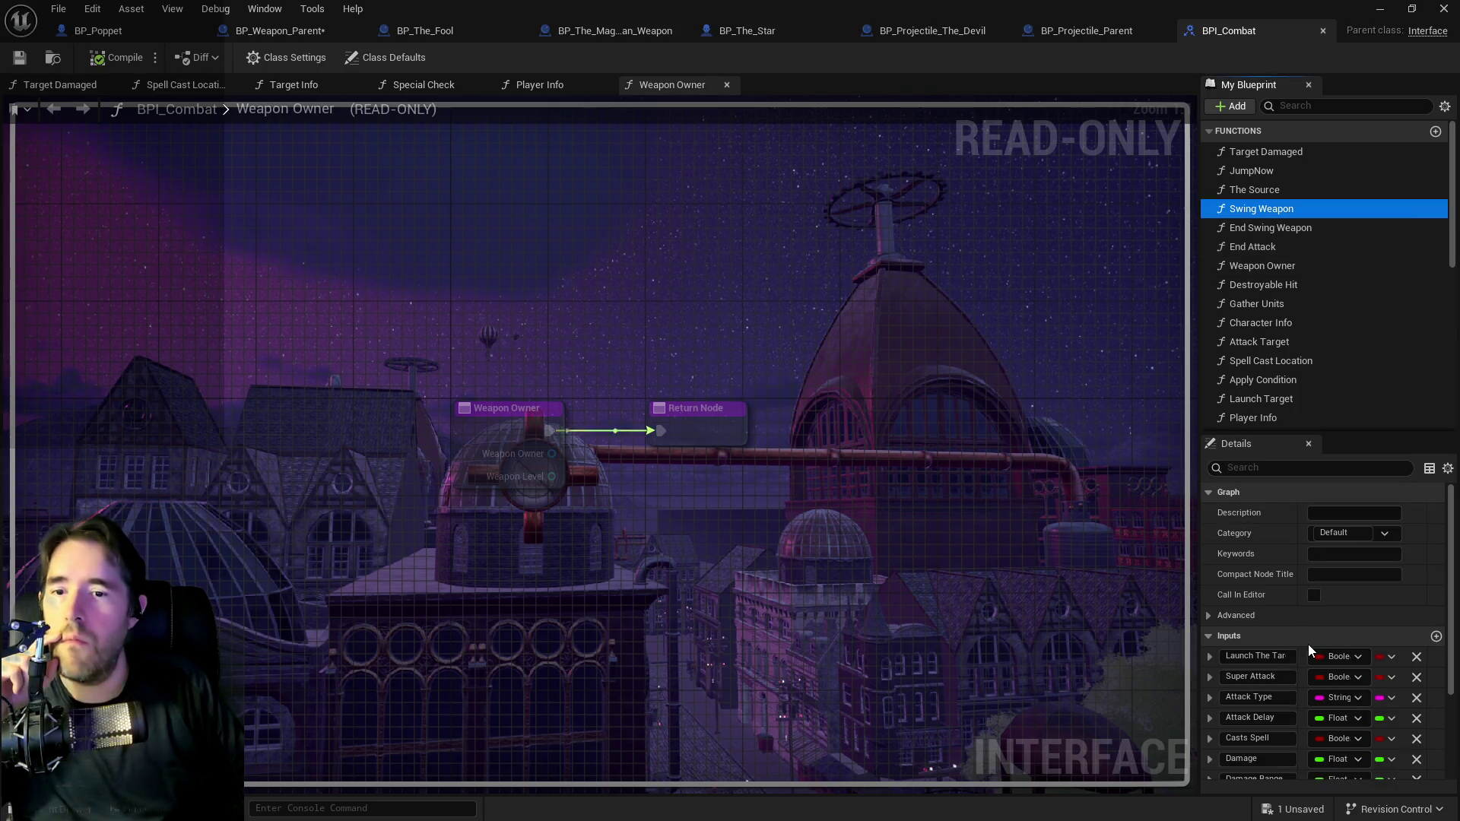
pyautogui.scroll(-1, 1308, 645)
pyautogui.scroll(-1, 1390, 588)
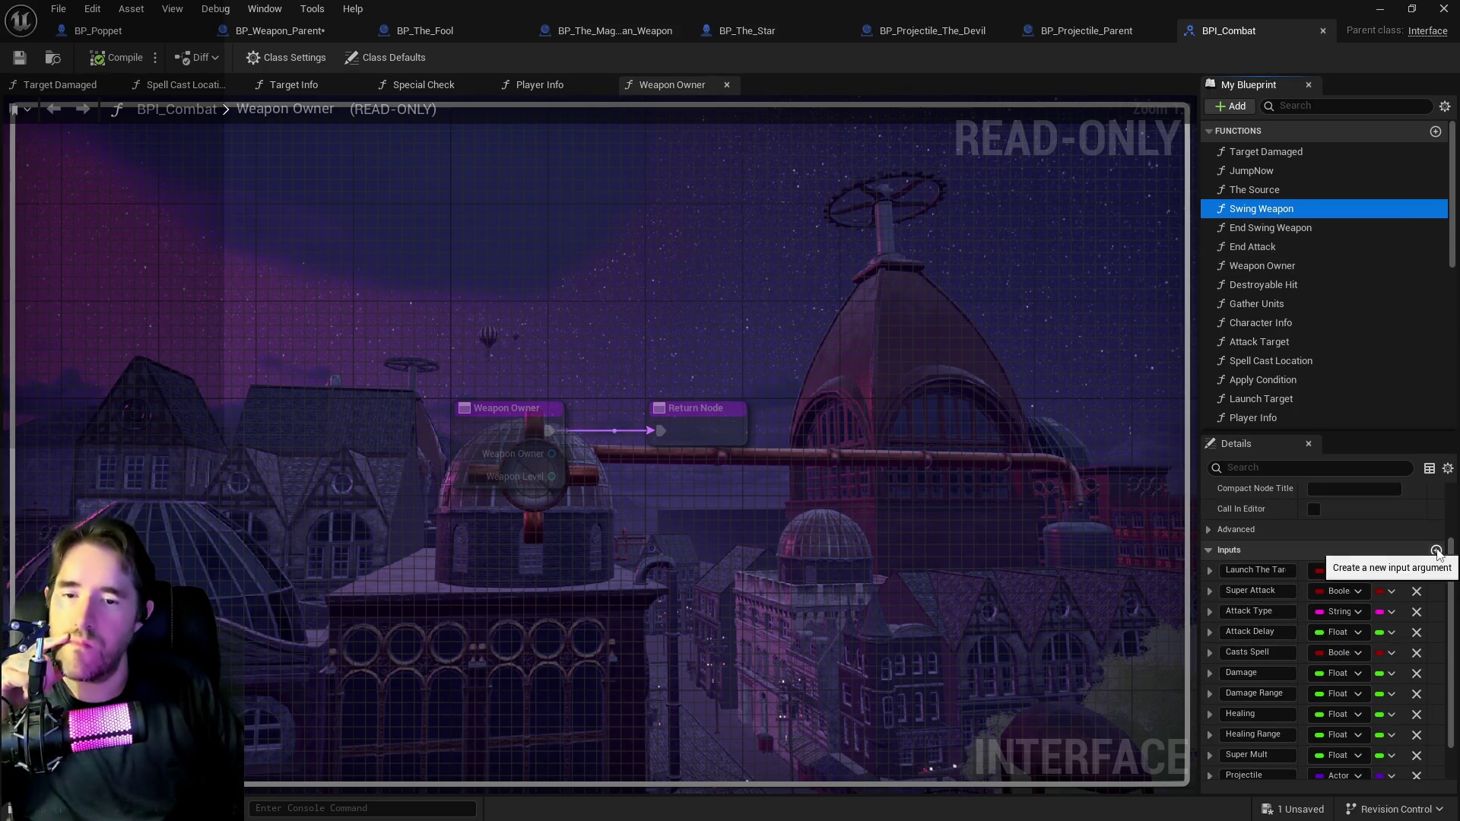
pyautogui.click(1436, 550)
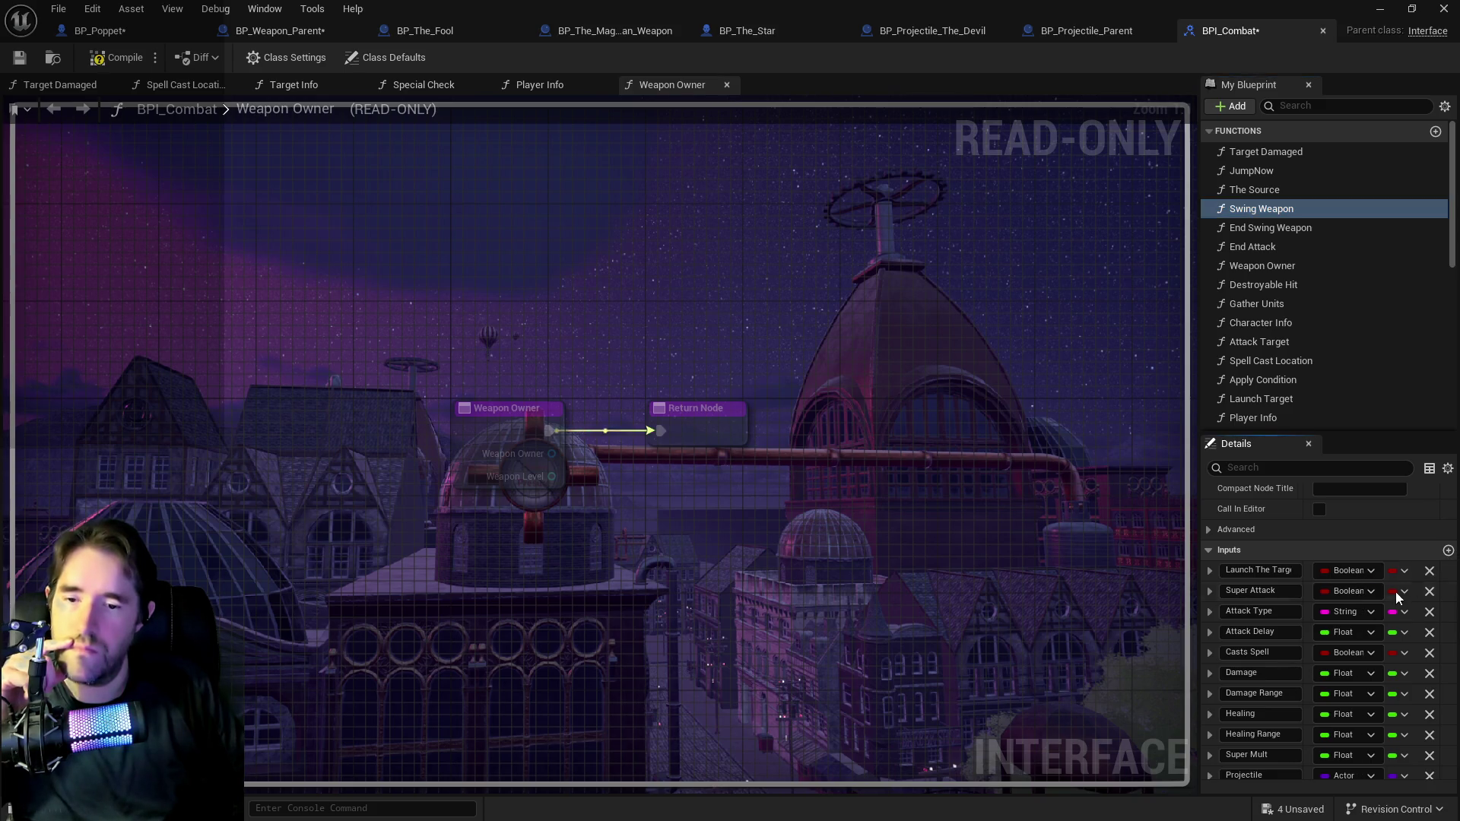
pyautogui.scroll(-1, 1367, 625)
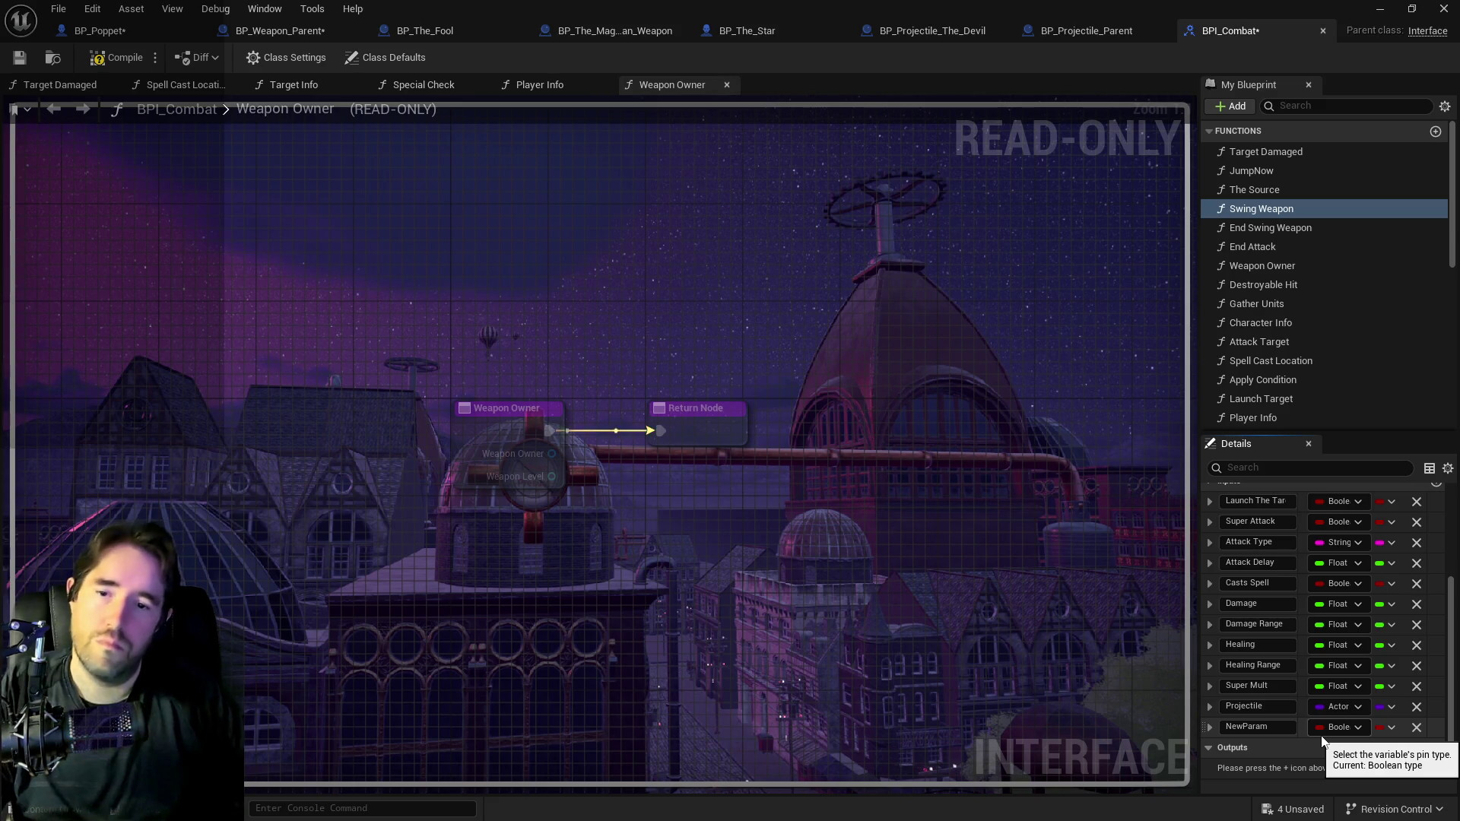
pyautogui.click(1333, 728)
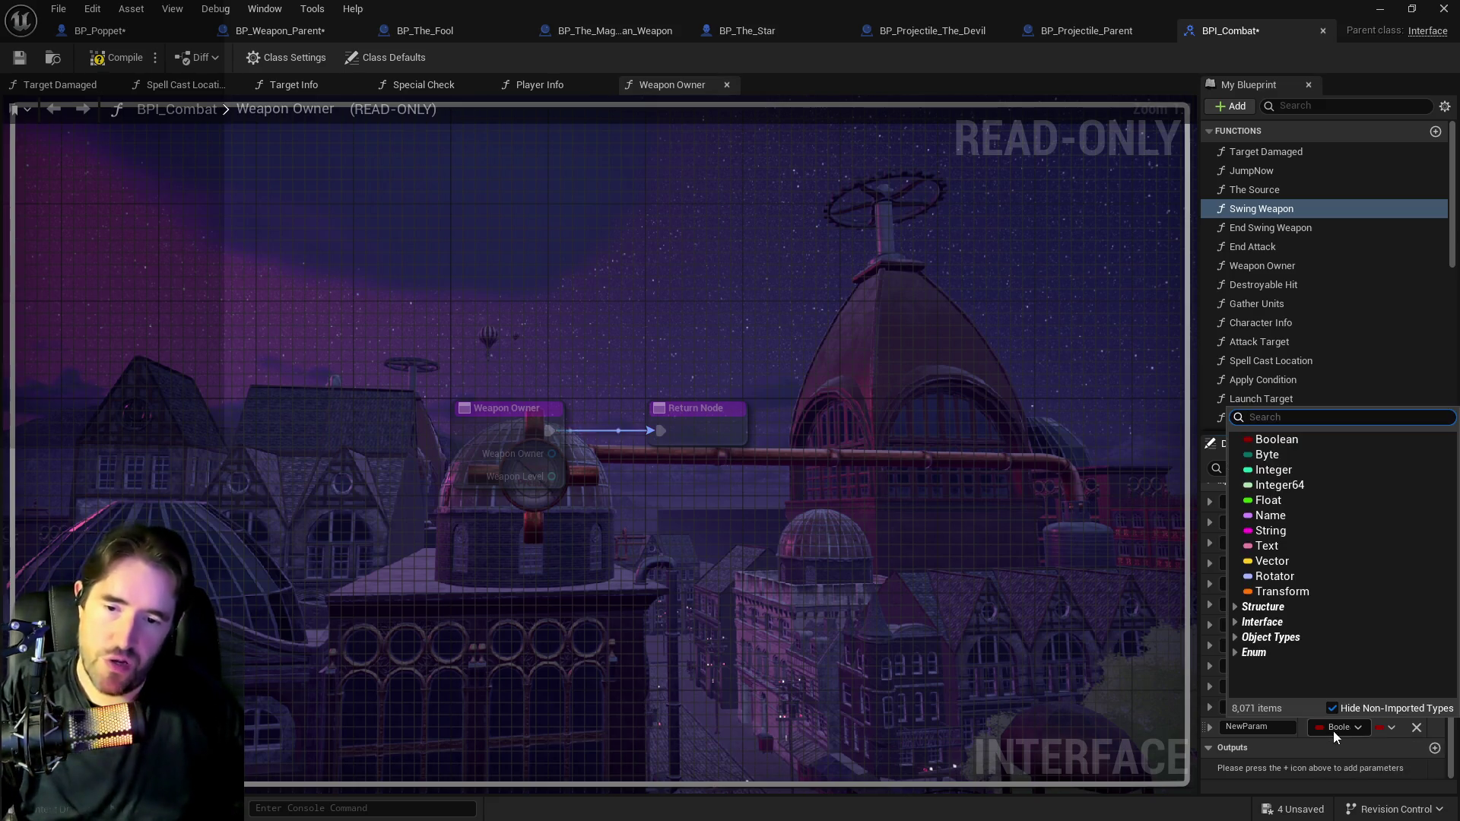
pyautogui.click(1275, 500)
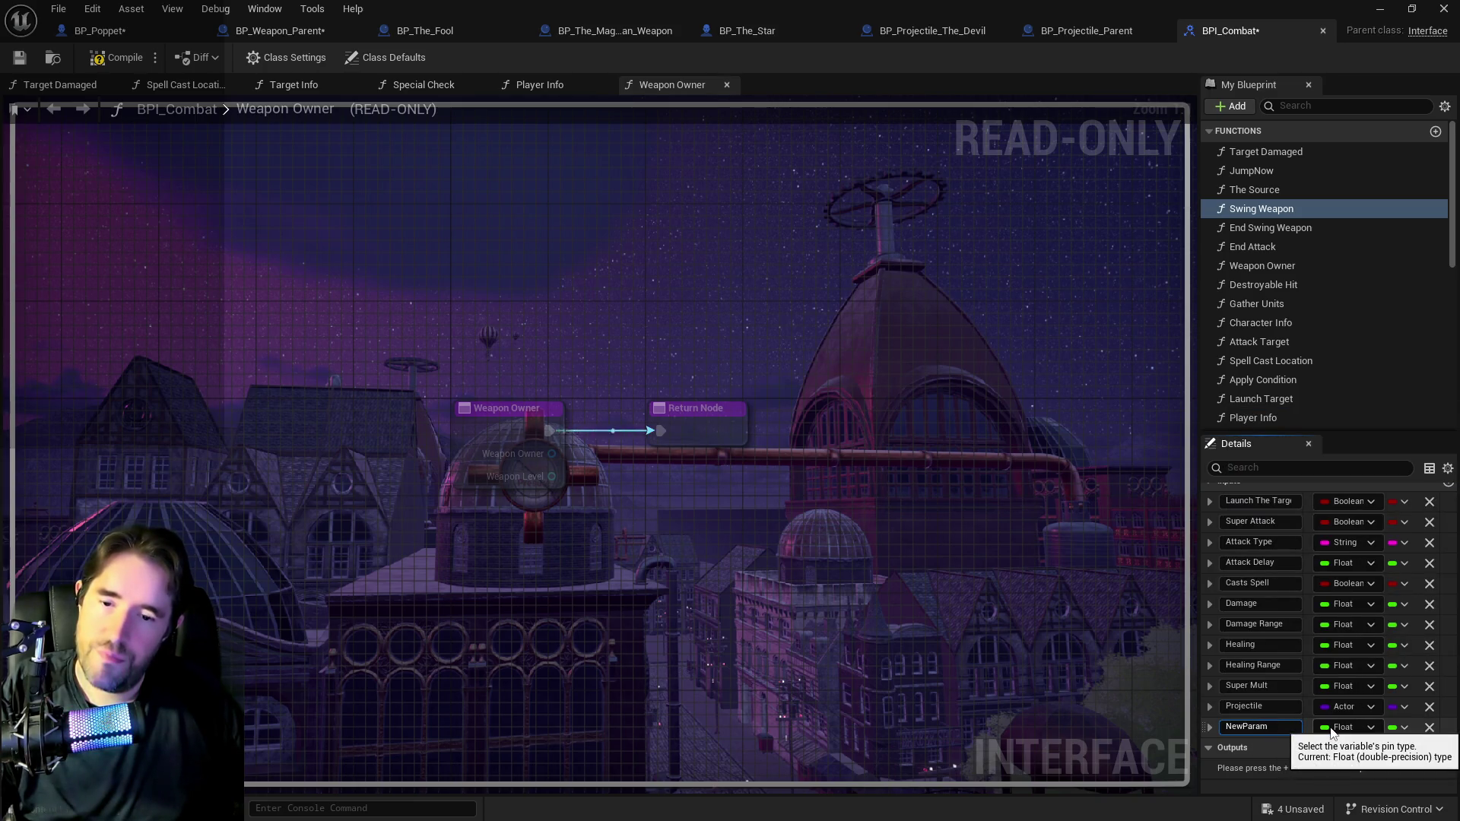
pyautogui.click(1244, 733)
pyautogui.write('O')
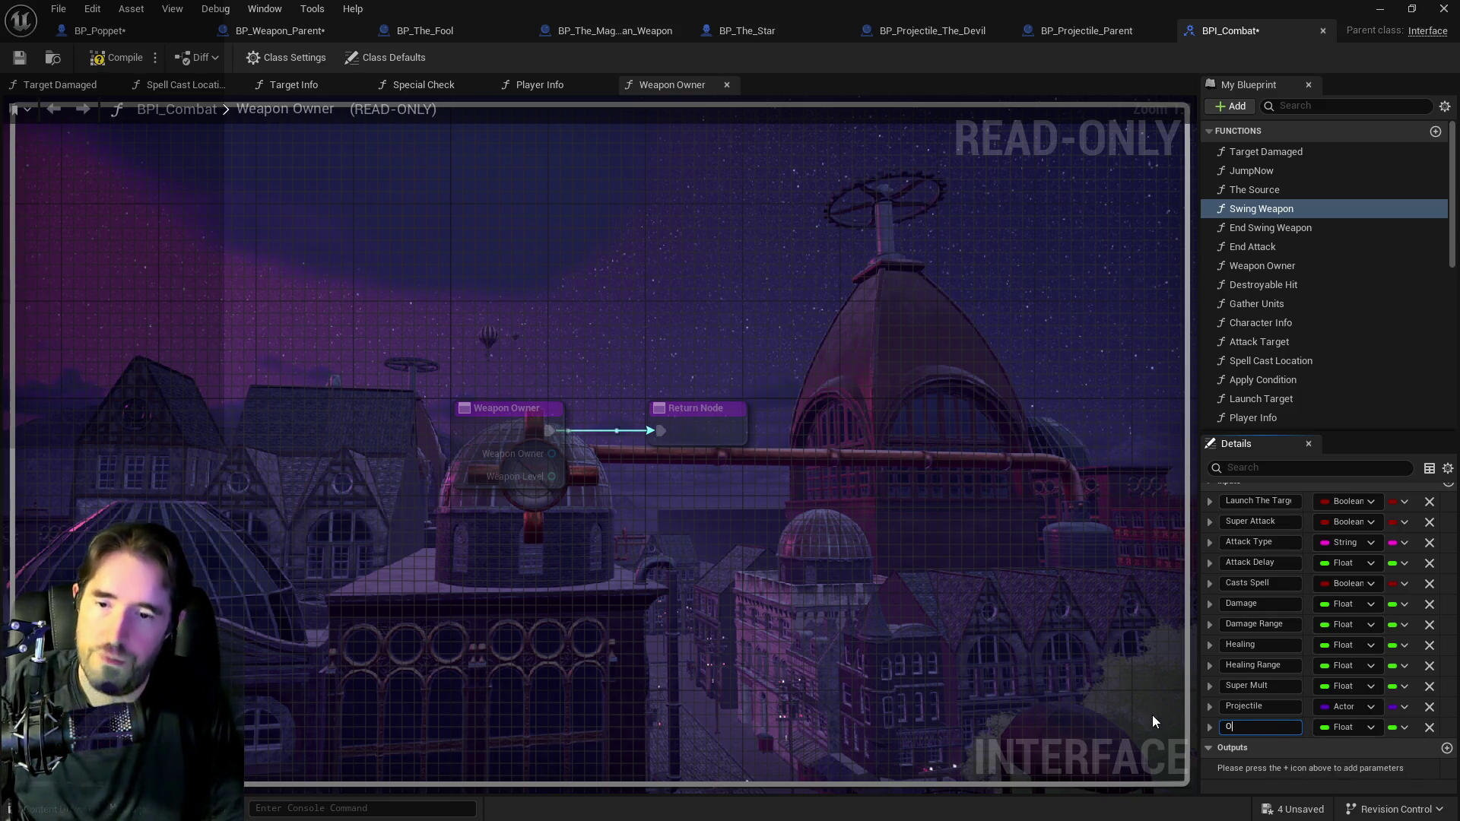
pyautogui.write('wner Level')
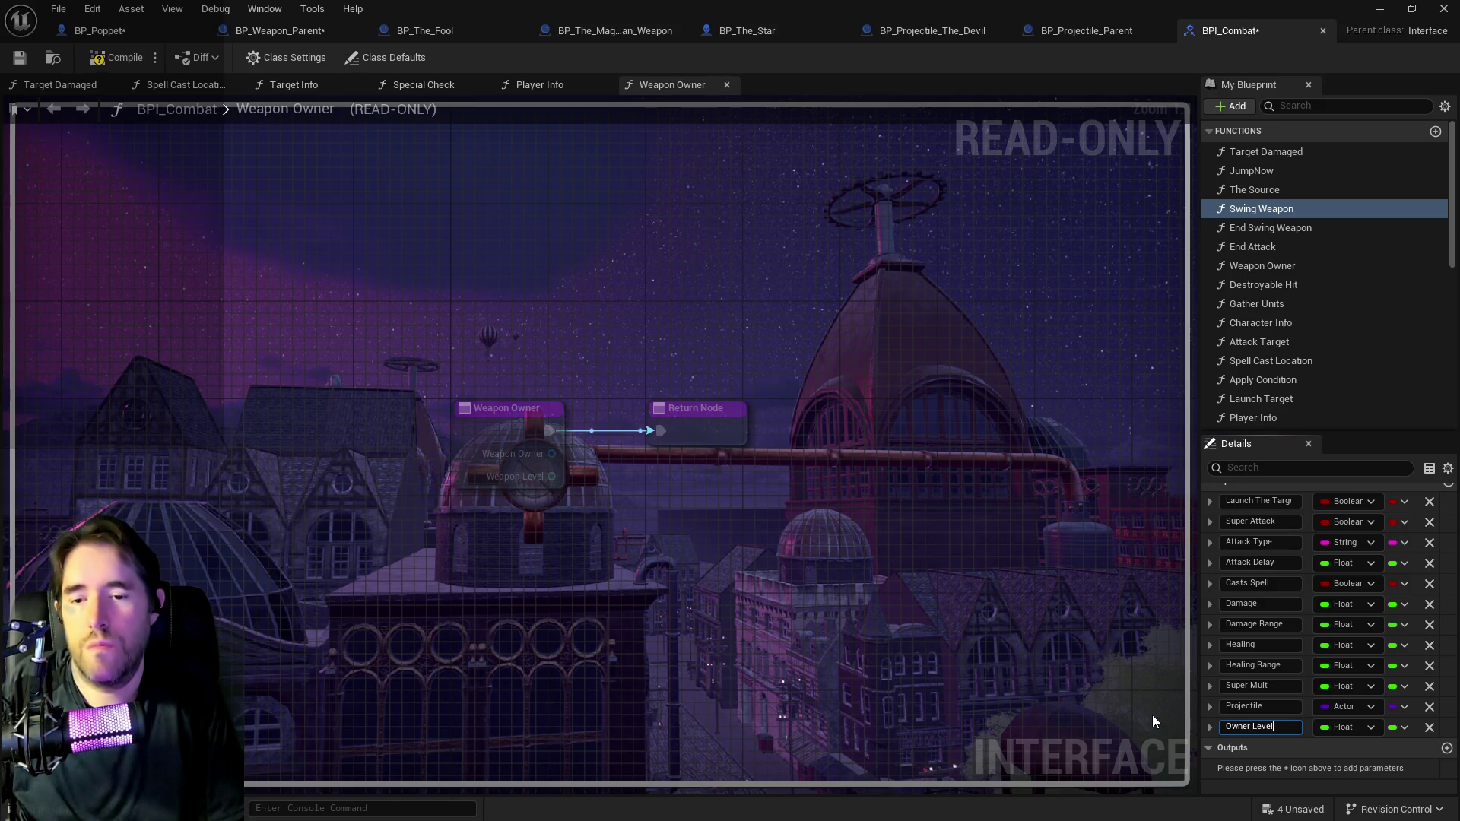
pyautogui.press('Return')
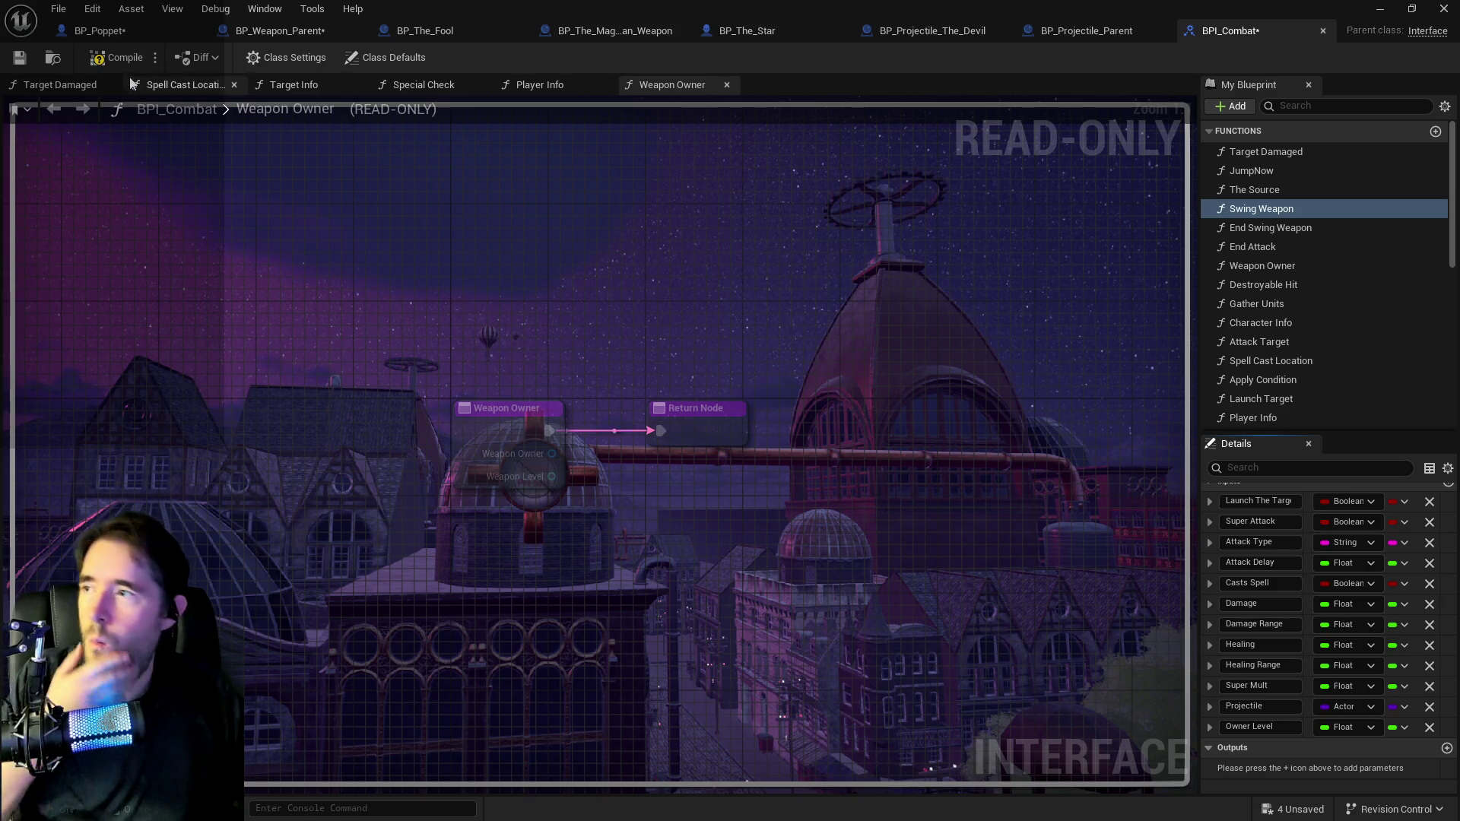
# Compile BPI_Combat and save all modified assets.
pyautogui.click(19, 67)
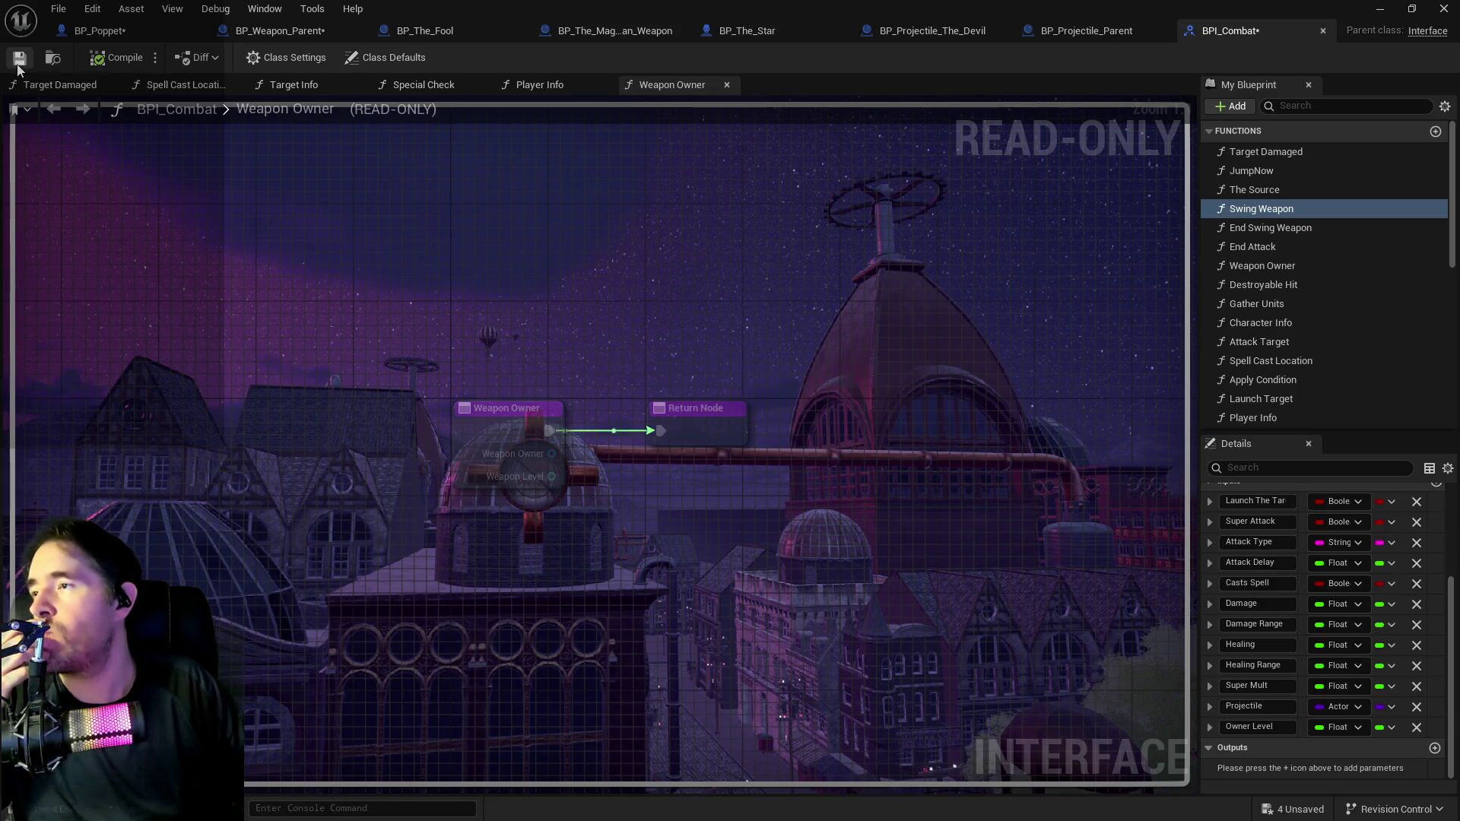
pyautogui.click(58, 9)
pyautogui.click(252, 141)
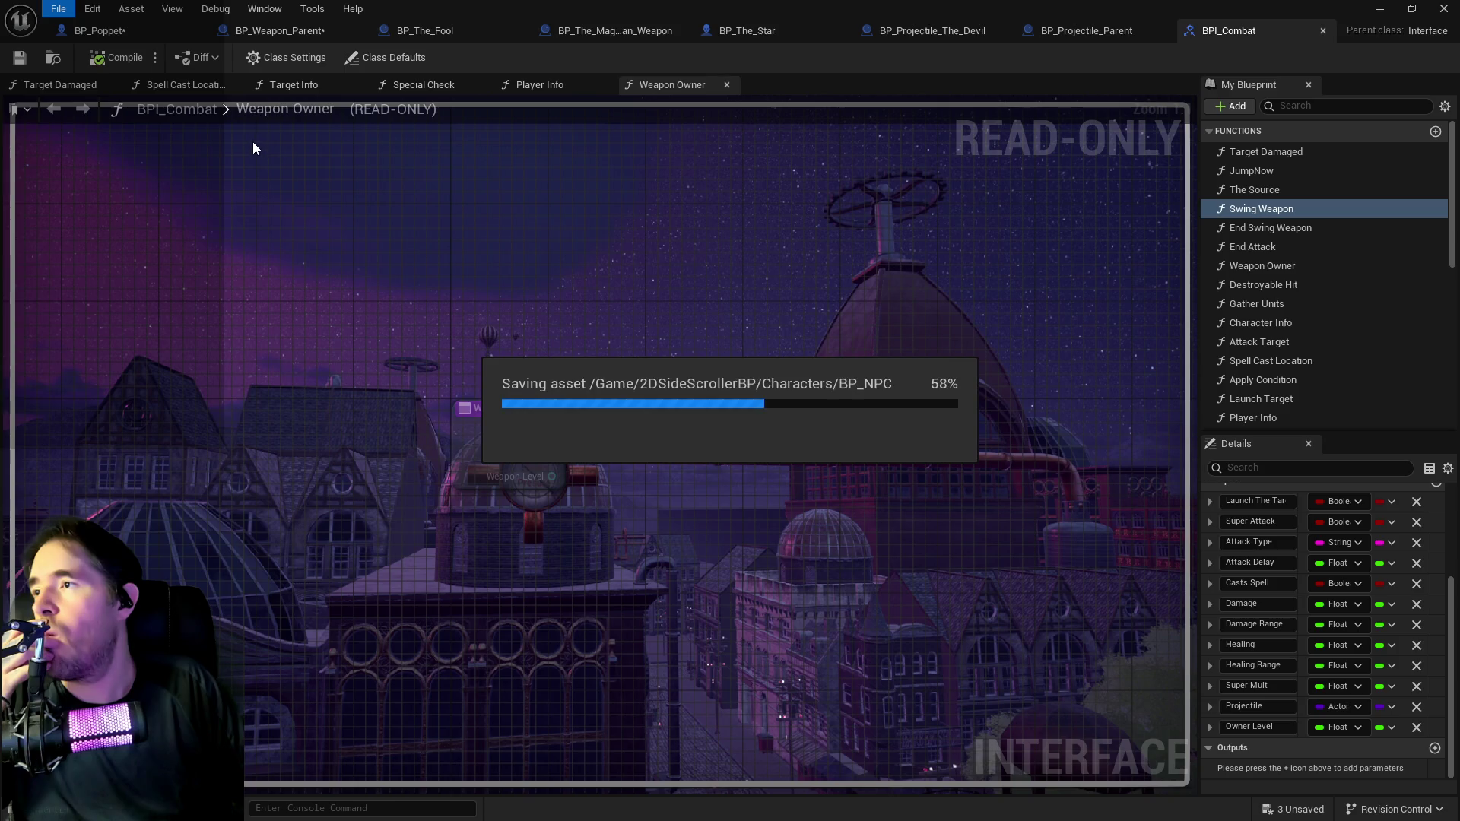
pyautogui.click(99, 31)
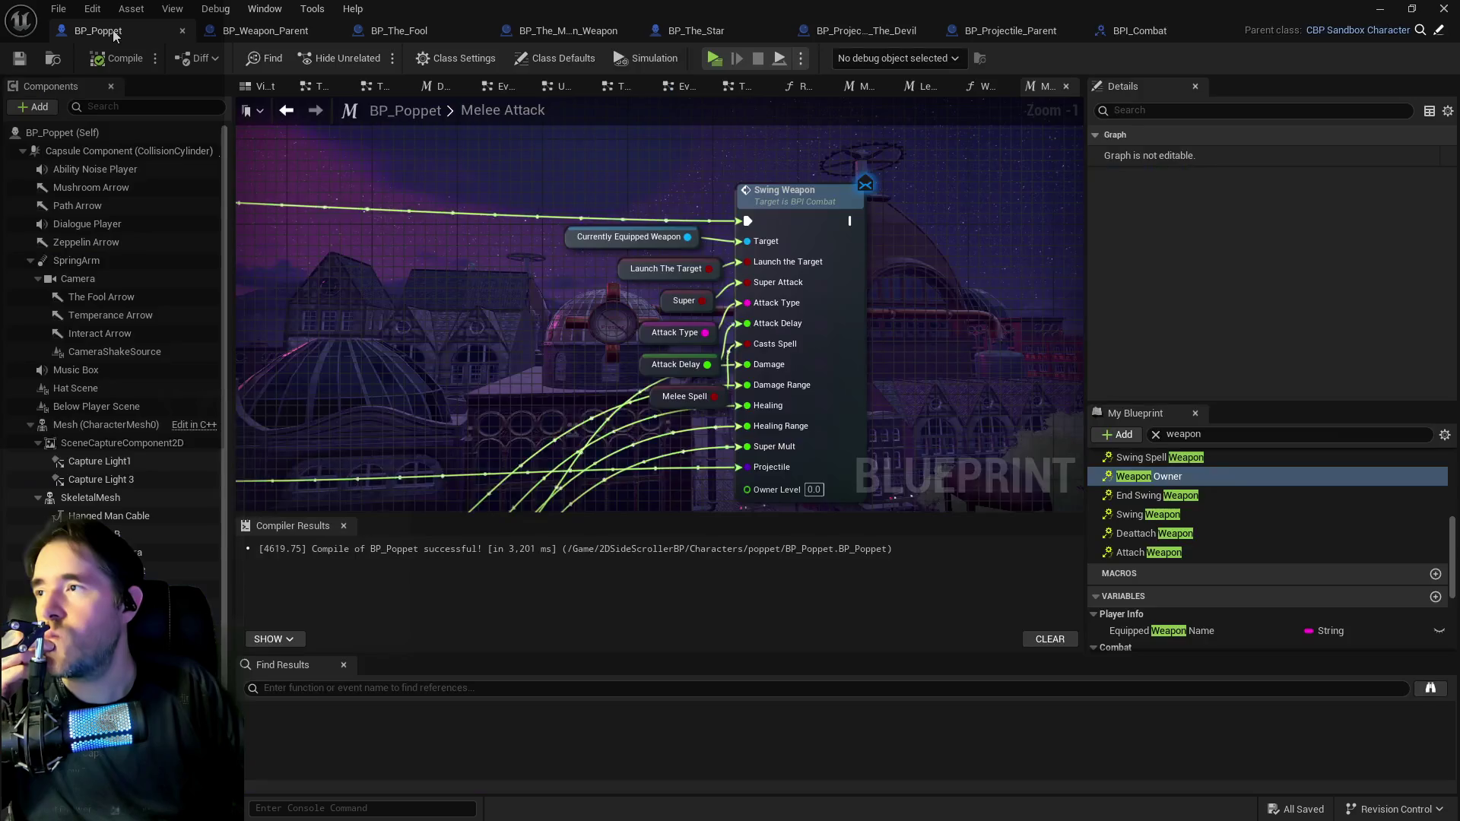
# In BP_Weapon_Parent's ray trace graph, wire the spawn node's execution into Weapon Owner.
pyautogui.moveTo(520, 356)
pyautogui.mouseDown()
pyautogui.moveTo(835, 388)
pyautogui.moveTo(626, 359)
pyautogui.mouseUp()
pyautogui.scroll(-3, 835, 387)
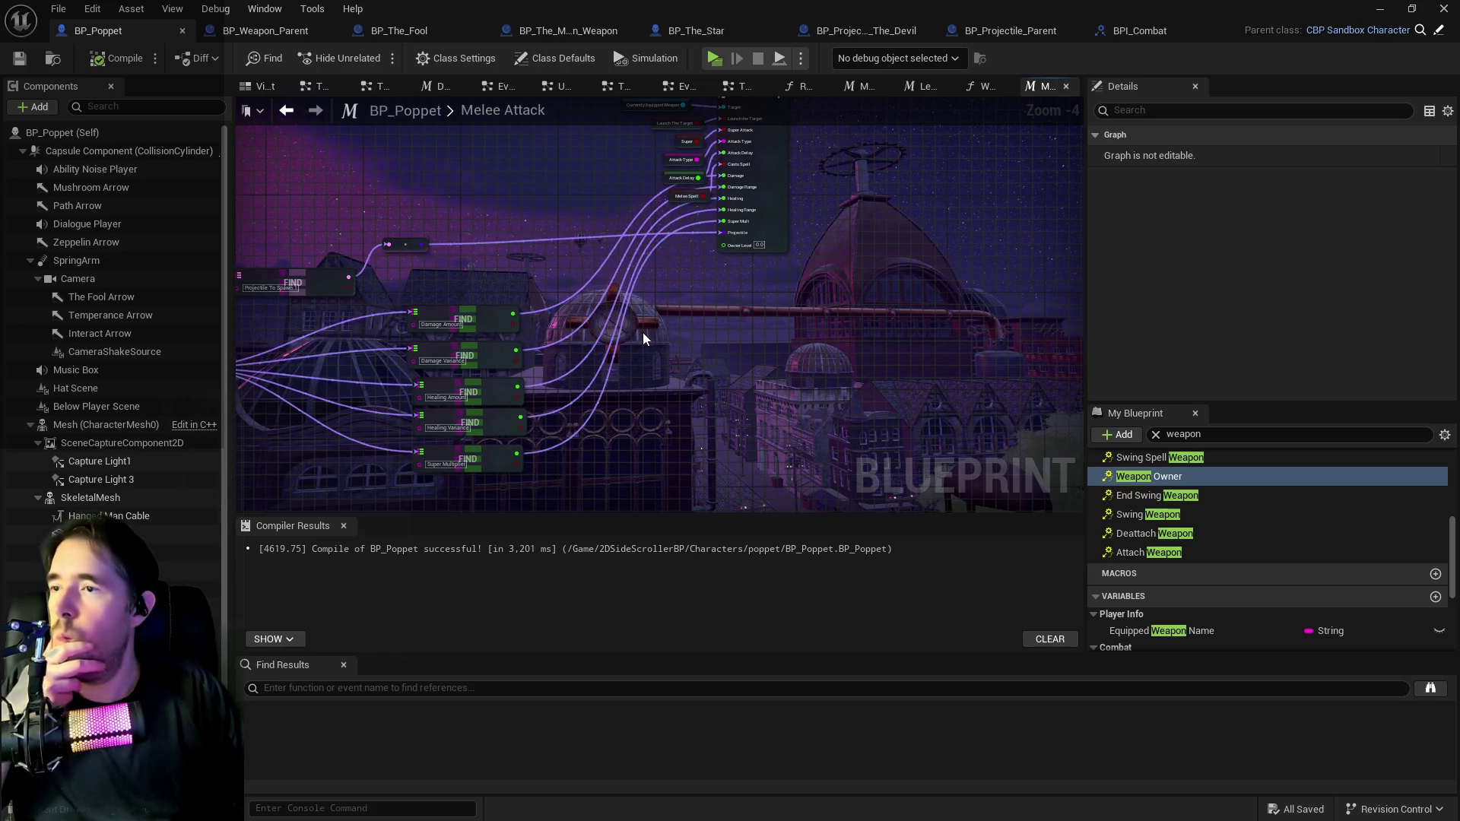
pyautogui.click(265, 30)
pyautogui.scroll(-3, 500, 184)
pyautogui.moveTo(501, 184)
pyautogui.mouseDown()
pyautogui.moveTo(699, 372)
pyautogui.moveTo(599, 340)
pyautogui.mouseUp()
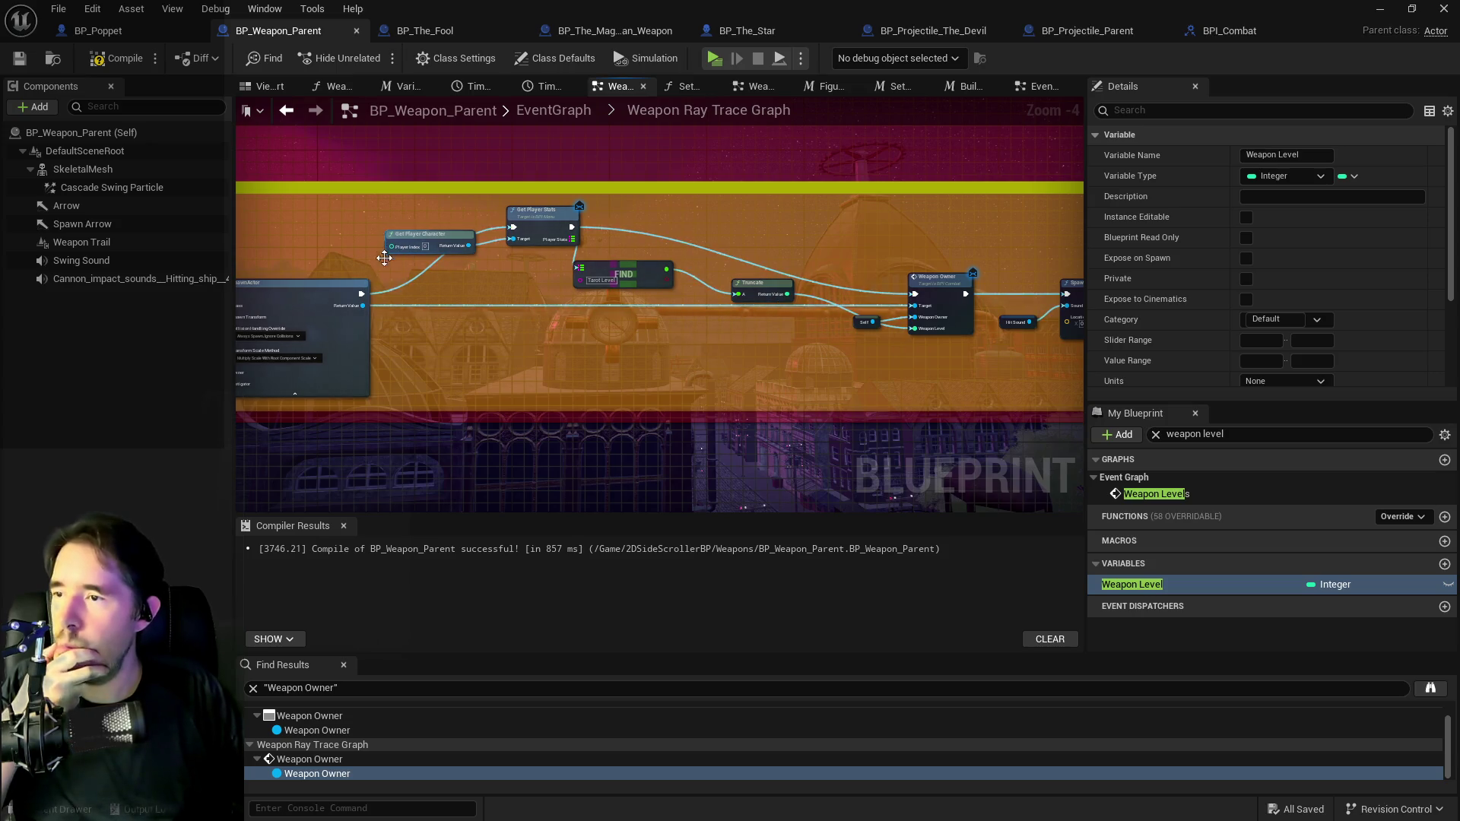
pyautogui.moveTo(362, 293); pyautogui.dragTo(915, 301)
# Cut the Get Player Stats, FIND and Truncate nodes, then return to BP_Poppet's Melee Attack.
pyautogui.moveTo(421, 219)
pyautogui.mouseDown()
pyautogui.moveTo(685, 297)
pyautogui.moveTo(764, 304)
pyautogui.mouseUp()
pyautogui.press('Delete')
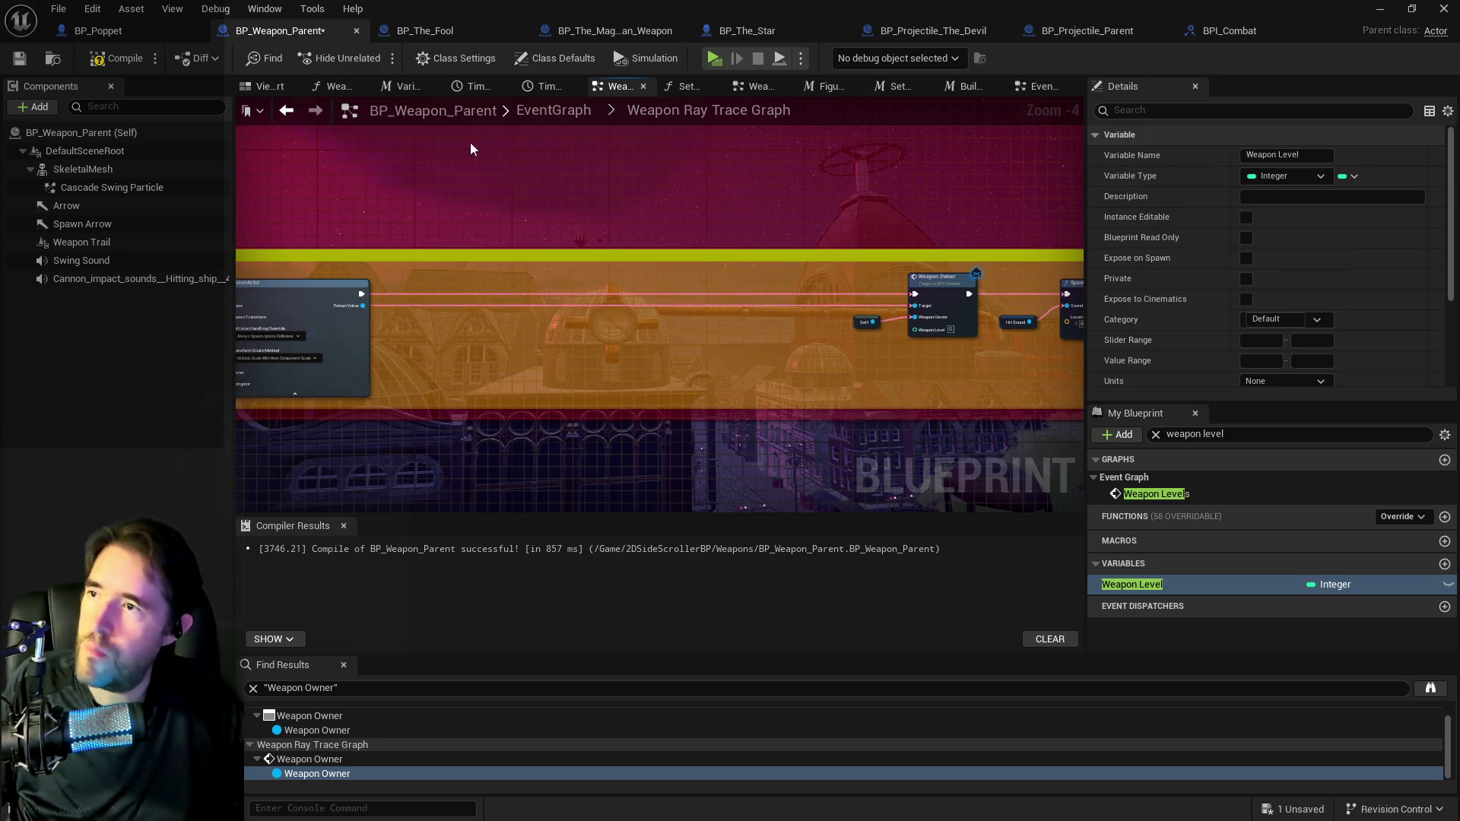
pyautogui.click(535, 113)
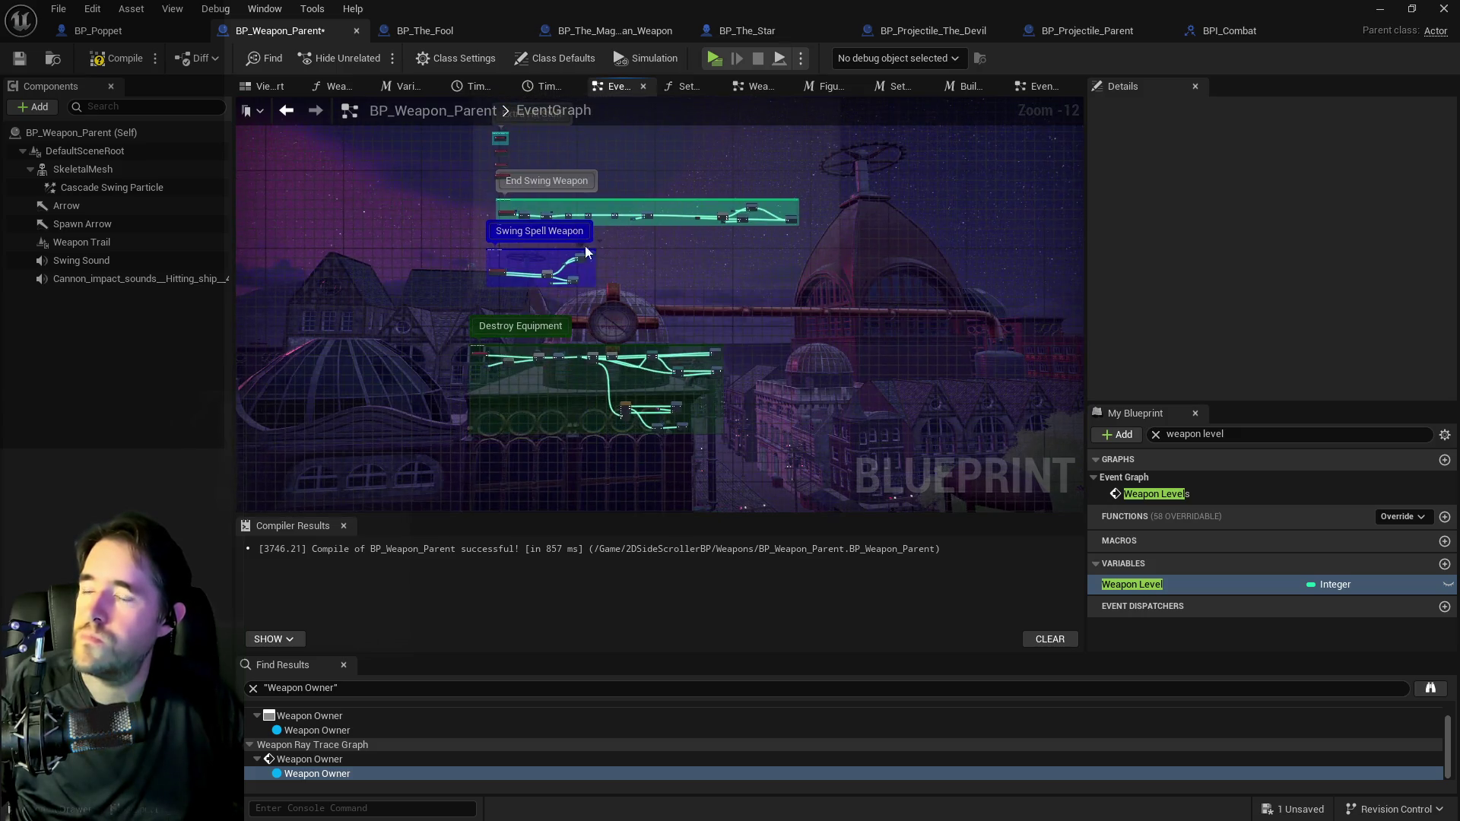
pyautogui.click(138, 30)
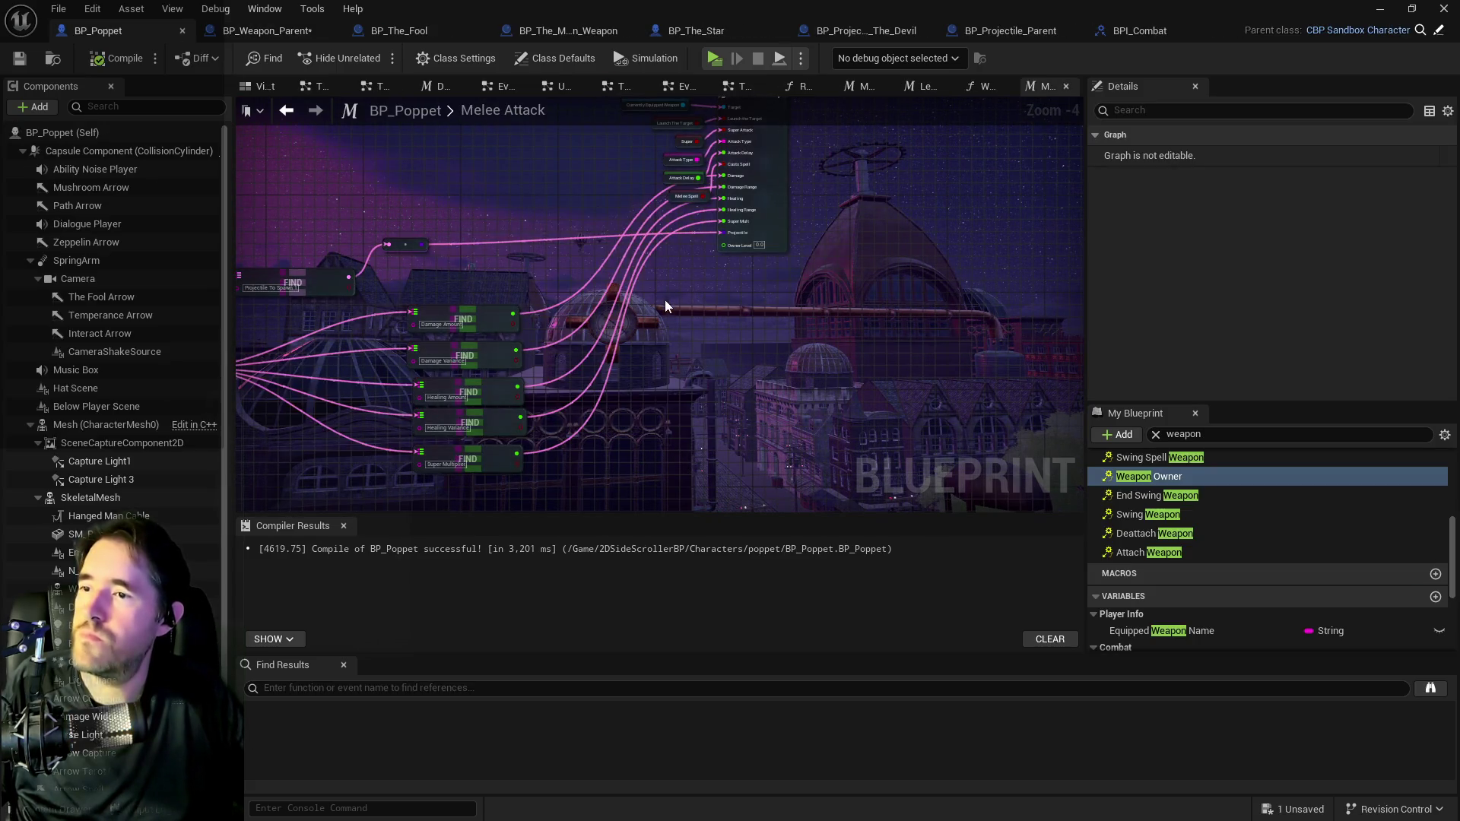
# Paste the lookup nodes under the FIND nodes and add a Player Stats getter.
pyautogui.moveTo(677, 443); pyautogui.dragTo(782, 318)
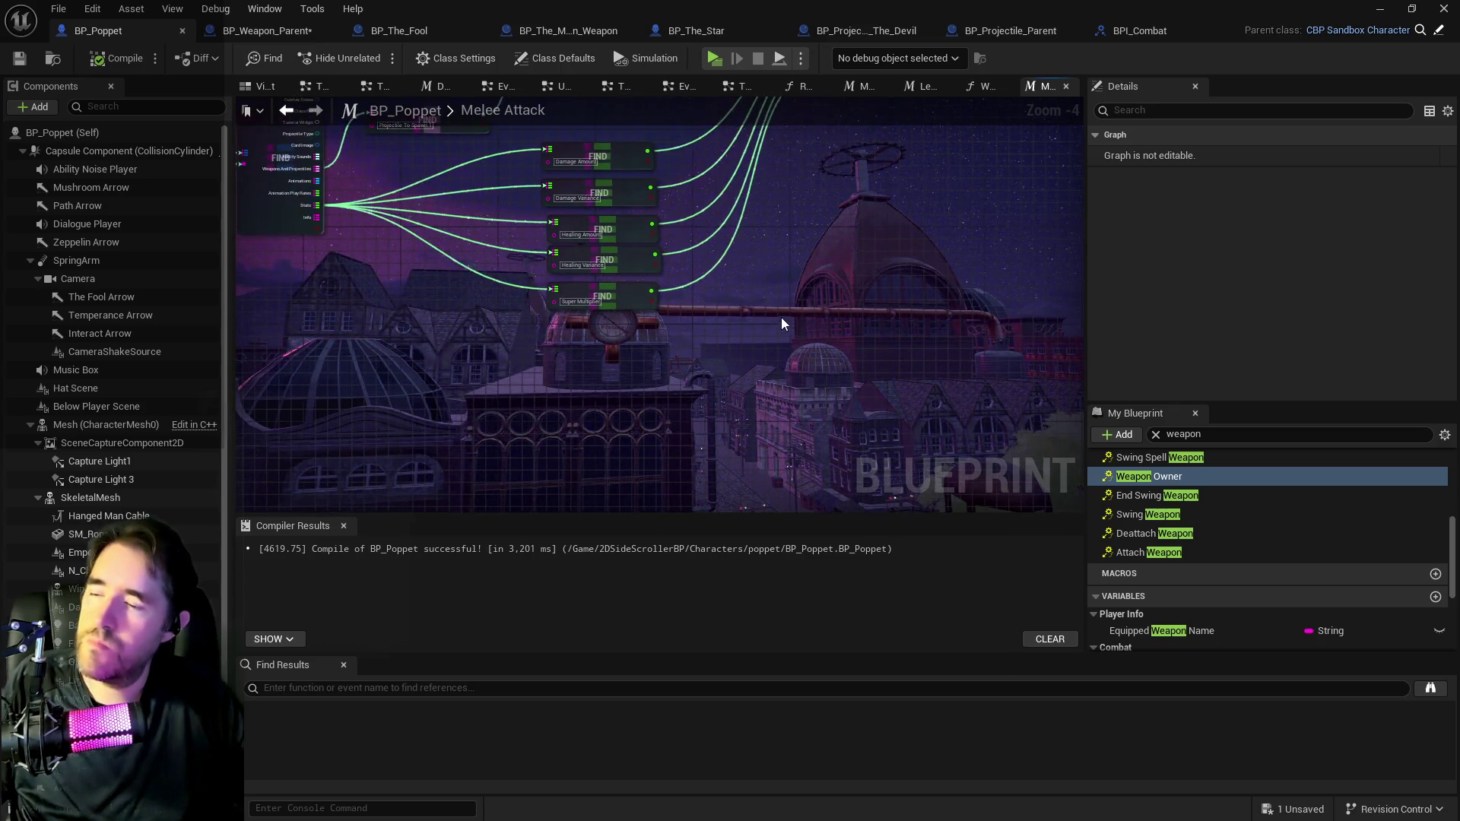
pyautogui.hotkey('ctrl', 'v')
pyautogui.moveTo(730, 368)
pyautogui.mouseDown()
pyautogui.moveTo(688, 405)
pyautogui.moveTo(735, 395)
pyautogui.moveTo(793, 280)
pyautogui.moveTo(769, 379)
pyautogui.moveTo(682, 408)
pyautogui.mouseUp()
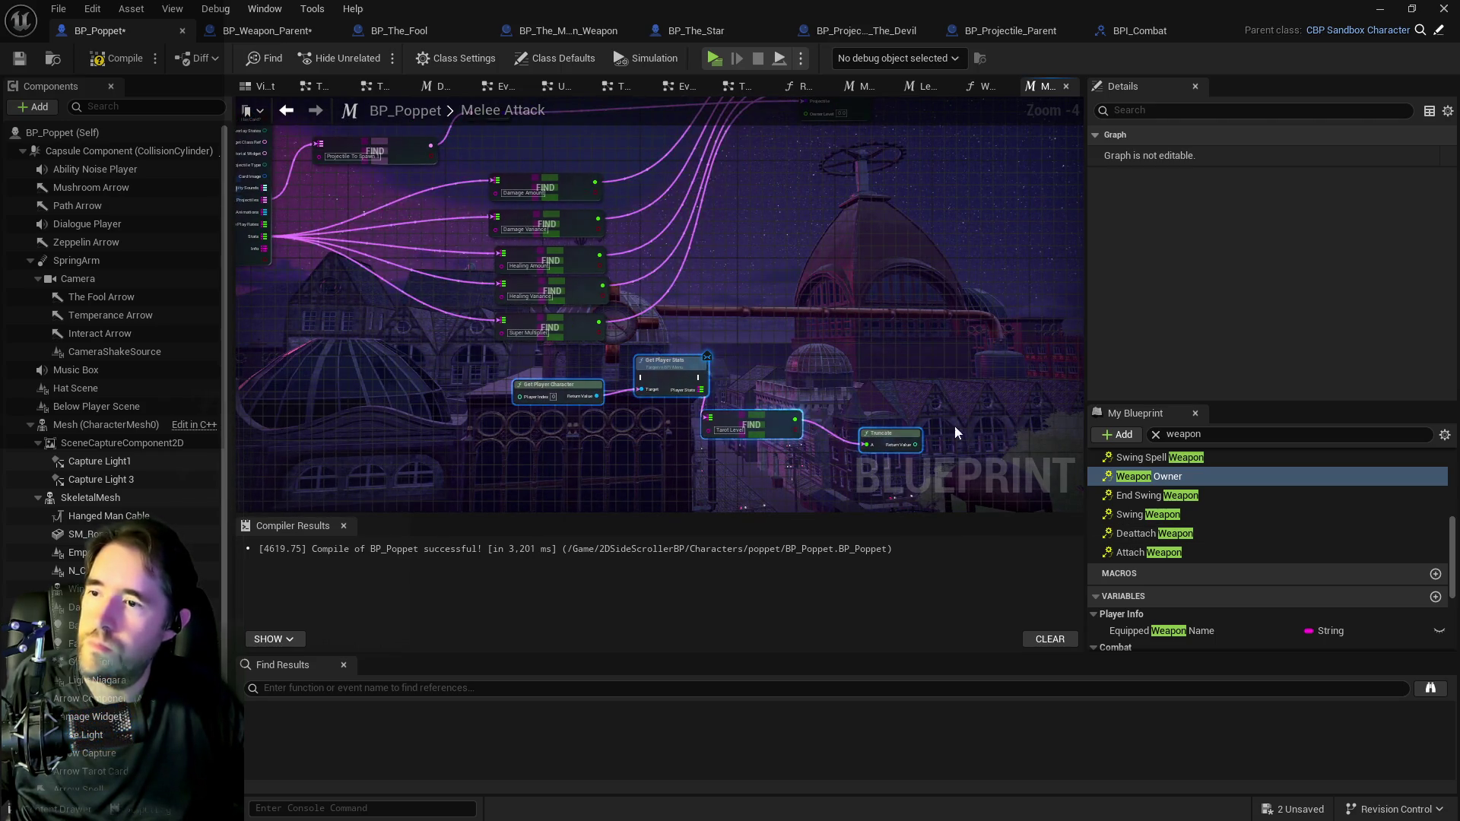
pyautogui.doubleClick(1174, 435)
pyautogui.write('p')
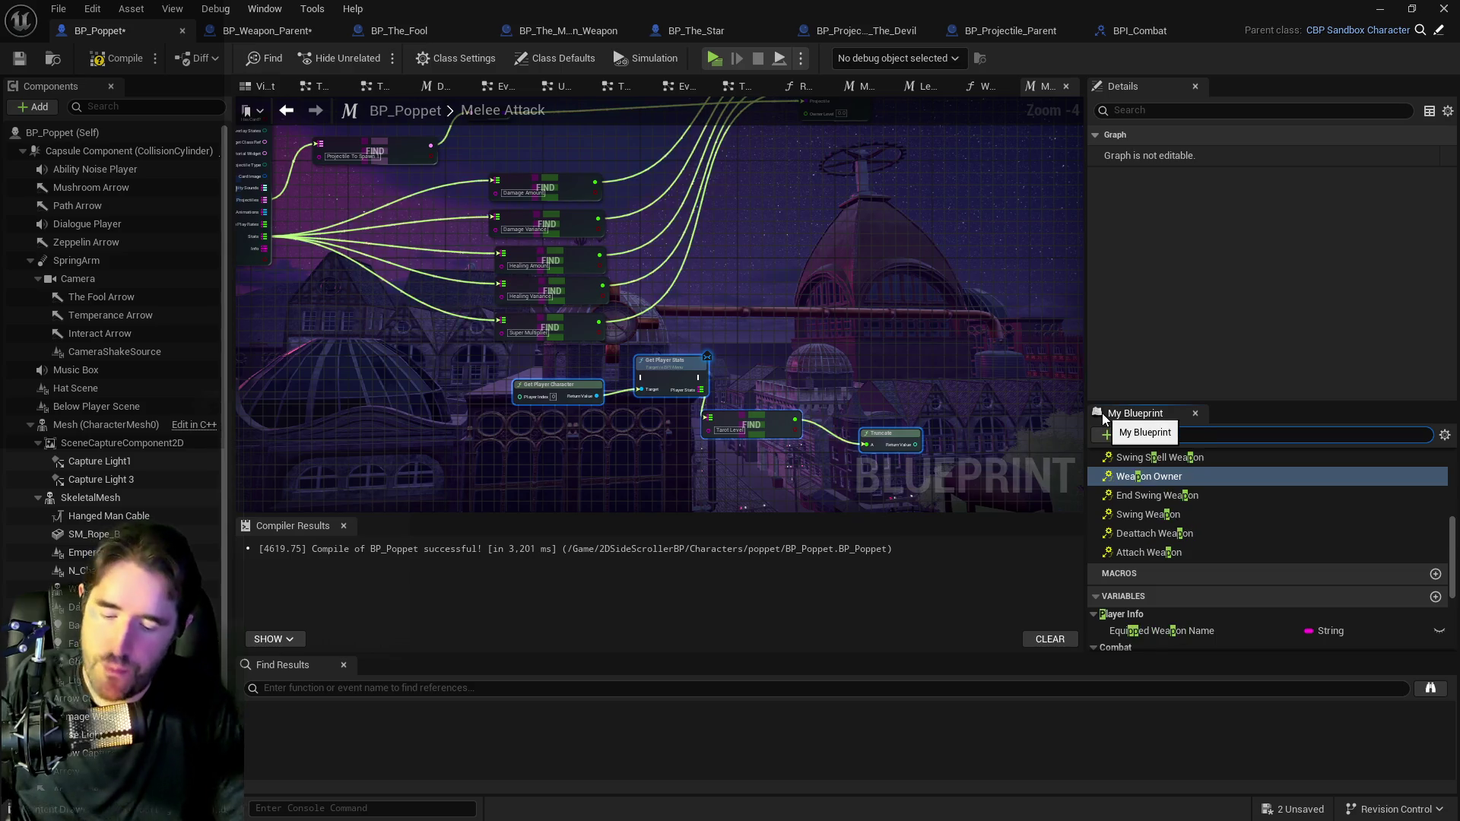
pyautogui.write('layer stat')
pyautogui.moveTo(1133, 590)
pyautogui.mouseDown()
pyautogui.moveTo(674, 290)
pyautogui.moveTo(715, 420)
pyautogui.mouseUp()
pyautogui.click(710, 304)
# Delete the old player lookup nodes and Truncate, align Tarot Level FIND beside Player Stats, and save.
pyautogui.moveTo(582, 396); pyautogui.dragTo(655, 413)
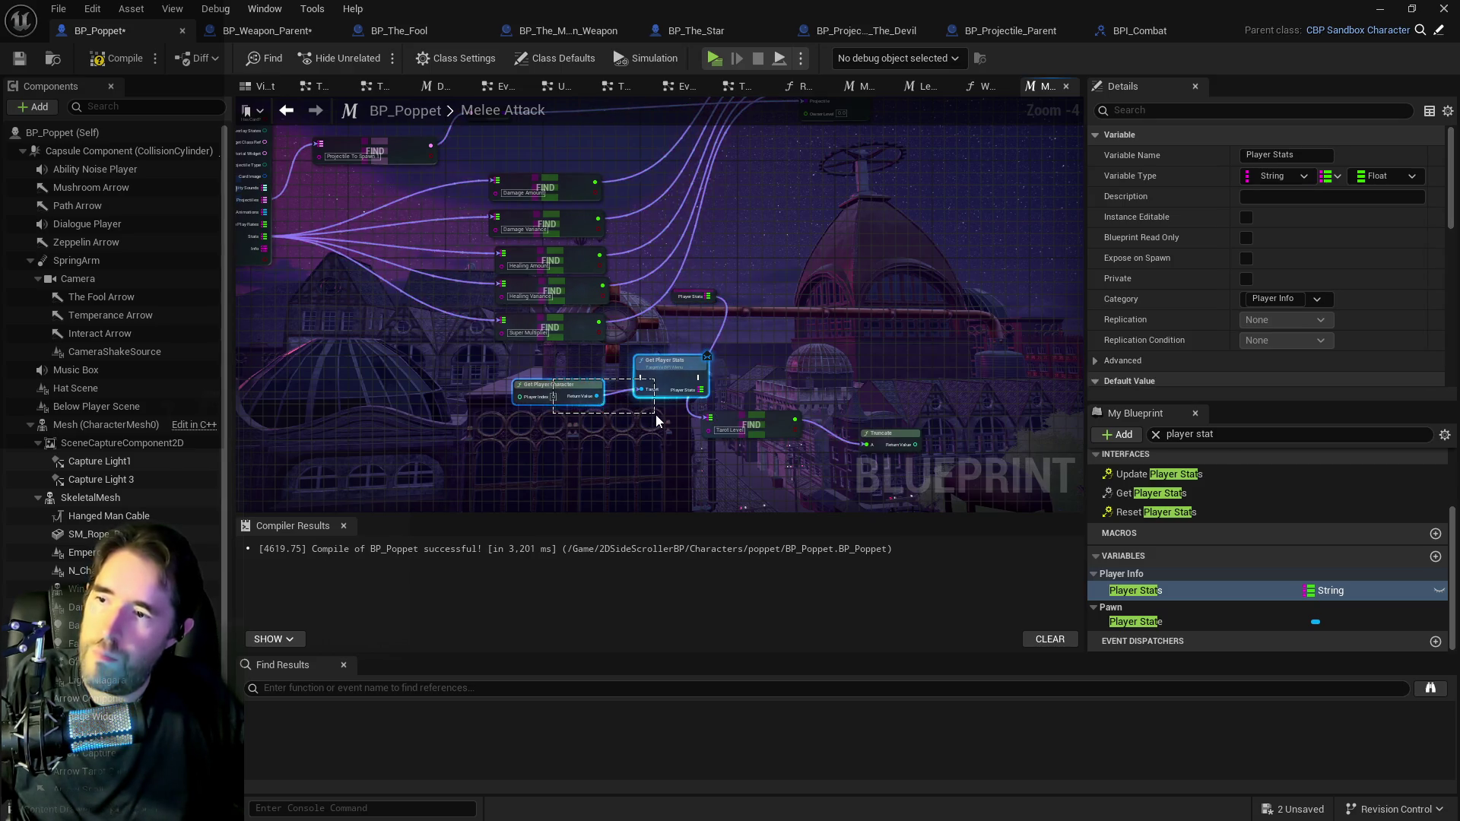
pyautogui.press('Delete')
pyautogui.moveTo(784, 423); pyautogui.dragTo(815, 349)
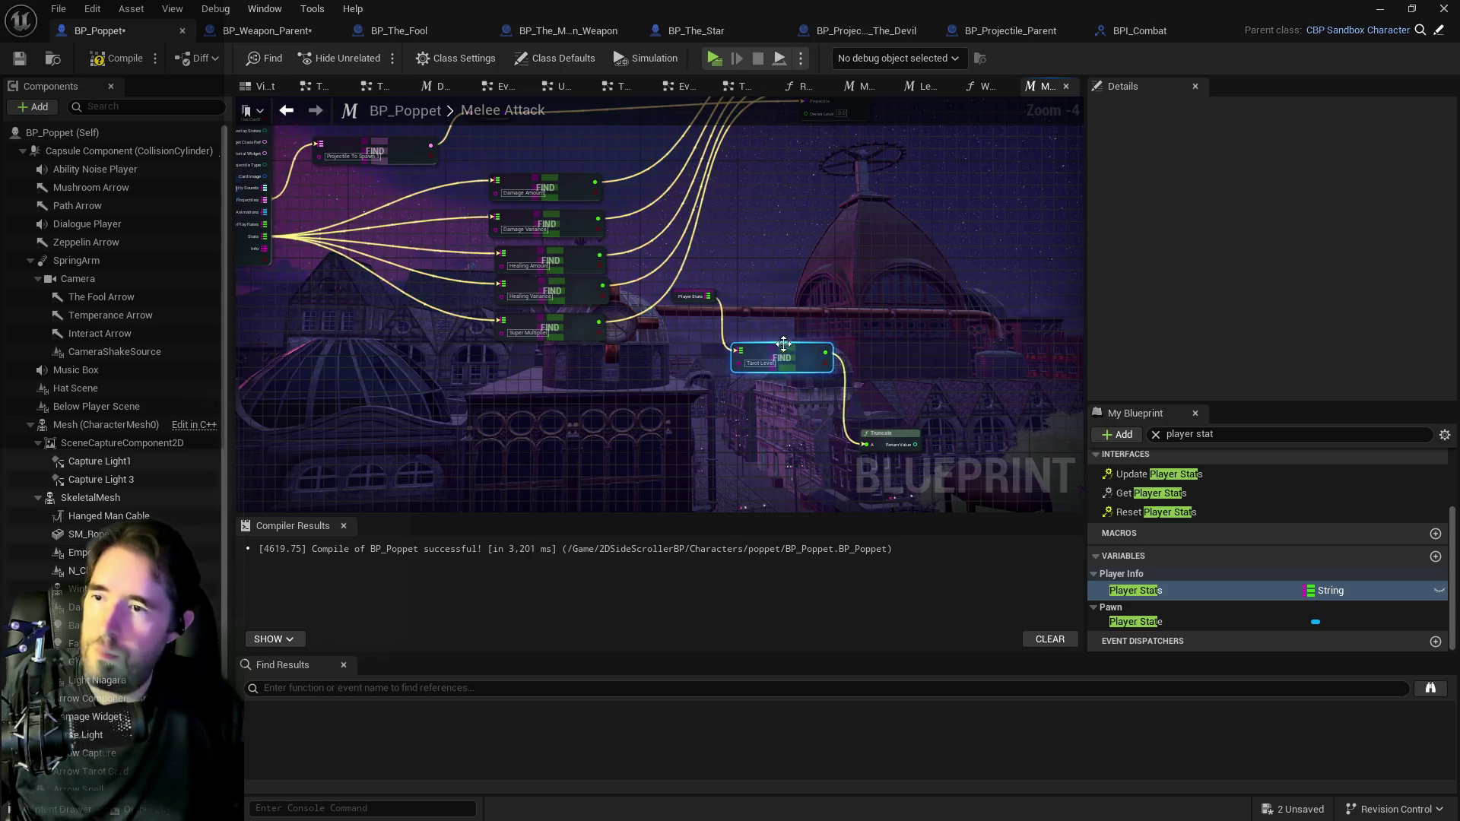
pyautogui.moveTo(800, 429)
pyautogui.mouseDown()
pyautogui.moveTo(794, 323)
pyautogui.moveTo(814, 380)
pyautogui.moveTo(834, 381)
pyautogui.moveTo(773, 204)
pyautogui.moveTo(806, 215)
pyautogui.moveTo(764, 262)
pyautogui.mouseUp()
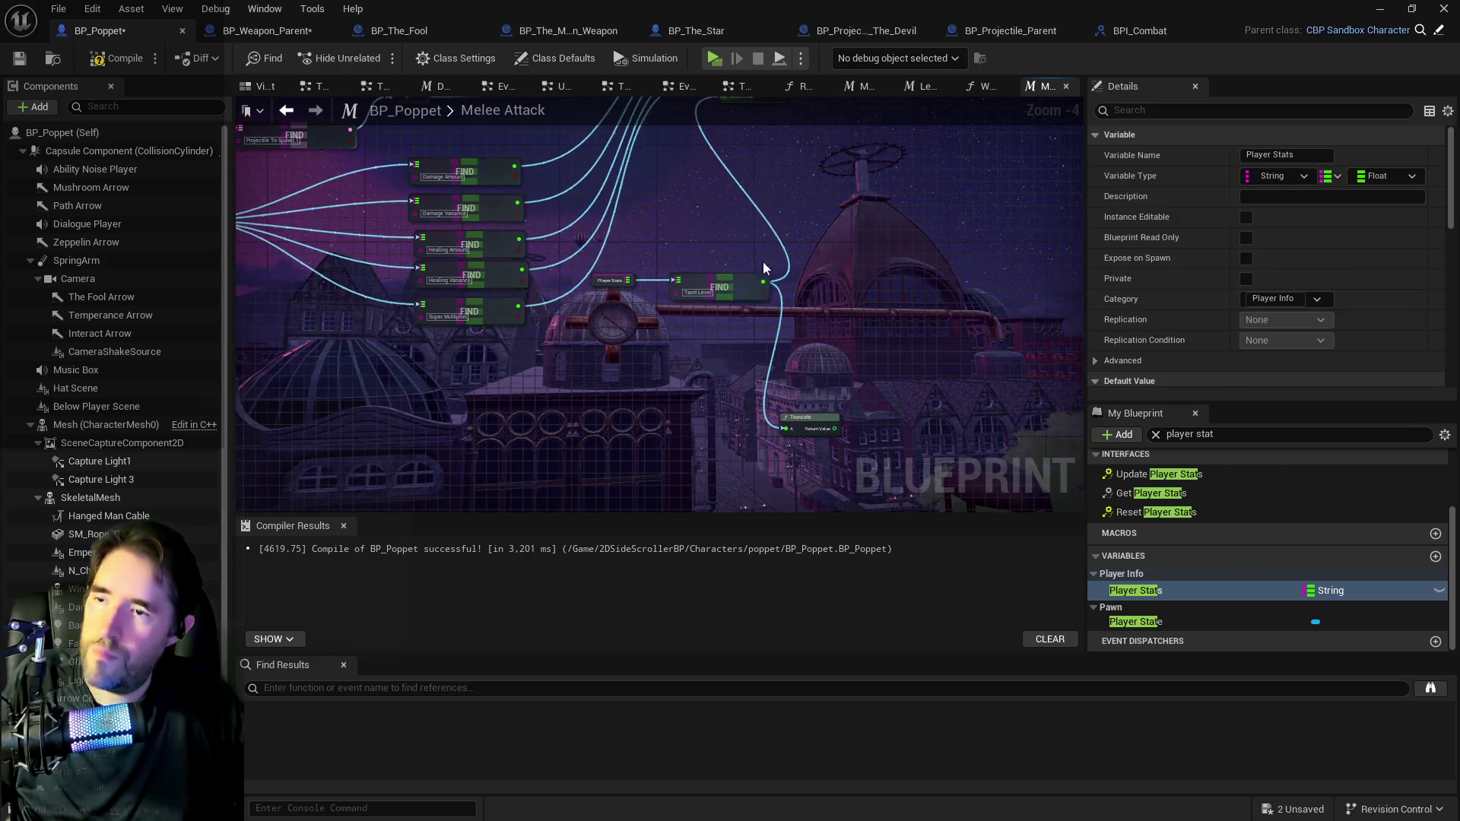
pyautogui.moveTo(745, 354); pyautogui.dragTo(824, 443)
pyautogui.press('Delete')
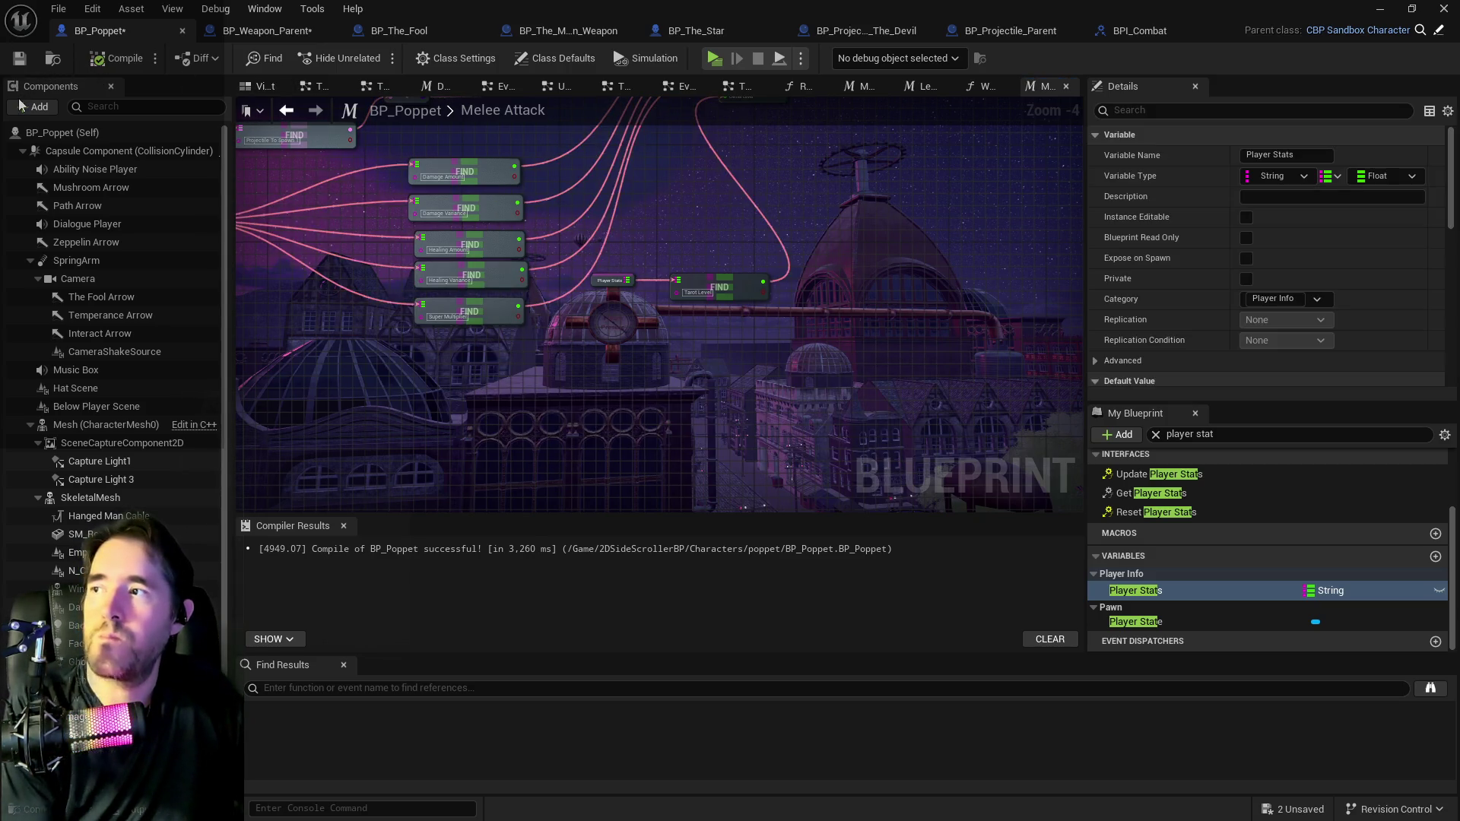
pyautogui.click(17, 63)
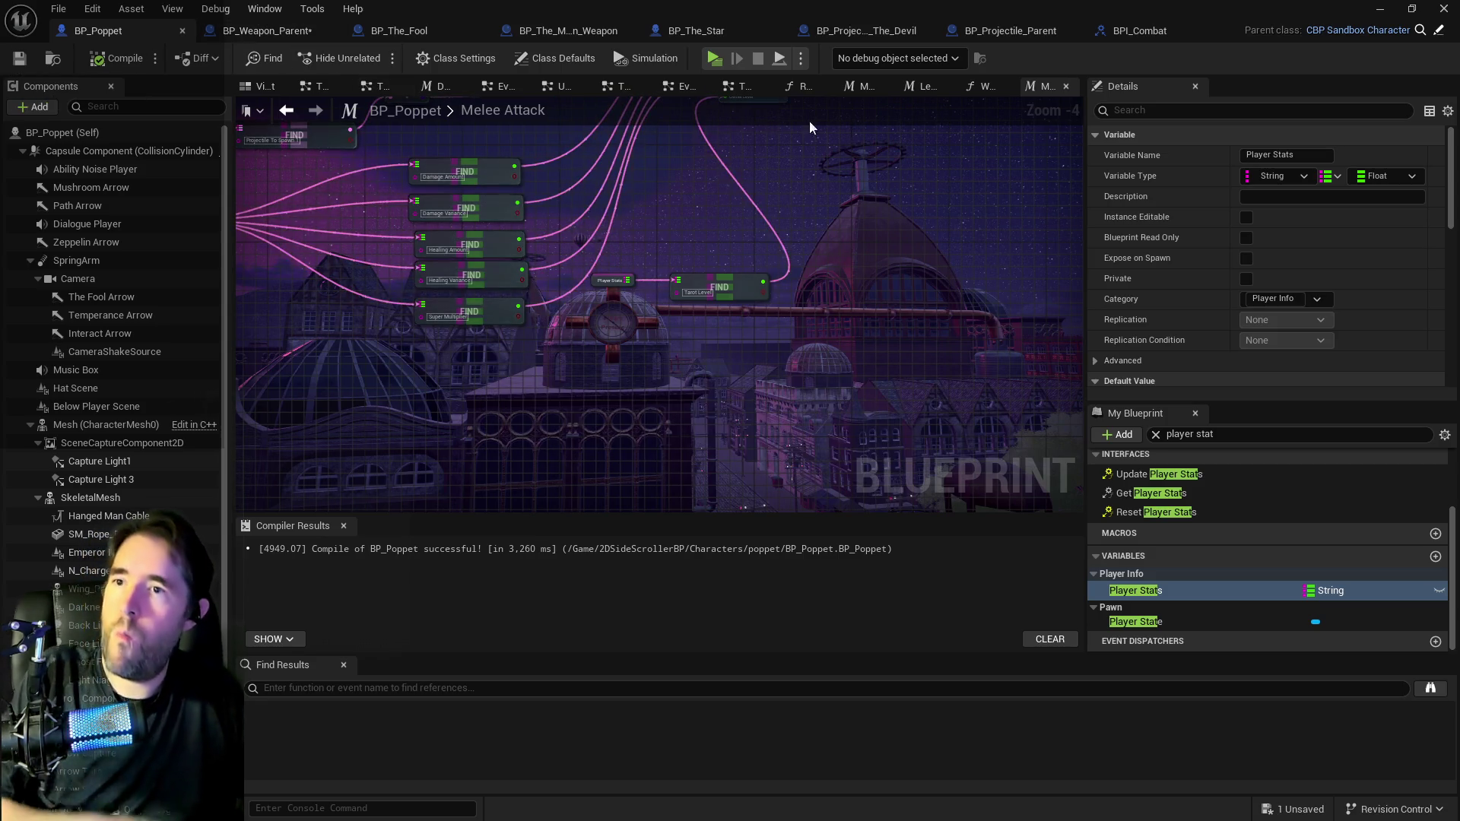
pyautogui.click(985, 86)
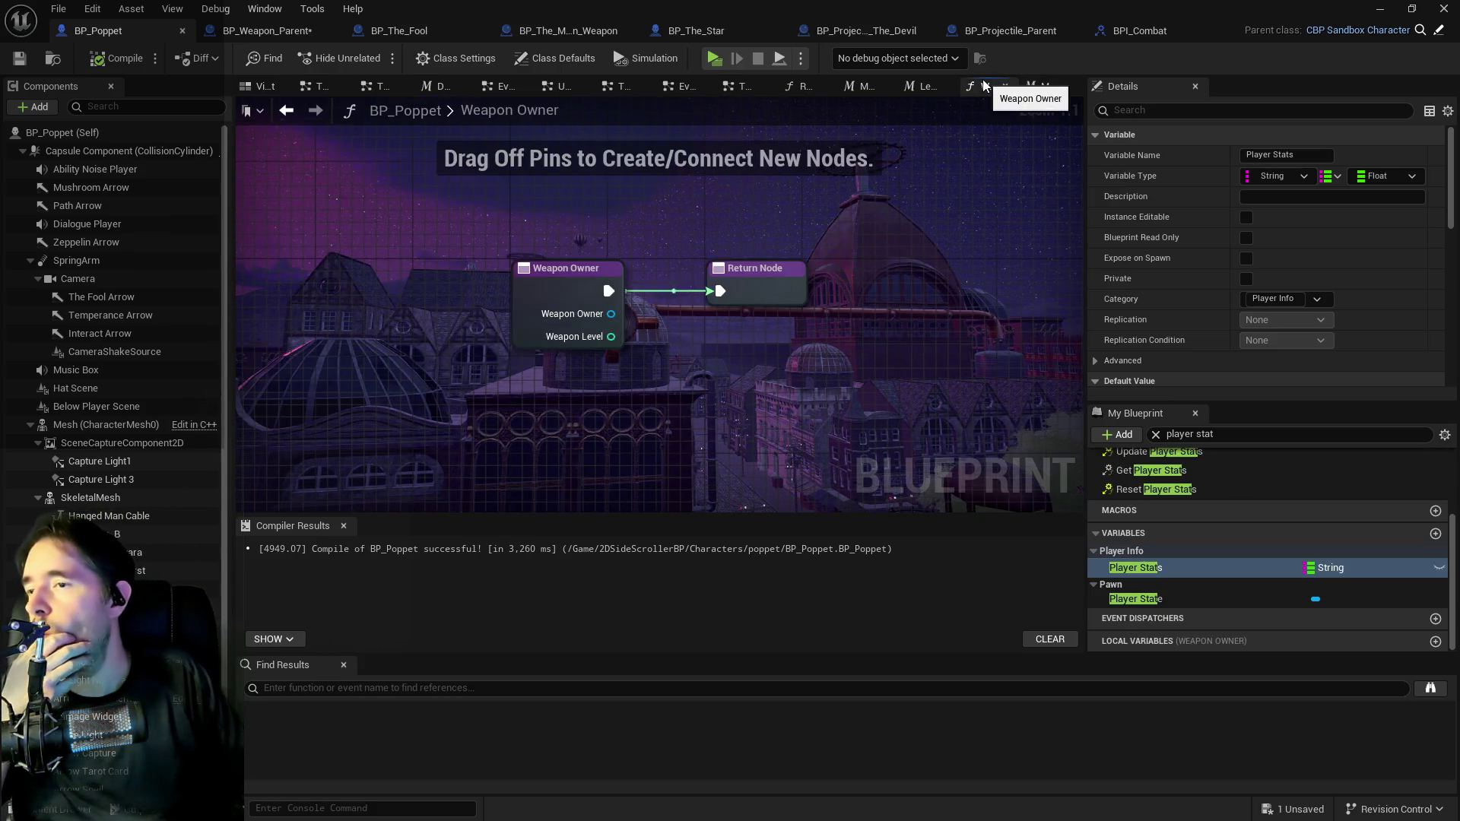
# In BP_Weapon_Parent, find the Set Variables function node near the swing weapon section and open its graph.
pyautogui.click(262, 32)
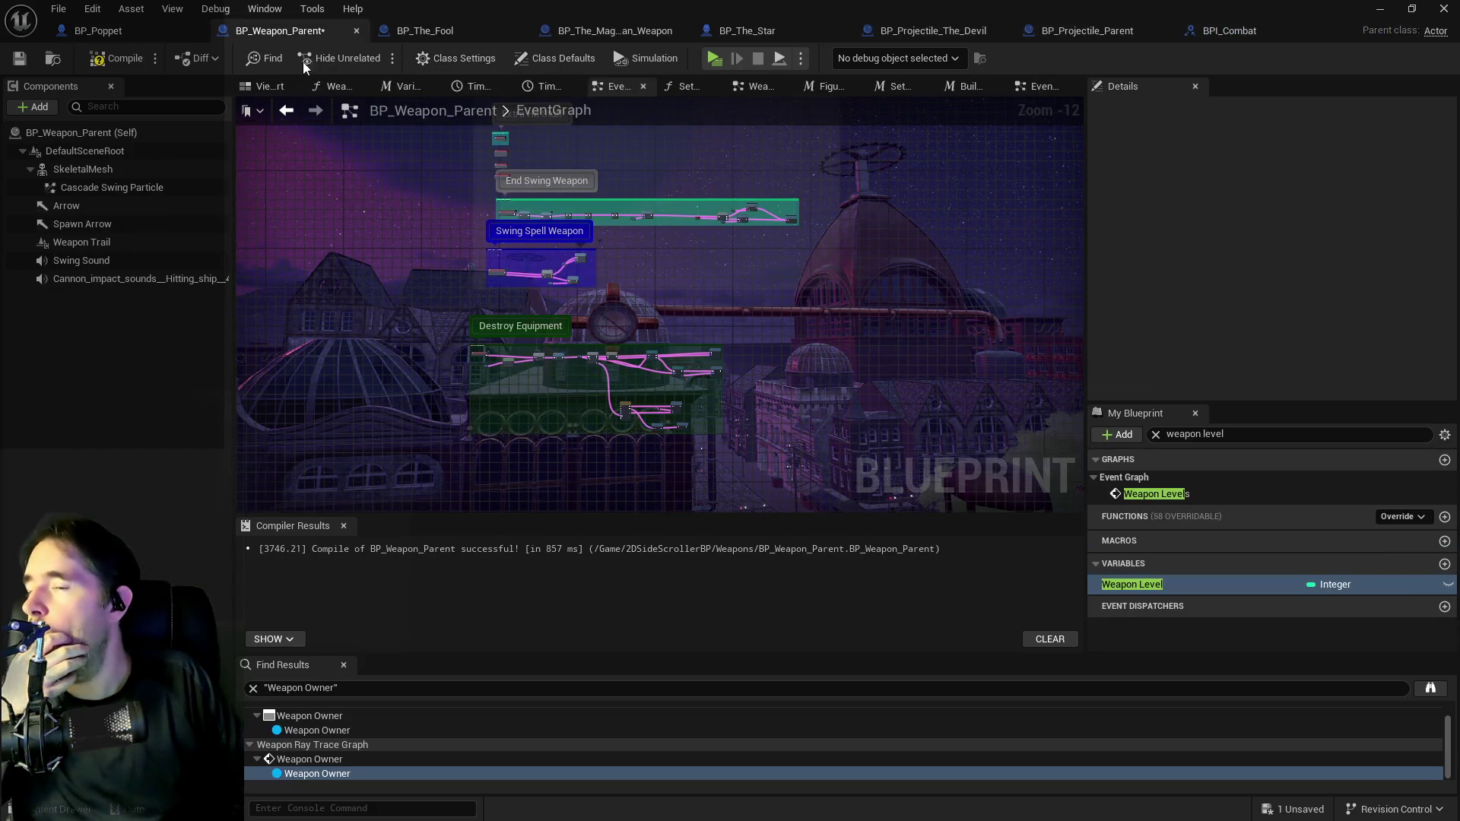
pyautogui.scroll(5, 559, 394)
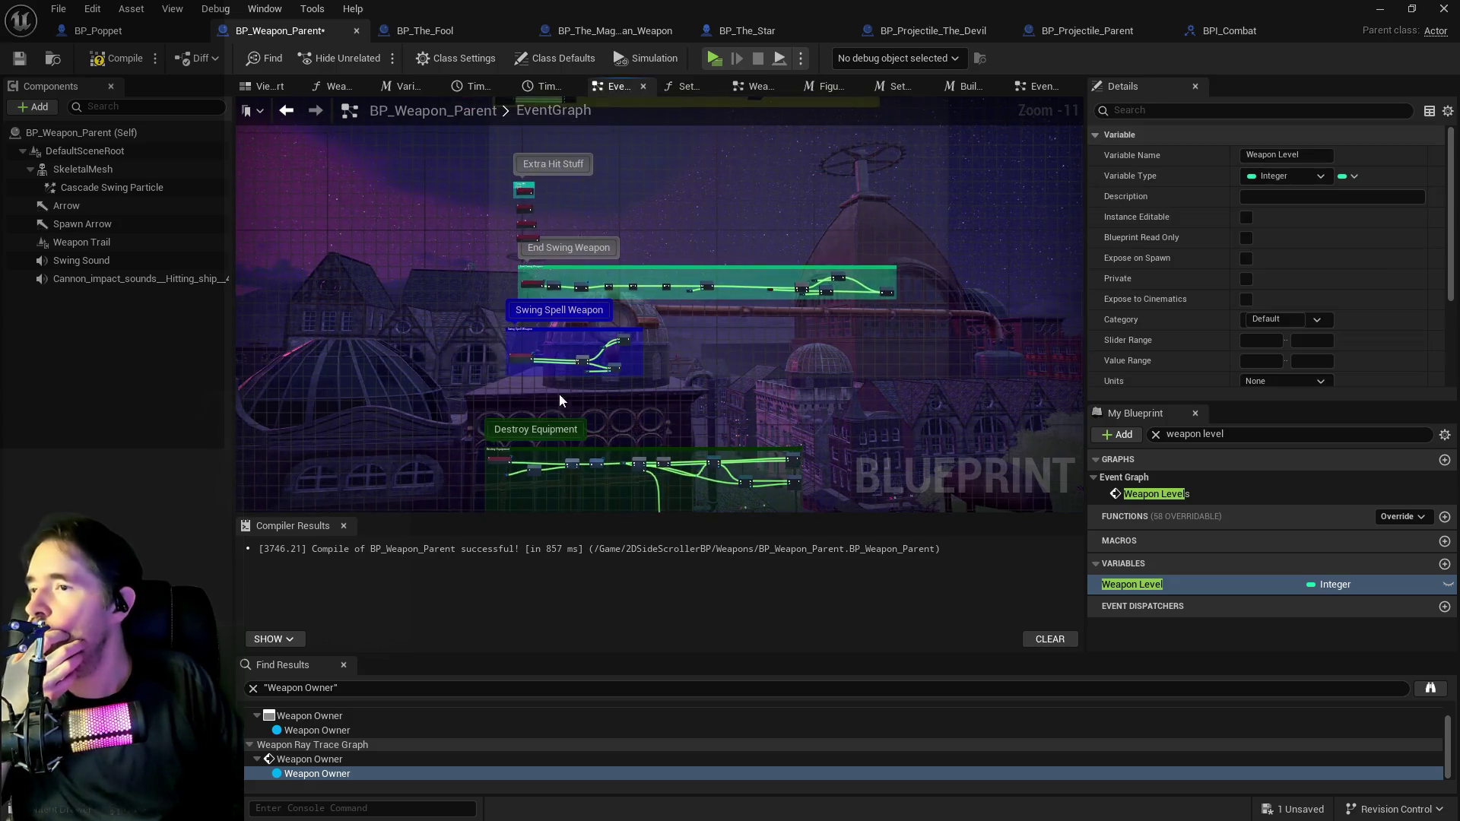
pyautogui.moveTo(572, 262); pyautogui.dragTo(618, 512)
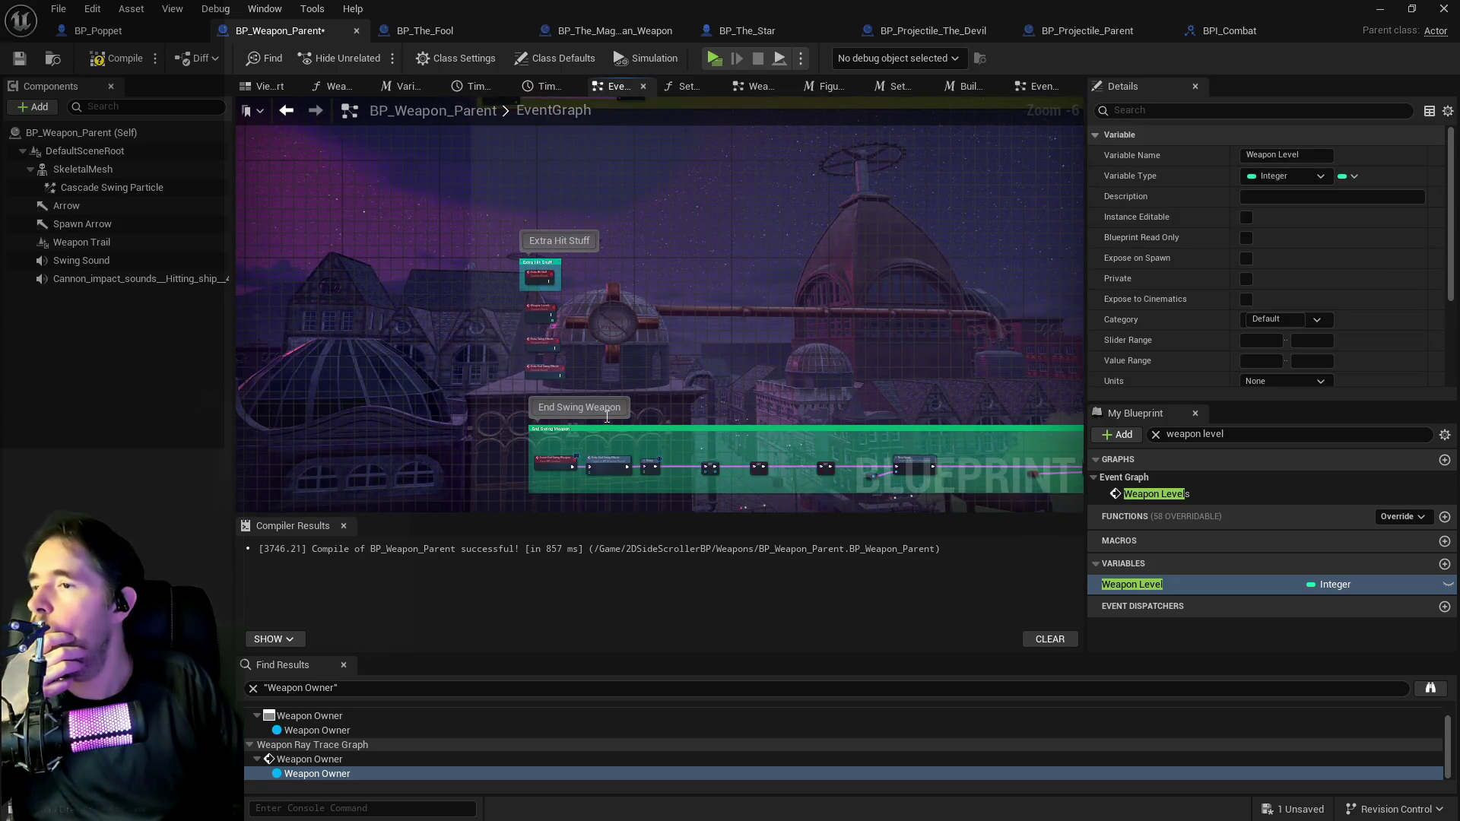
pyautogui.scroll(4, 631, 289)
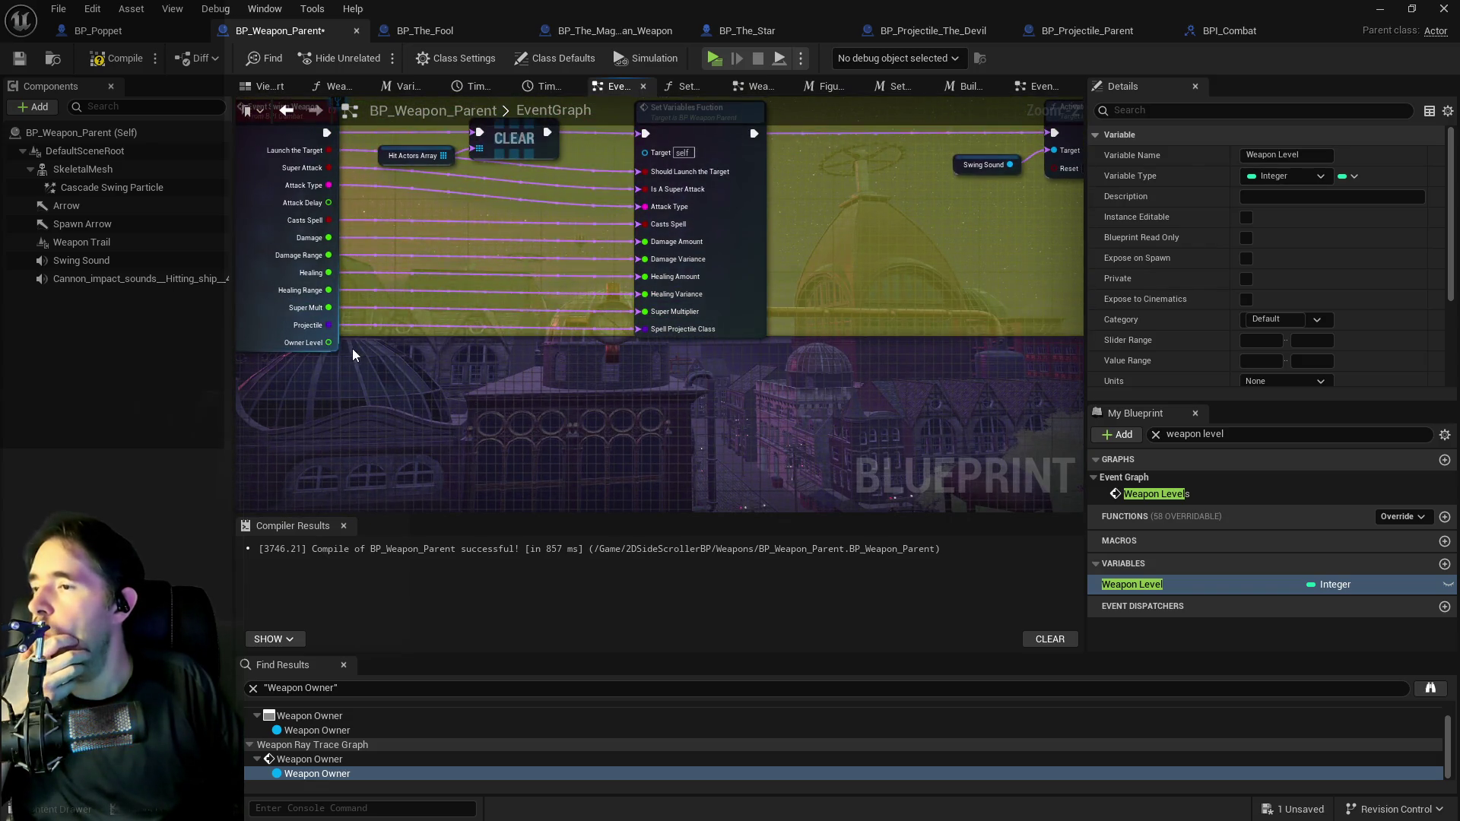
pyautogui.moveTo(329, 342)
pyautogui.mouseDown()
pyautogui.moveTo(661, 315)
pyautogui.moveTo(668, 341)
pyautogui.mouseUp()
pyautogui.press('Escape')
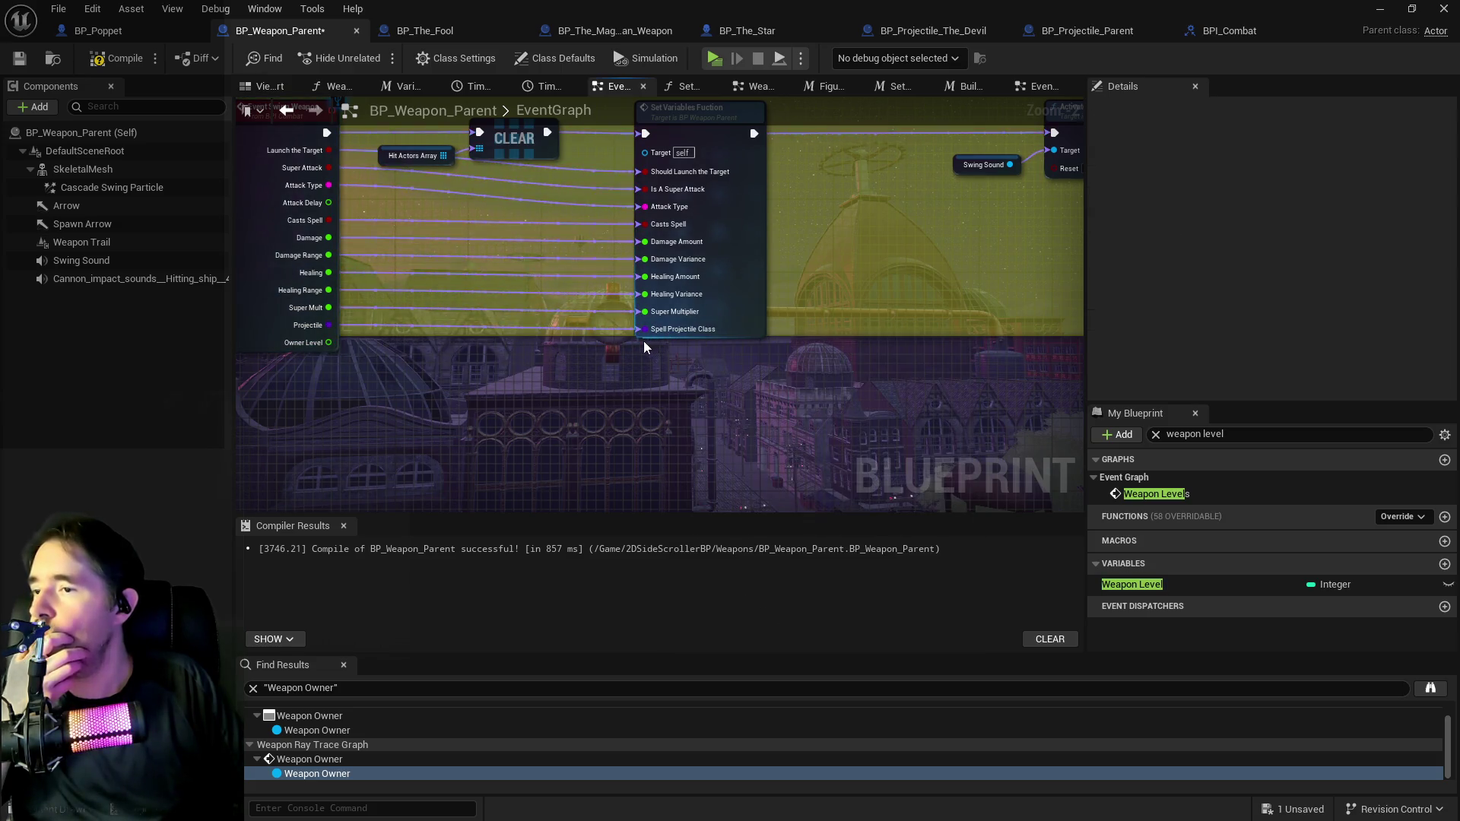
pyautogui.doubleClick(735, 303)
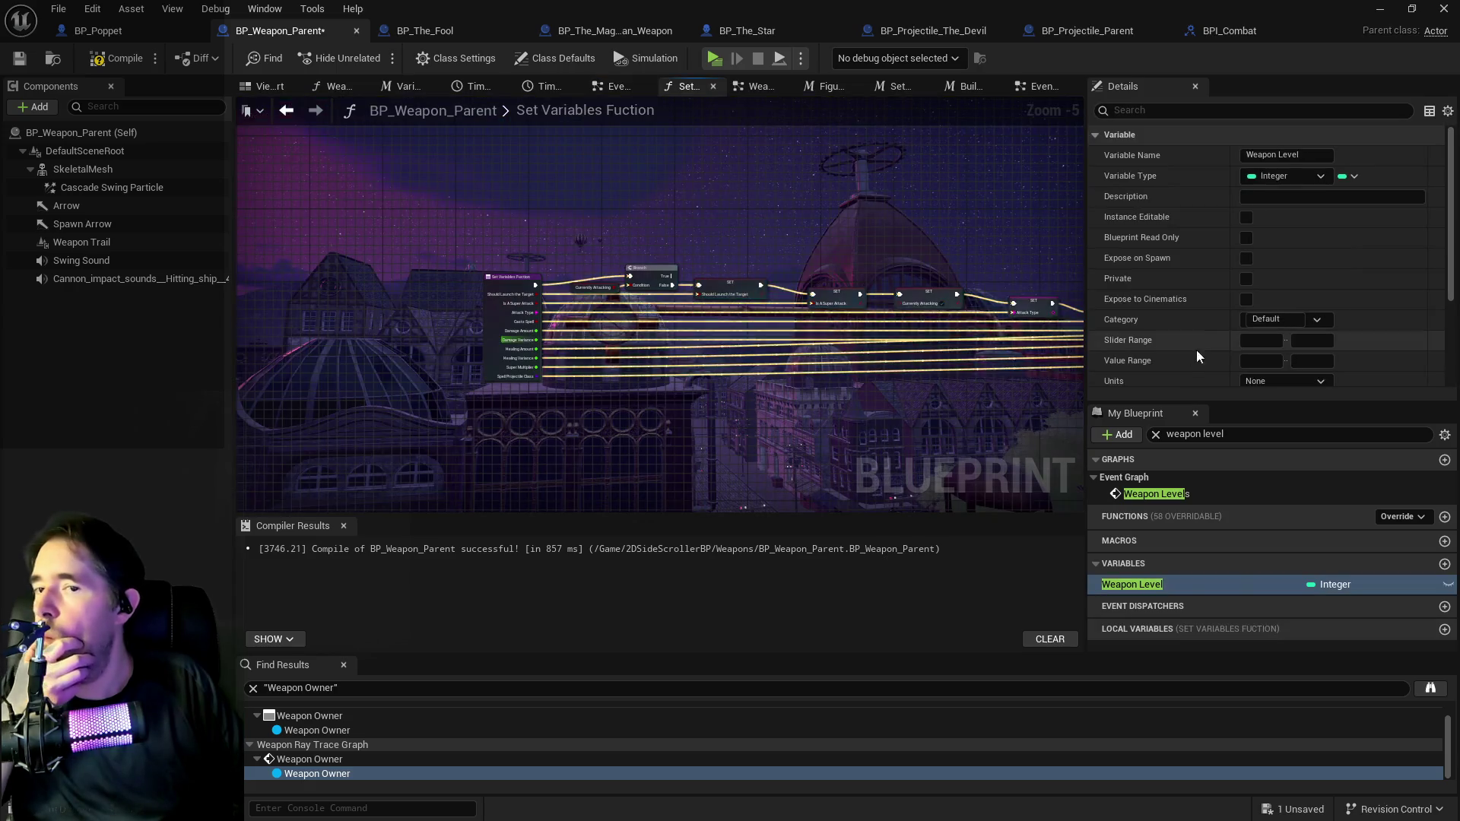
# Add a Float input parameter named Owner Level to the Set Variables function entry node.
pyautogui.click(511, 327)
pyautogui.scroll(-5, 1279, 278)
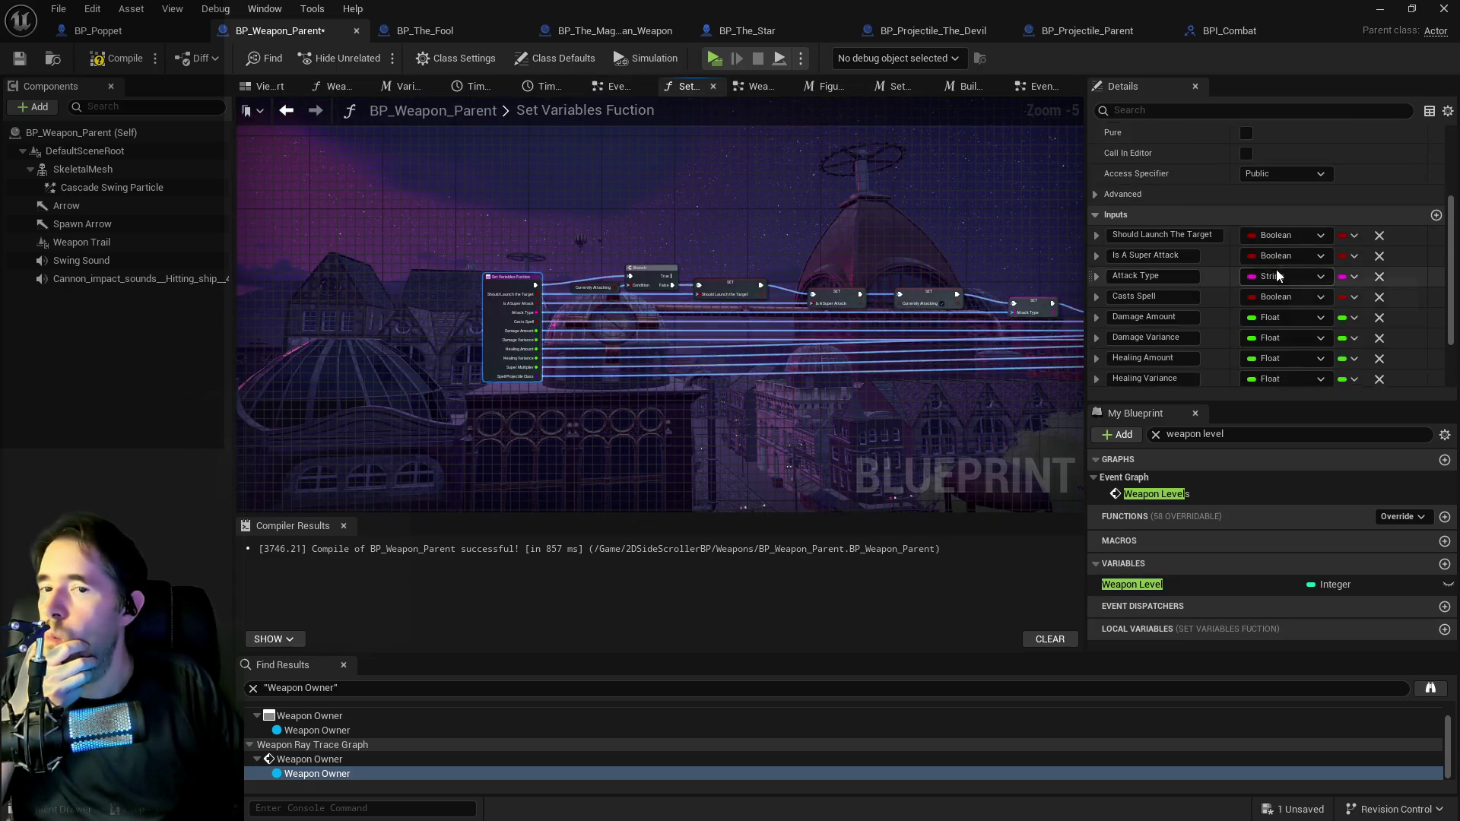
pyautogui.scroll(2, 1357, 228)
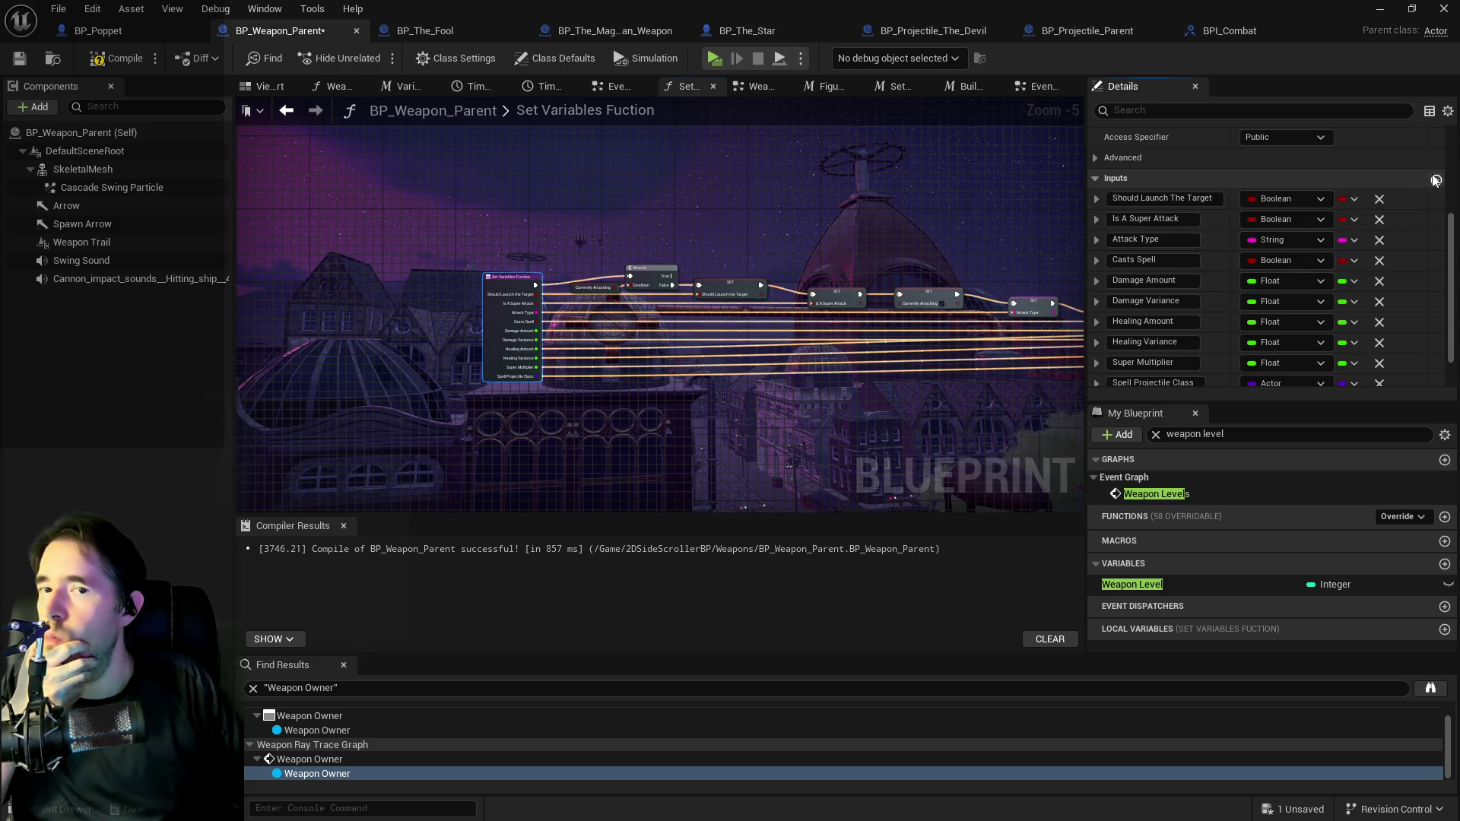
pyautogui.click(1436, 180)
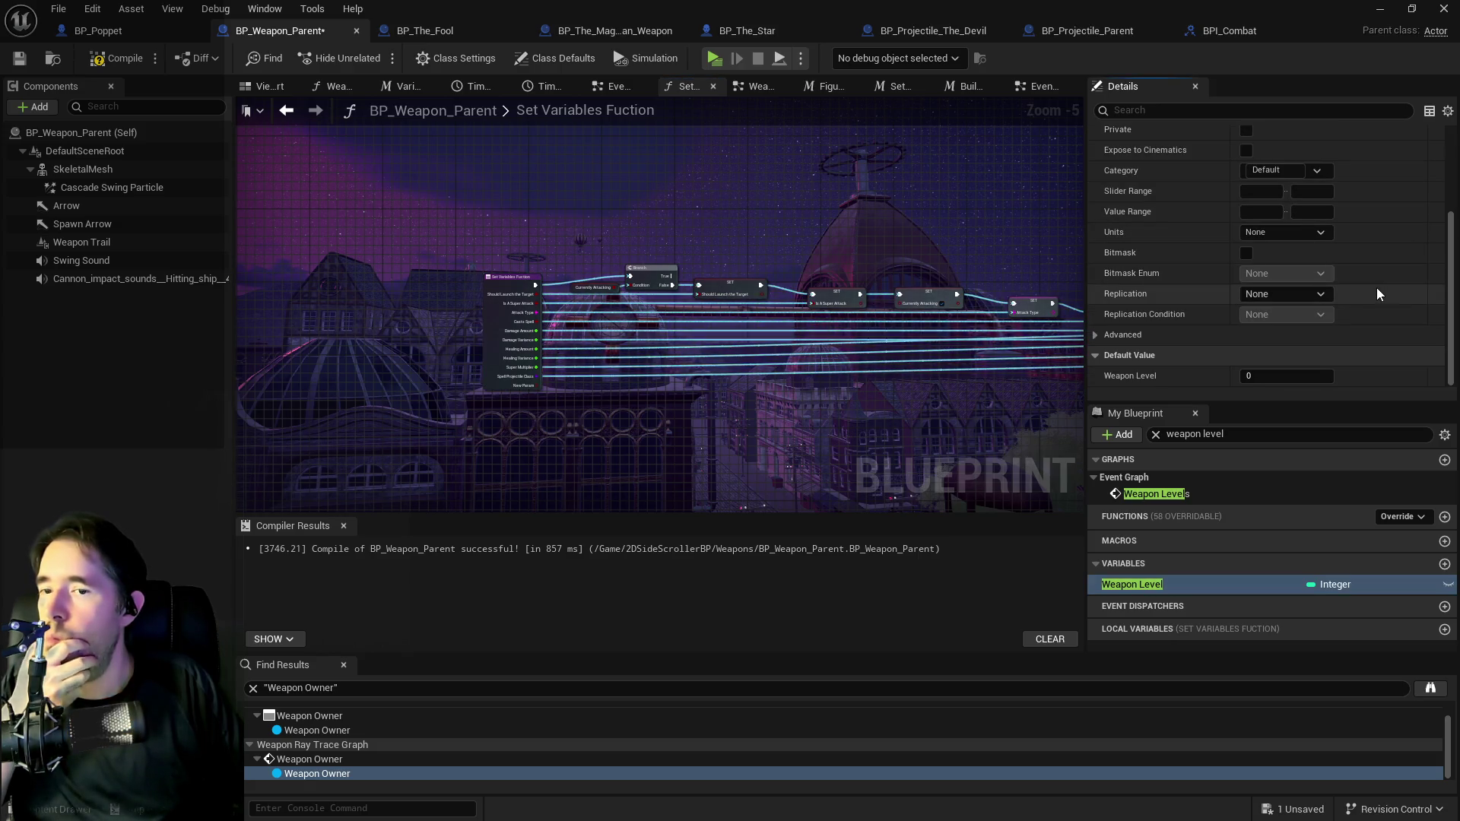
pyautogui.click(521, 346)
pyautogui.scroll(-5, 1317, 266)
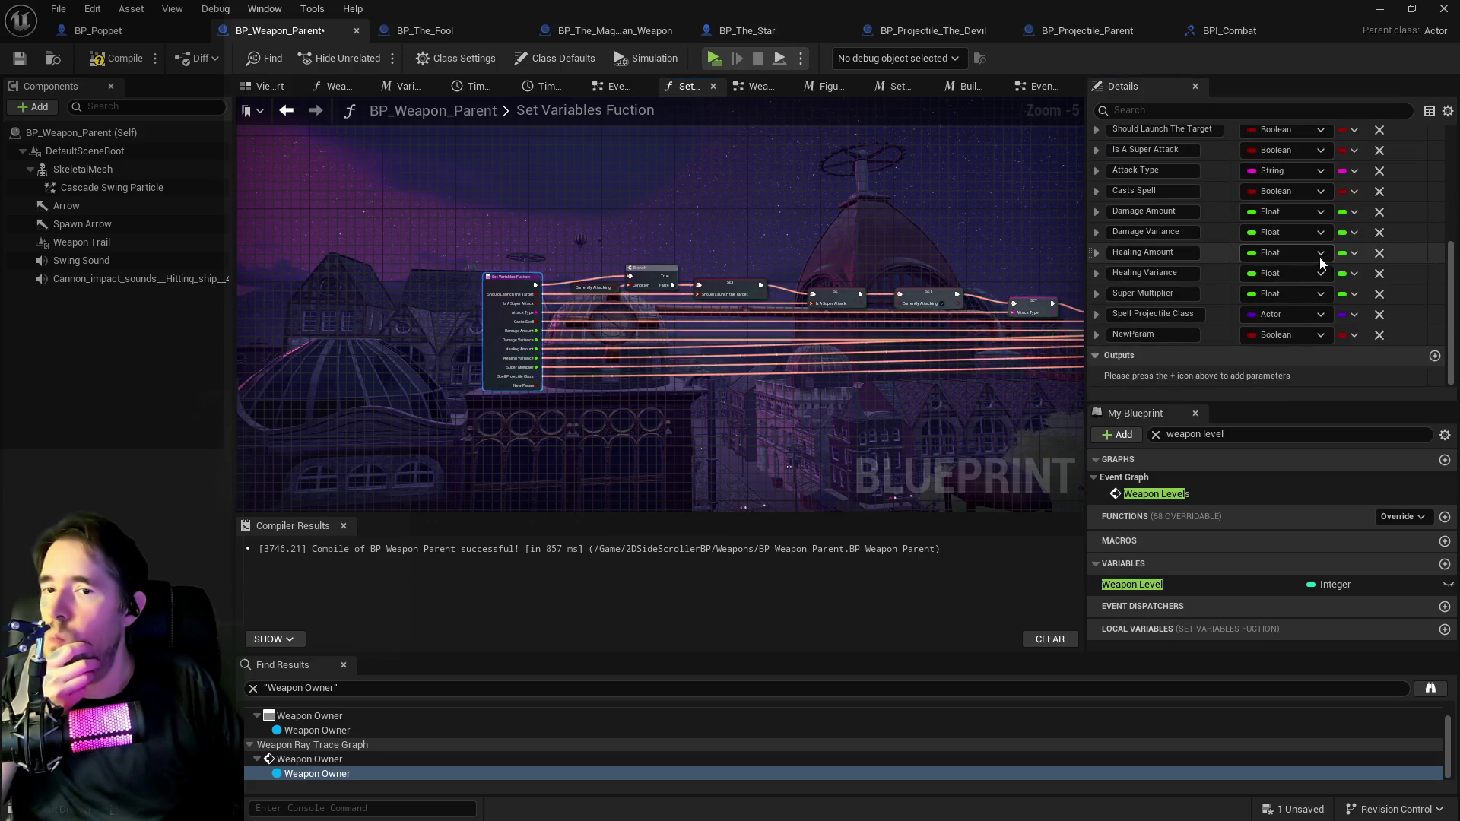
pyautogui.click(1292, 334)
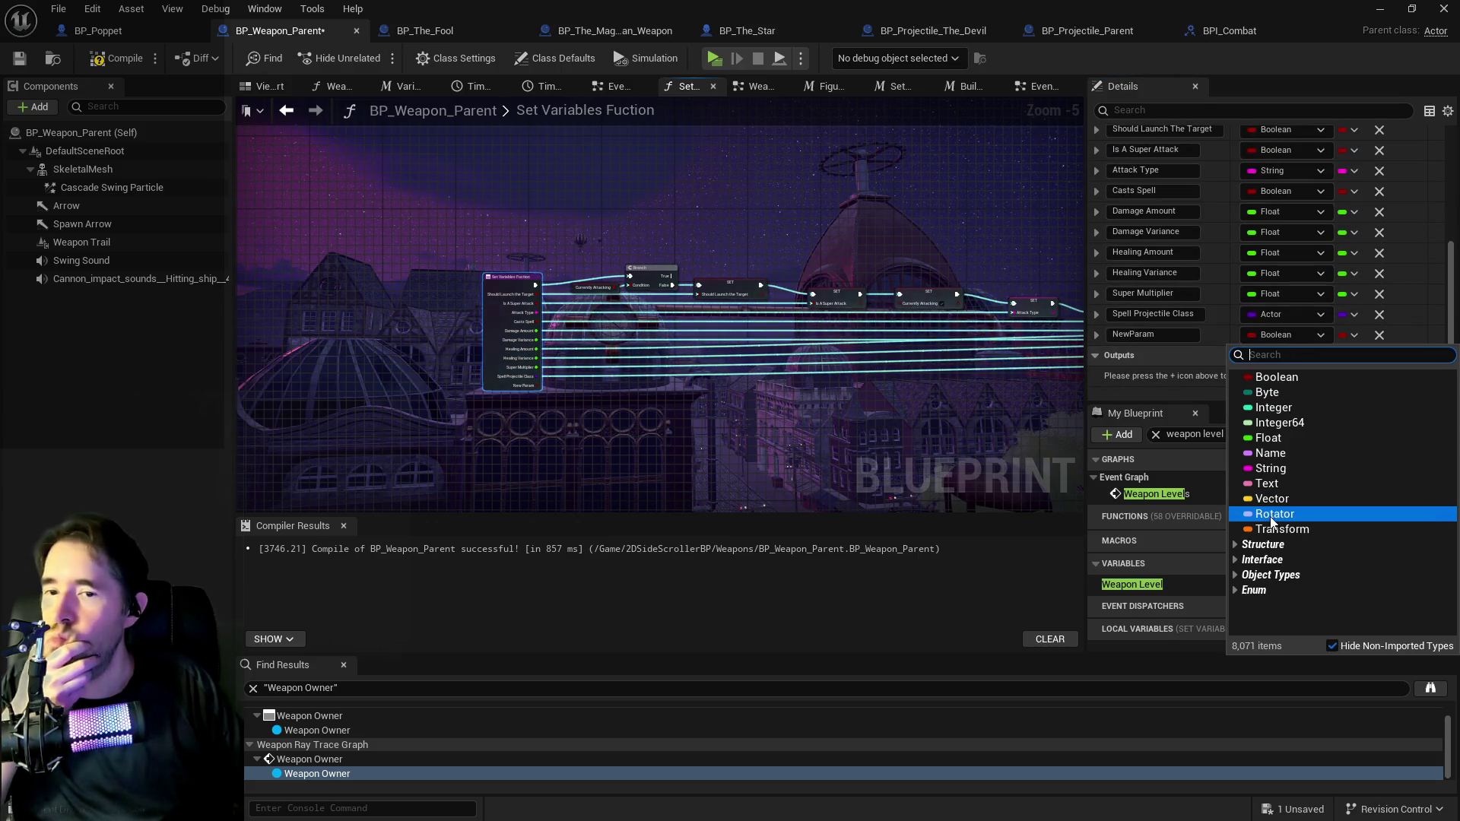
pyautogui.click(1200, 380)
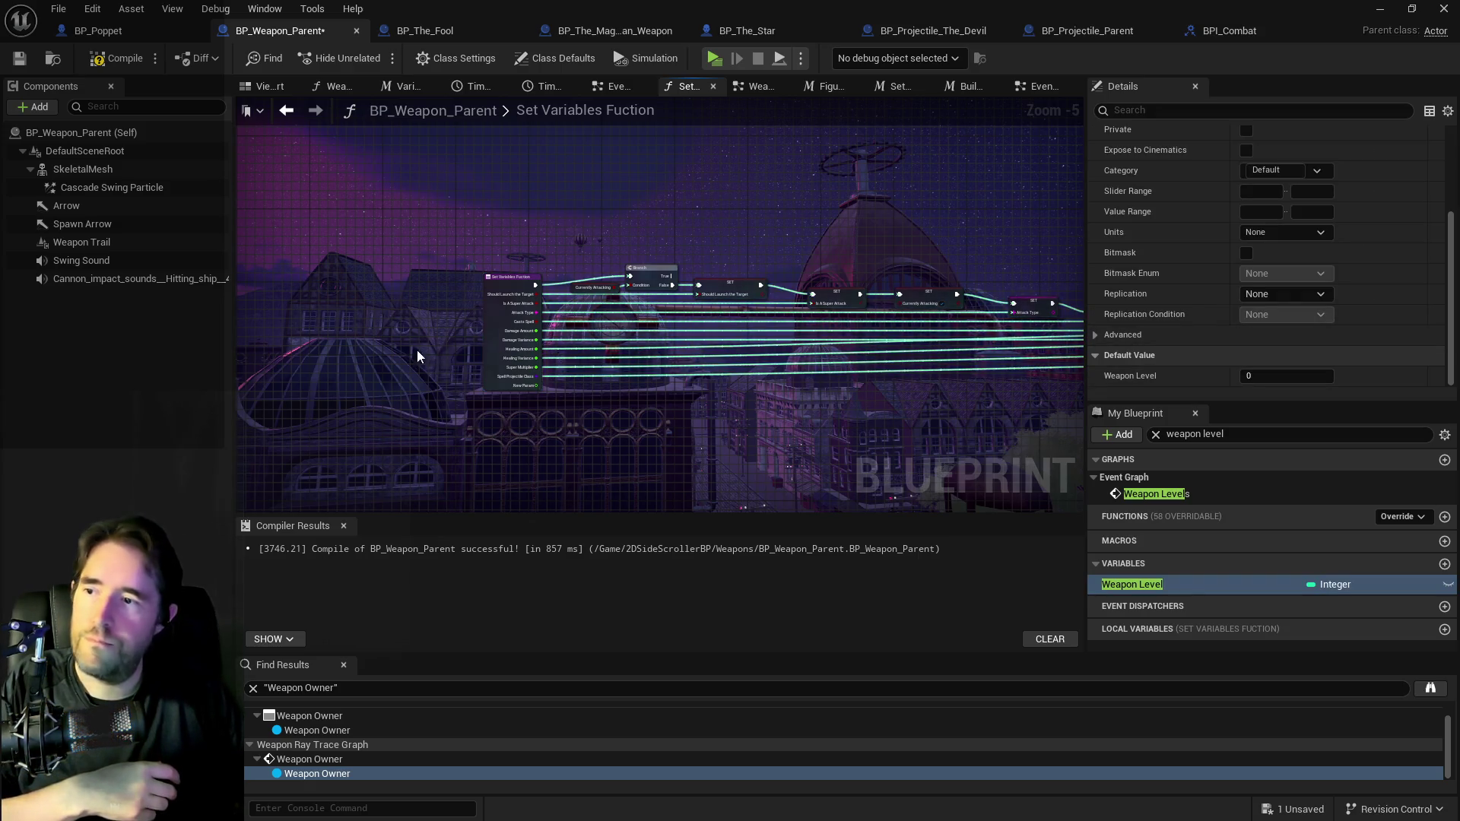
pyautogui.click(491, 351)
pyautogui.scroll(-3, 1103, 323)
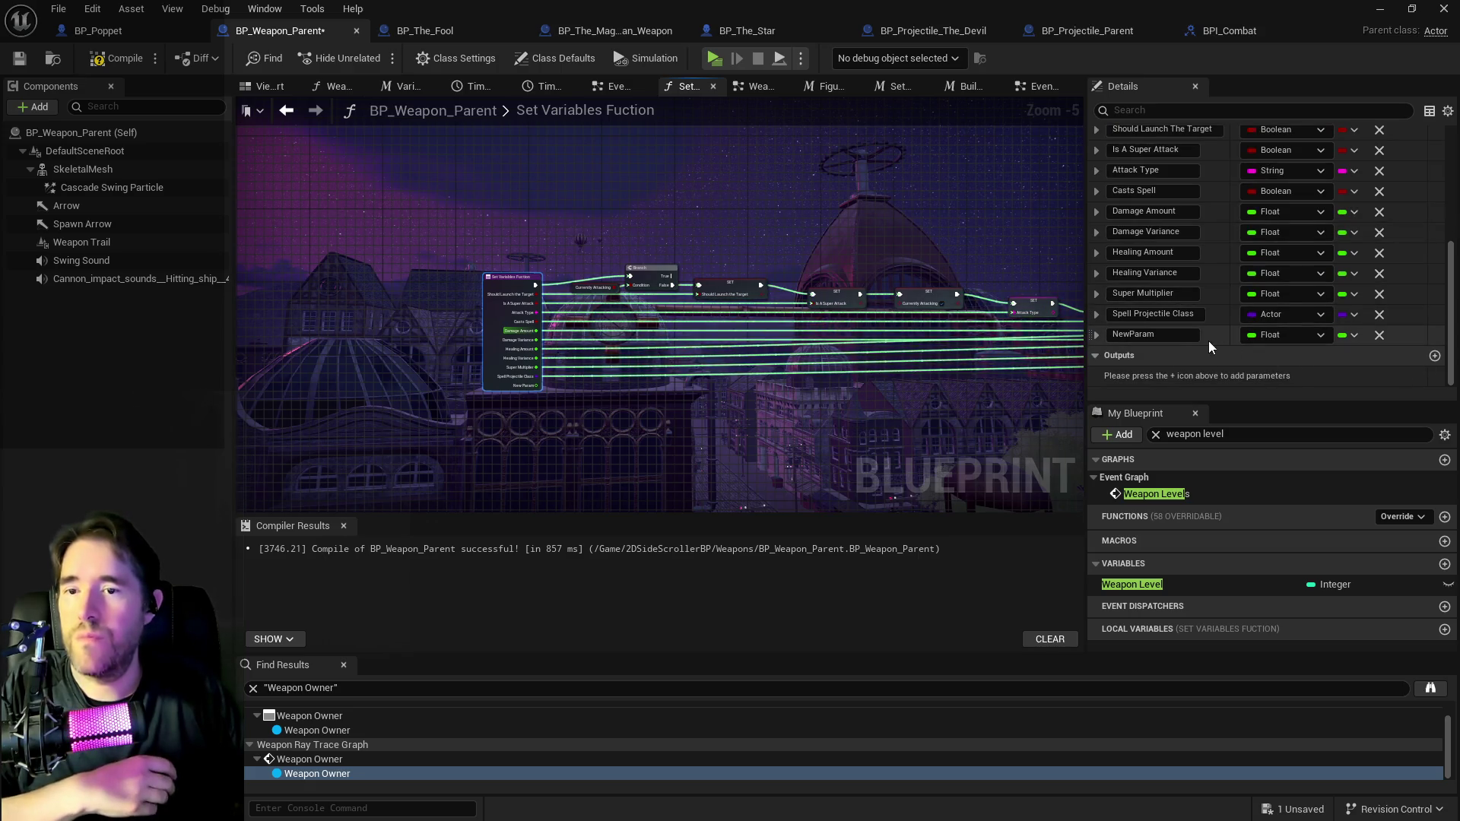
pyautogui.click(1172, 337)
pyautogui.write('Owner Level')
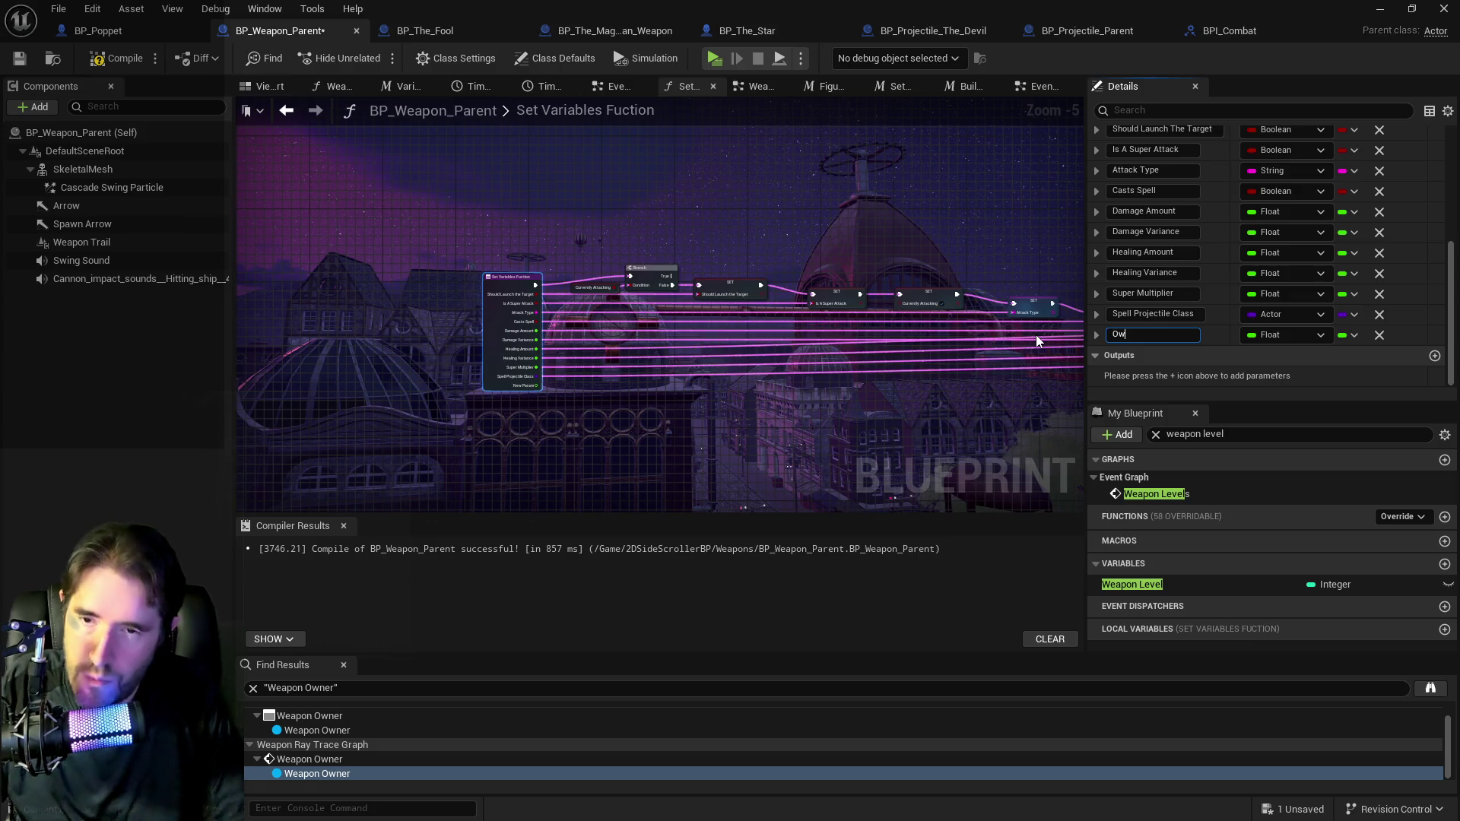
pyautogui.press('Return')
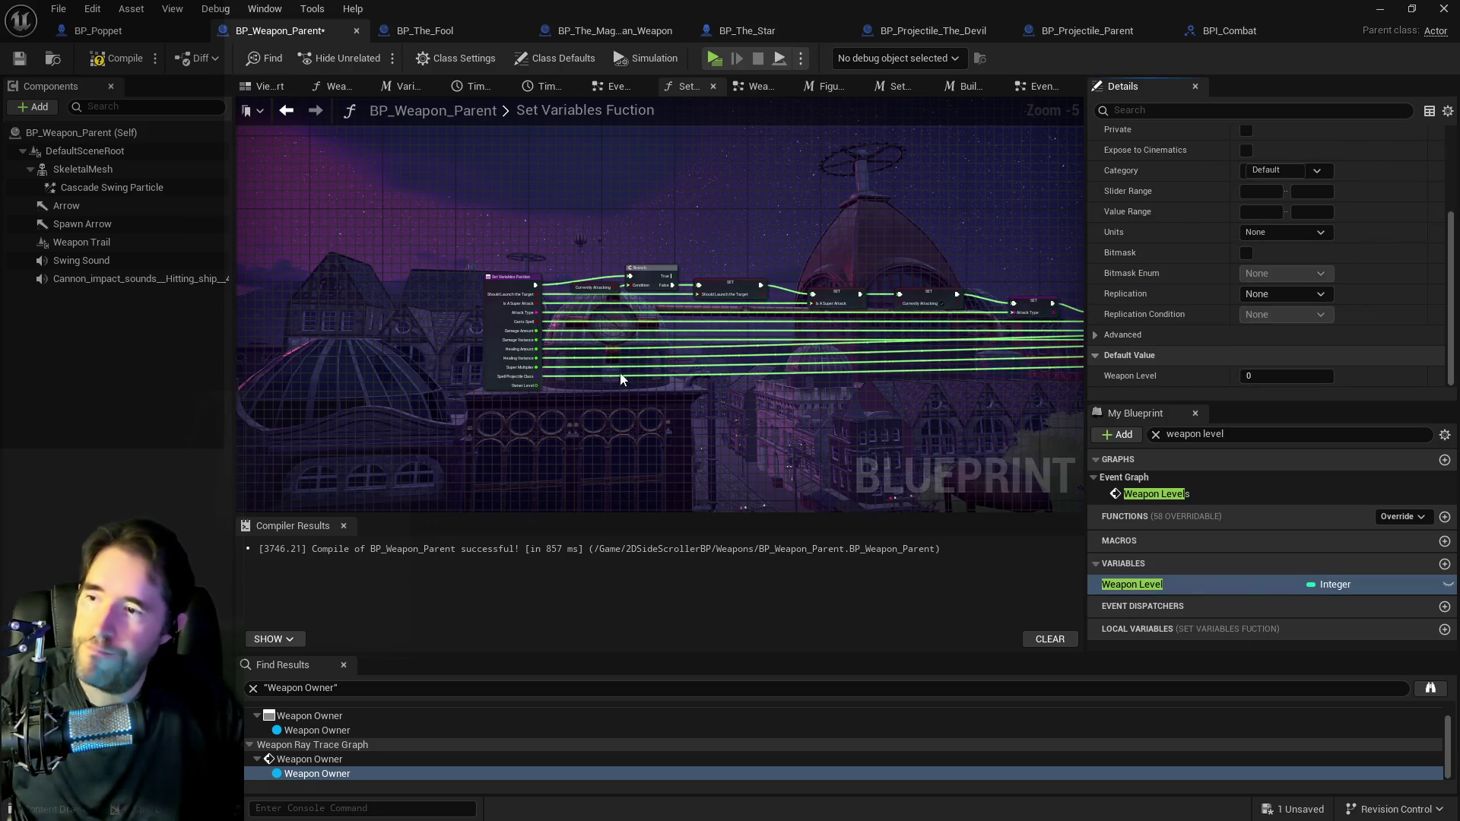
# Promote the Owner Level pin to a variable and place its setter beside the Spell Projectile setter.
pyautogui.moveTo(535, 385)
pyautogui.mouseDown()
pyautogui.moveTo(1221, 396)
pyautogui.moveTo(1021, 413)
pyautogui.moveTo(876, 393)
pyautogui.moveTo(714, 397)
pyautogui.mouseUp()
pyautogui.click(917, 509)
pyautogui.click(753, 377)
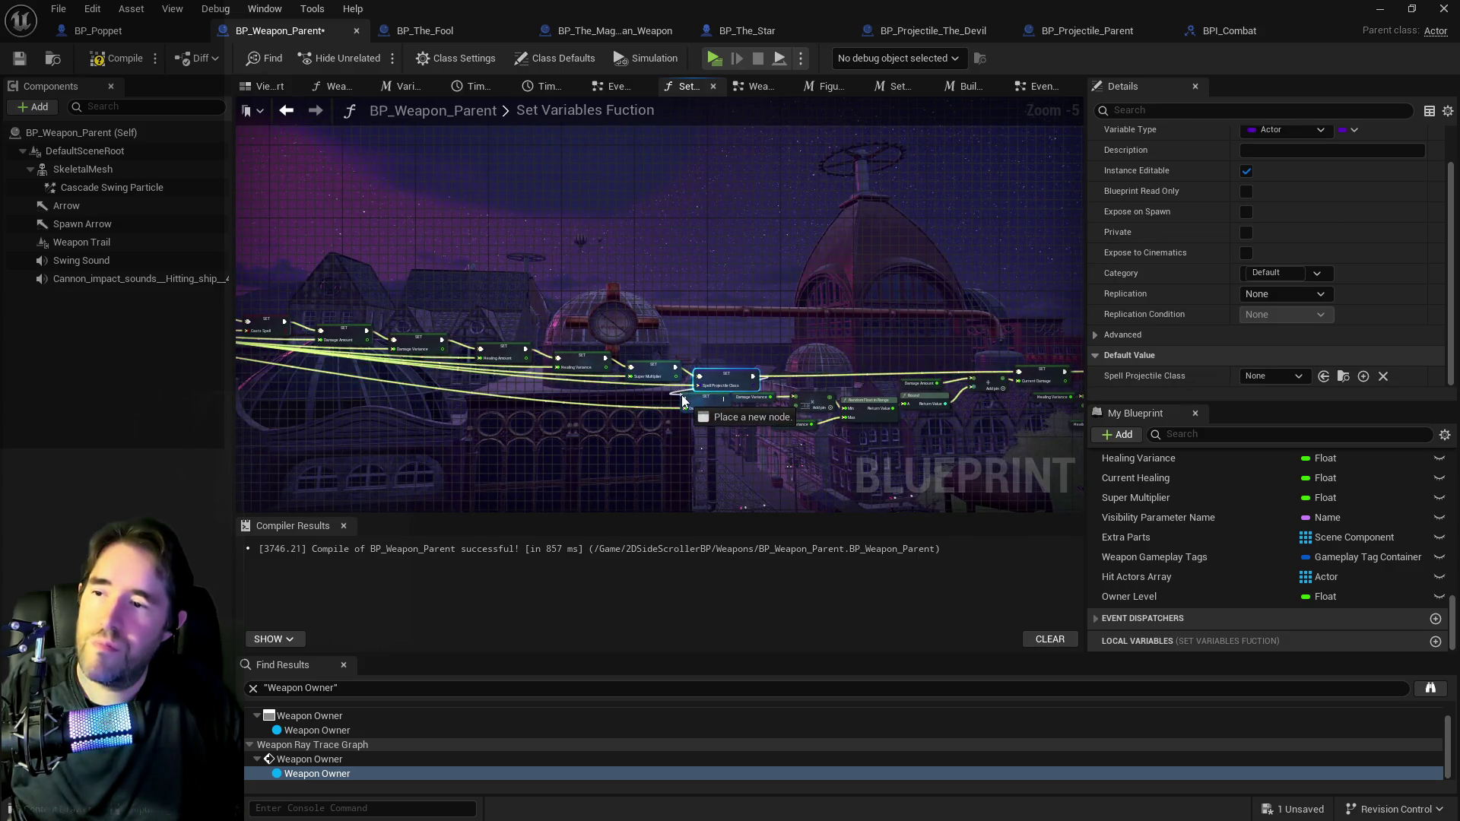
pyautogui.moveTo(687, 351)
pyautogui.mouseDown()
pyautogui.moveTo(285, 352)
pyautogui.moveTo(460, 391)
pyautogui.mouseUp()
pyautogui.scroll(3, 460, 391)
pyautogui.moveTo(502, 343)
pyautogui.mouseDown()
pyautogui.moveTo(669, 328)
pyautogui.moveTo(814, 291)
pyautogui.moveTo(1072, 304)
pyautogui.moveTo(838, 304)
pyautogui.moveTo(904, 275)
pyautogui.moveTo(998, 270)
pyautogui.mouseUp()
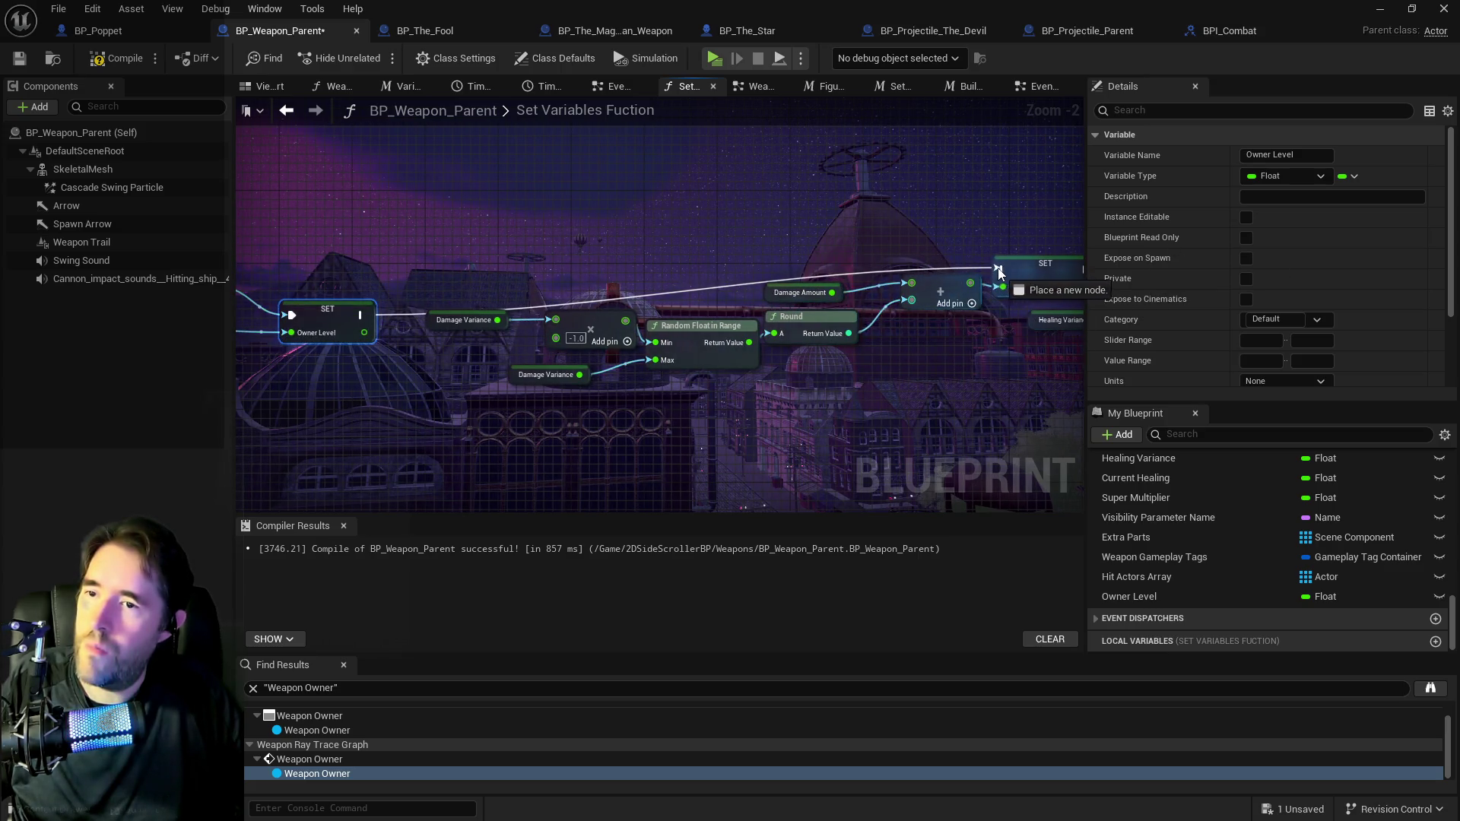
# Rearrange the damage and healing setter chain, then compile and save the blueprint.
pyautogui.scroll(-4, 974, 289)
pyautogui.moveTo(480, 266)
pyautogui.mouseDown()
pyautogui.moveTo(1089, 391)
pyautogui.moveTo(961, 398)
pyautogui.moveTo(977, 386)
pyautogui.mouseUp()
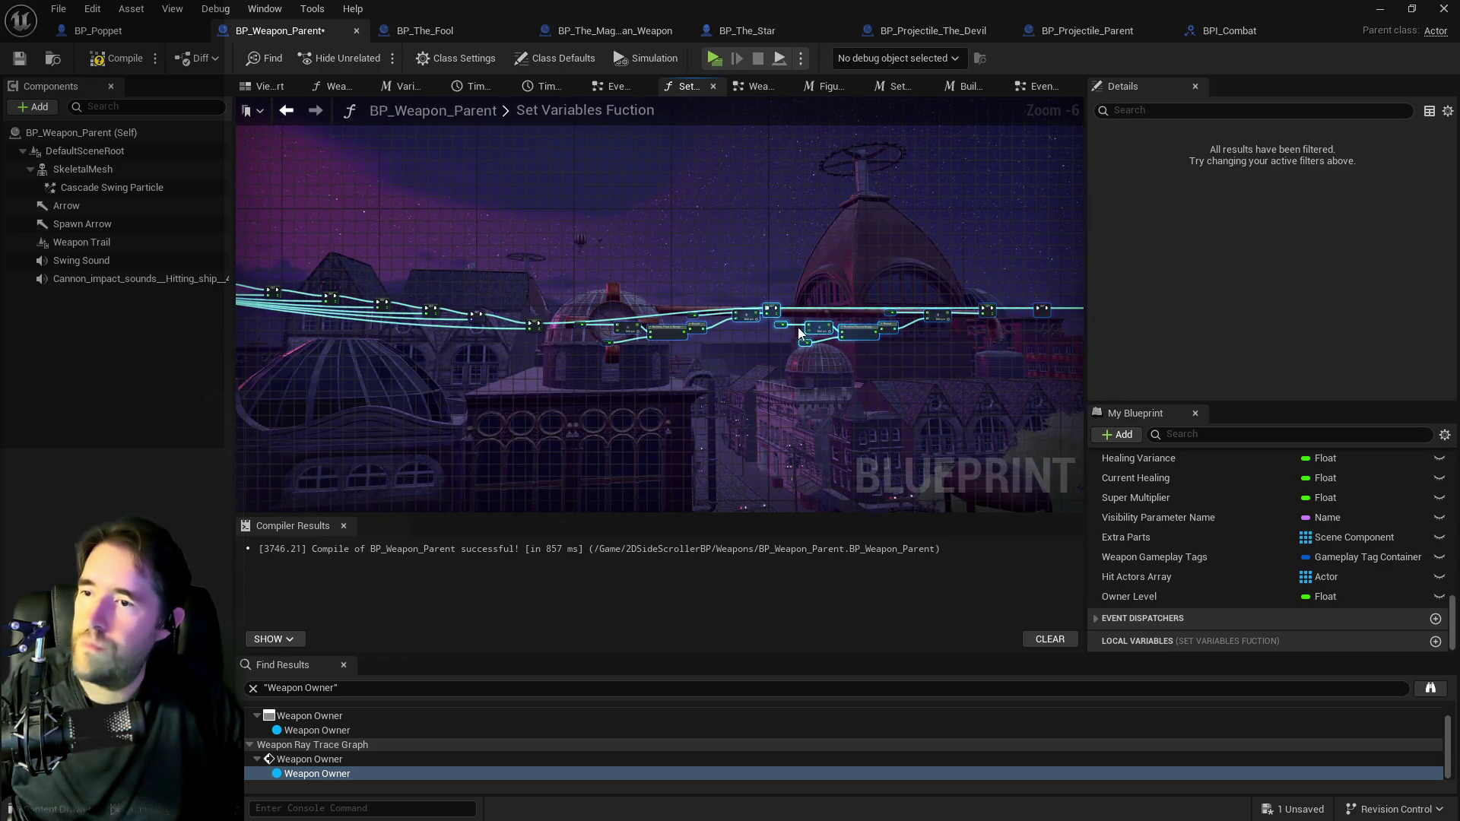
pyautogui.moveTo(771, 310); pyautogui.dragTo(742, 334)
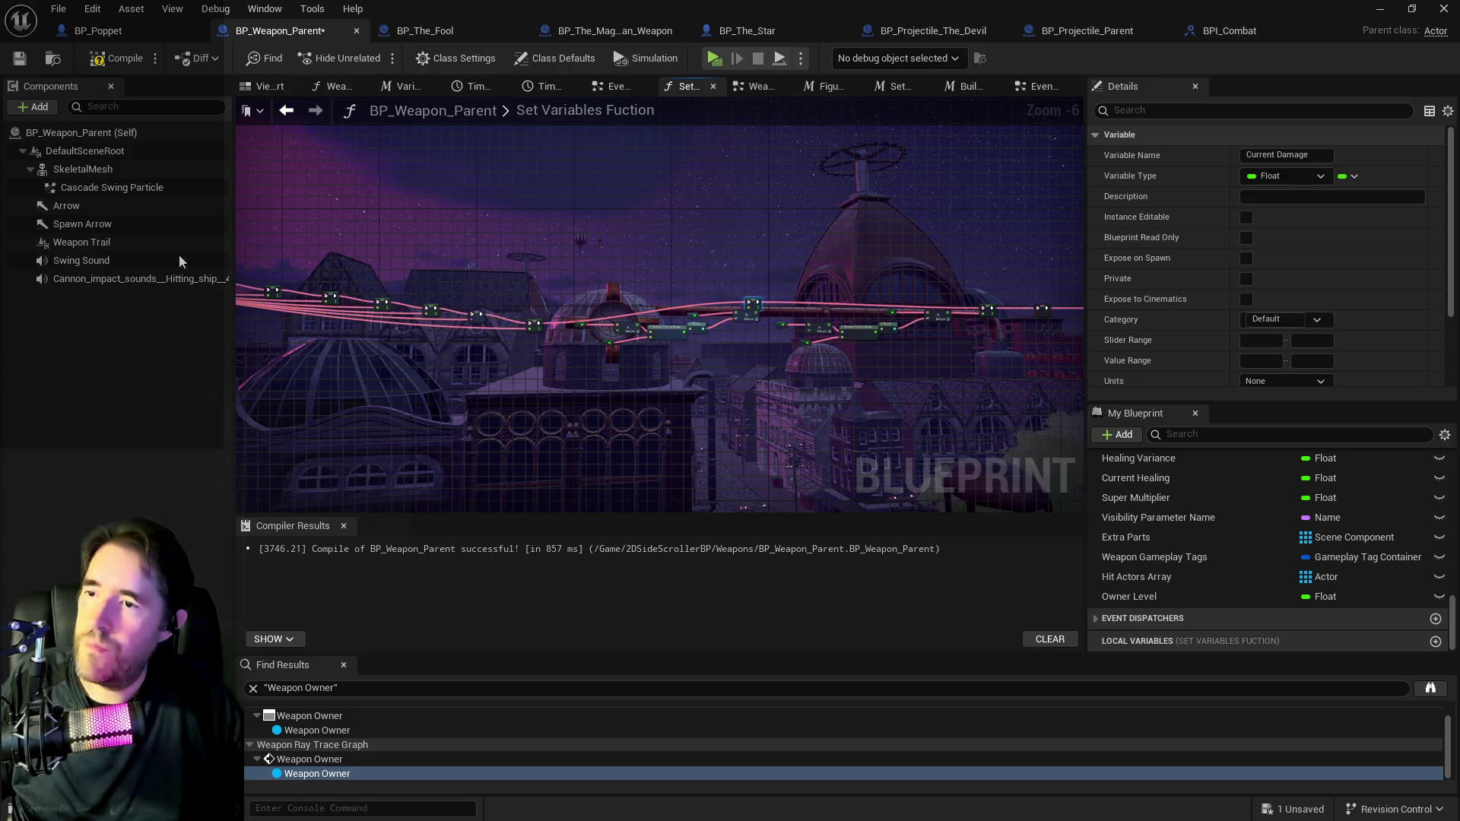
pyautogui.press('F7')
pyautogui.hotkey('ctrl', 's')
pyautogui.scroll(2, 765, 335)
pyautogui.moveTo(651, 245)
pyautogui.mouseDown()
pyautogui.moveTo(637, 279)
pyautogui.moveTo(703, 284)
pyautogui.moveTo(734, 248)
pyautogui.mouseUp()
pyautogui.click(637, 279)
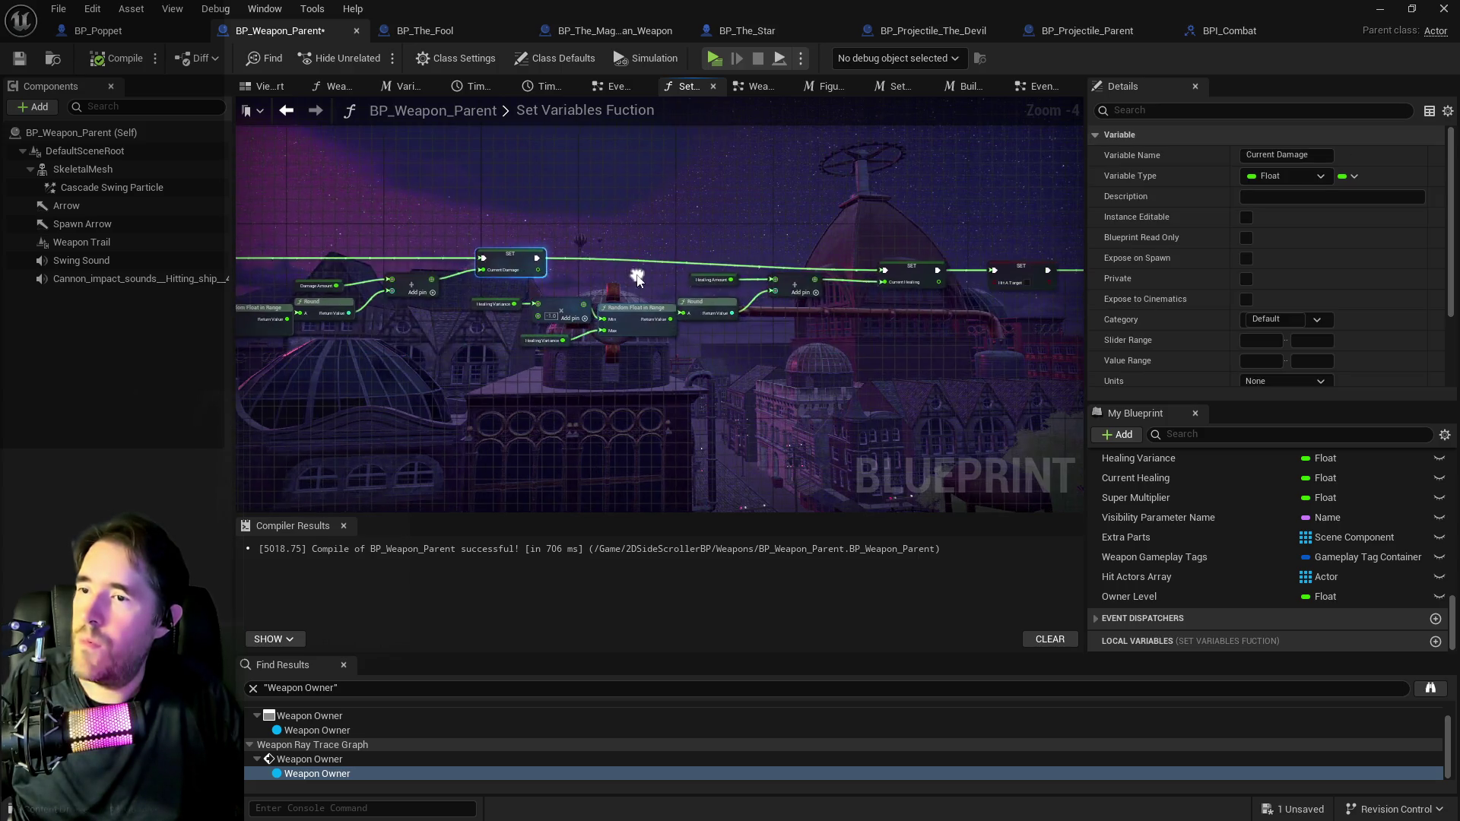
pyautogui.hotkey('ctrl', 's')
pyautogui.moveTo(550, 198); pyautogui.dragTo(573, 182)
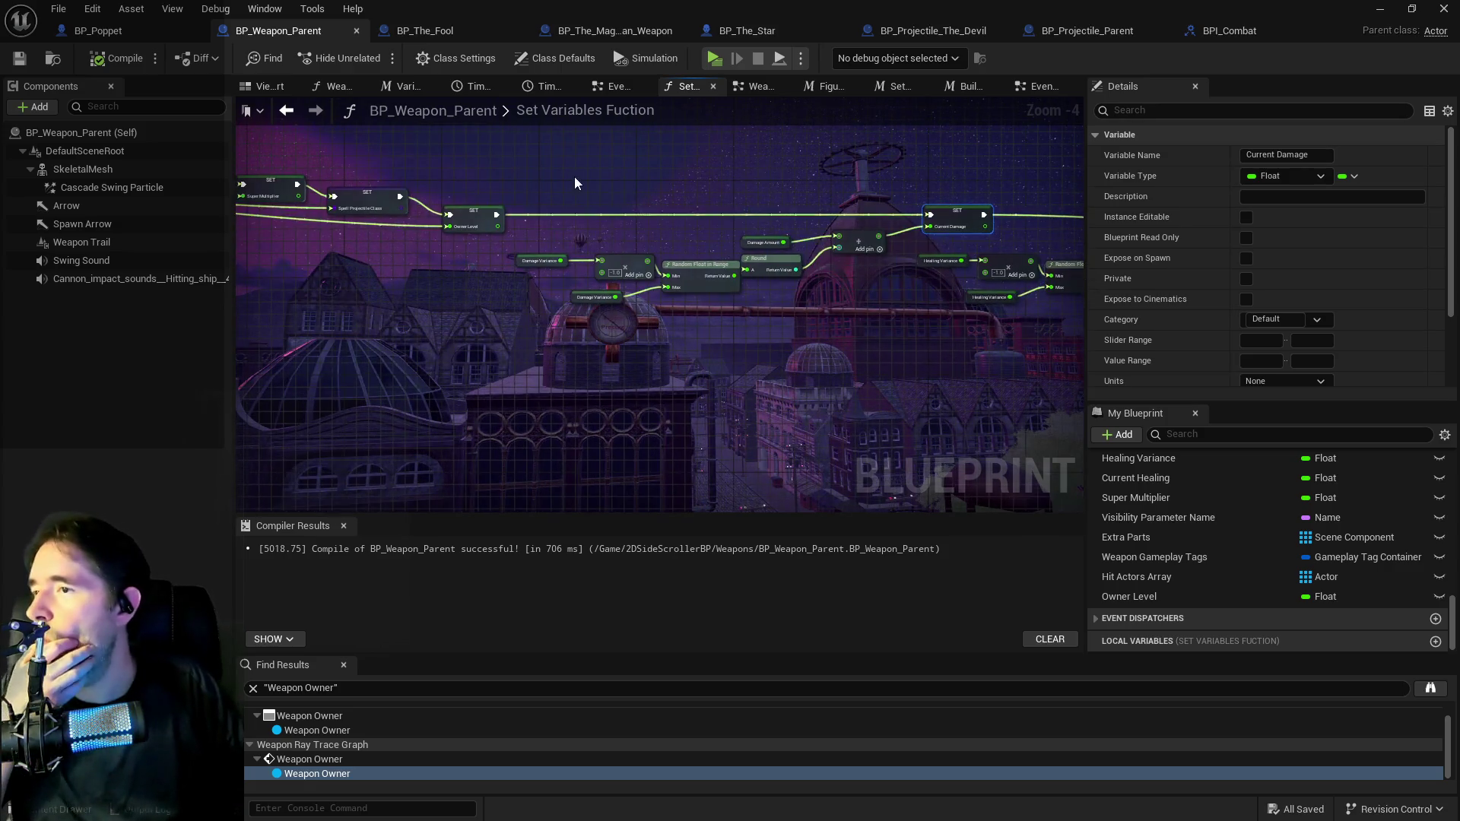
# In Weapon Ray Trace Graph, add a Get Owner Level node wired to Weapon Owner's Weapon Level.
pyautogui.click(761, 87)
pyautogui.rightClick(663, 301)
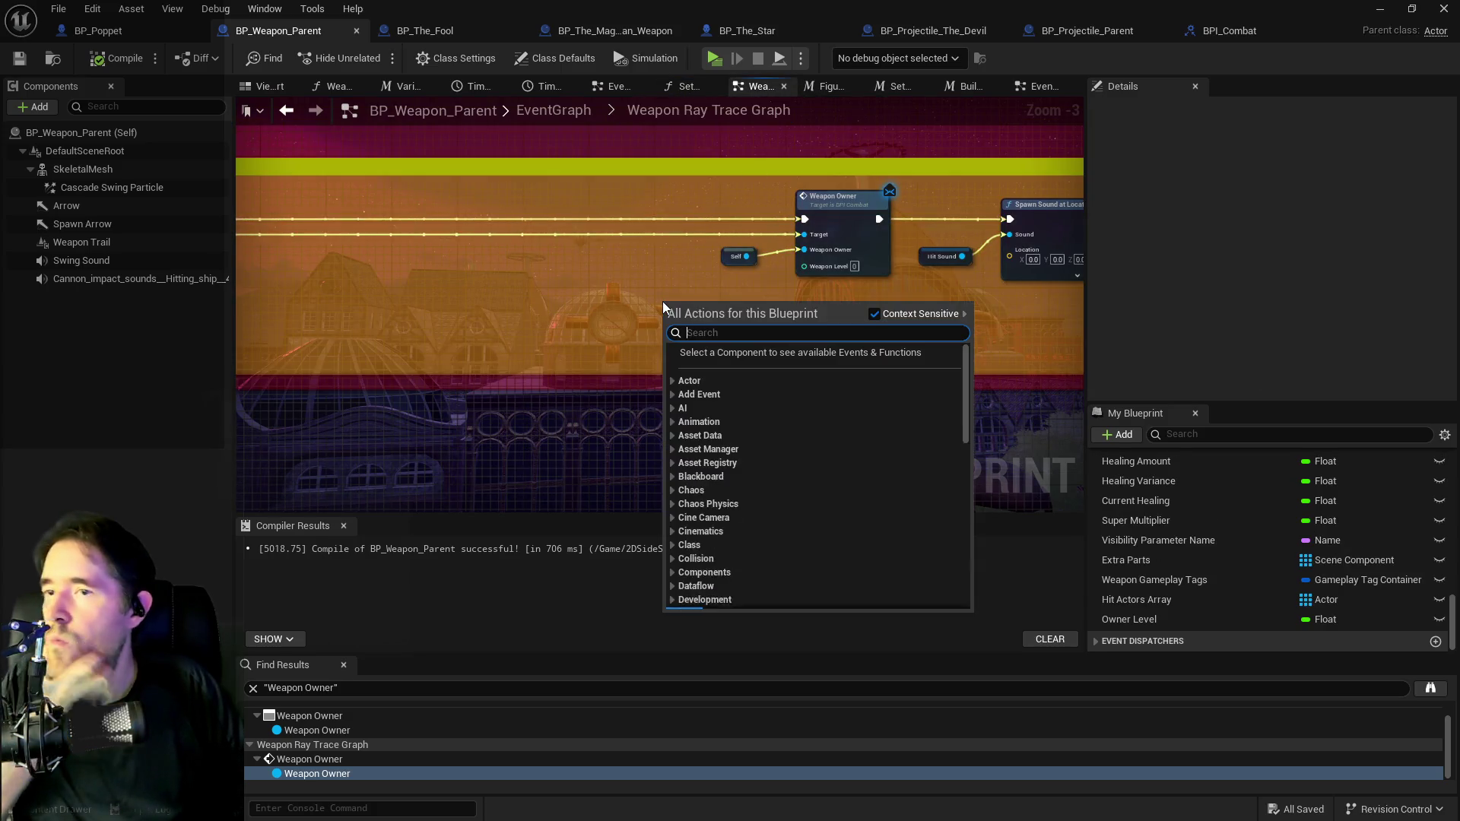
pyautogui.write('get own')
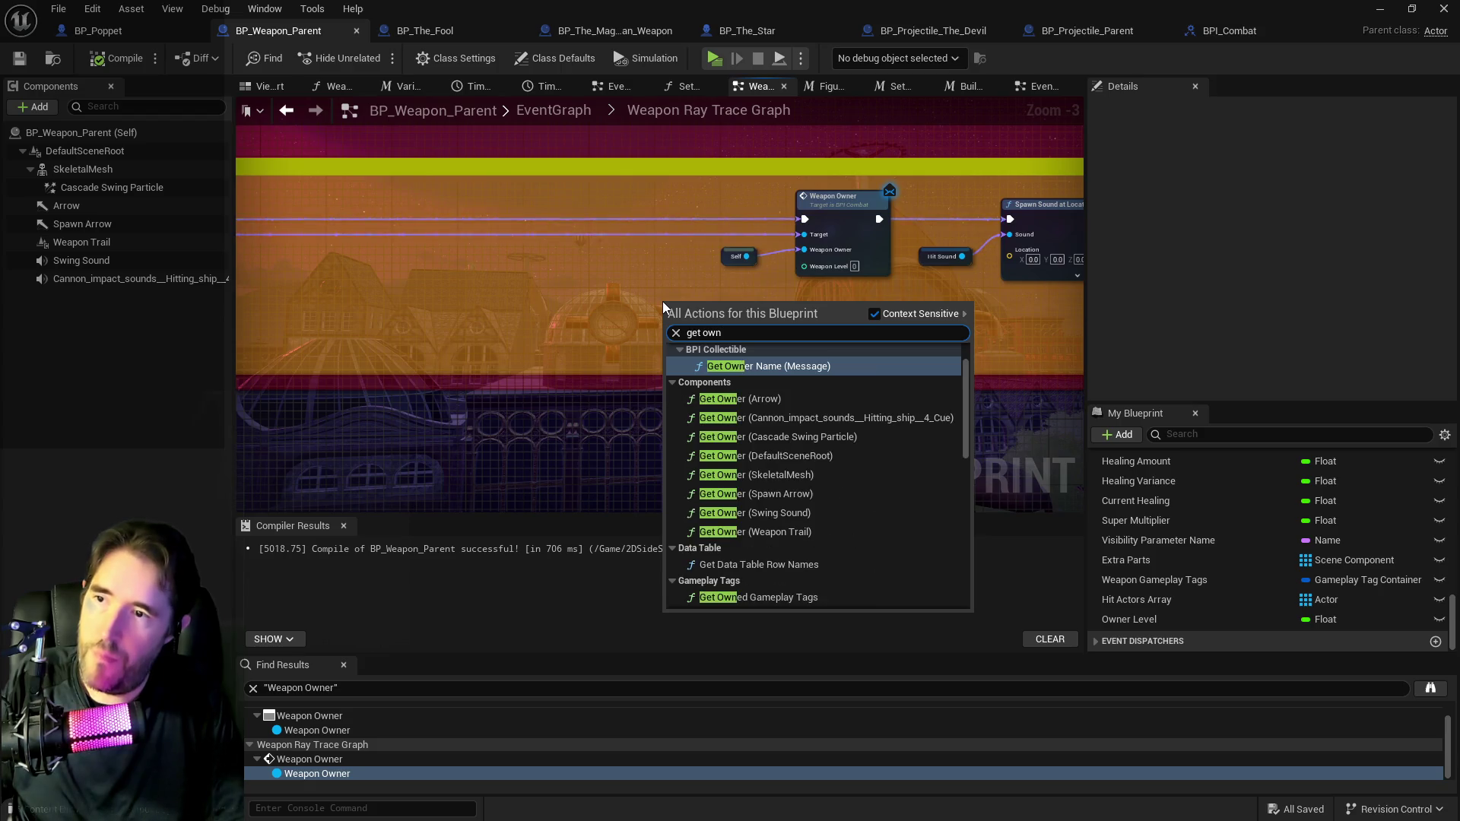
pyautogui.write('er level')
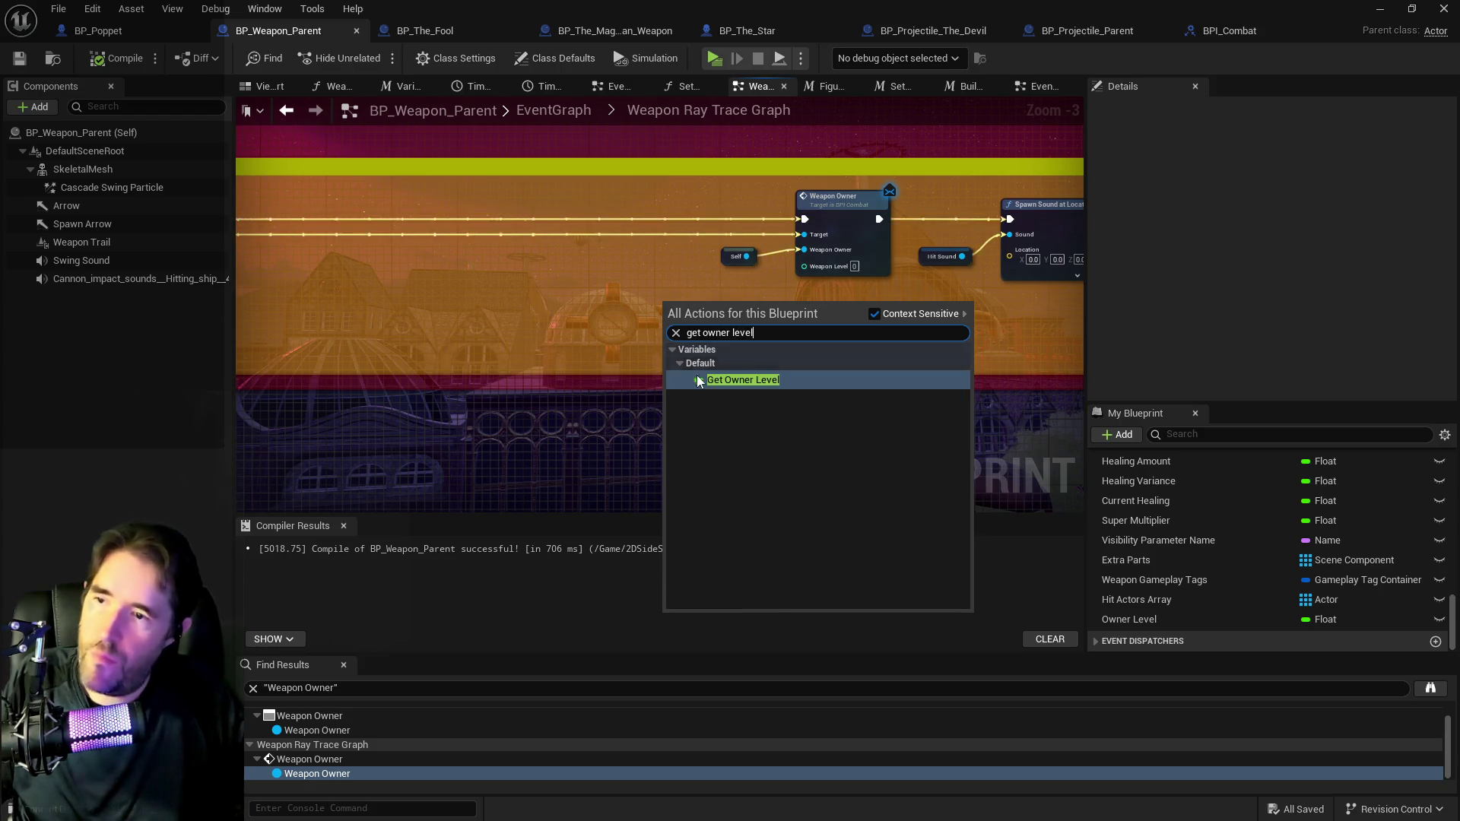
pyautogui.click(697, 376)
pyautogui.moveTo(731, 297)
pyautogui.mouseDown()
pyautogui.moveTo(700, 300)
pyautogui.moveTo(741, 290)
pyautogui.mouseUp()
pyautogui.moveTo(800, 266); pyautogui.dragTo(801, 266)
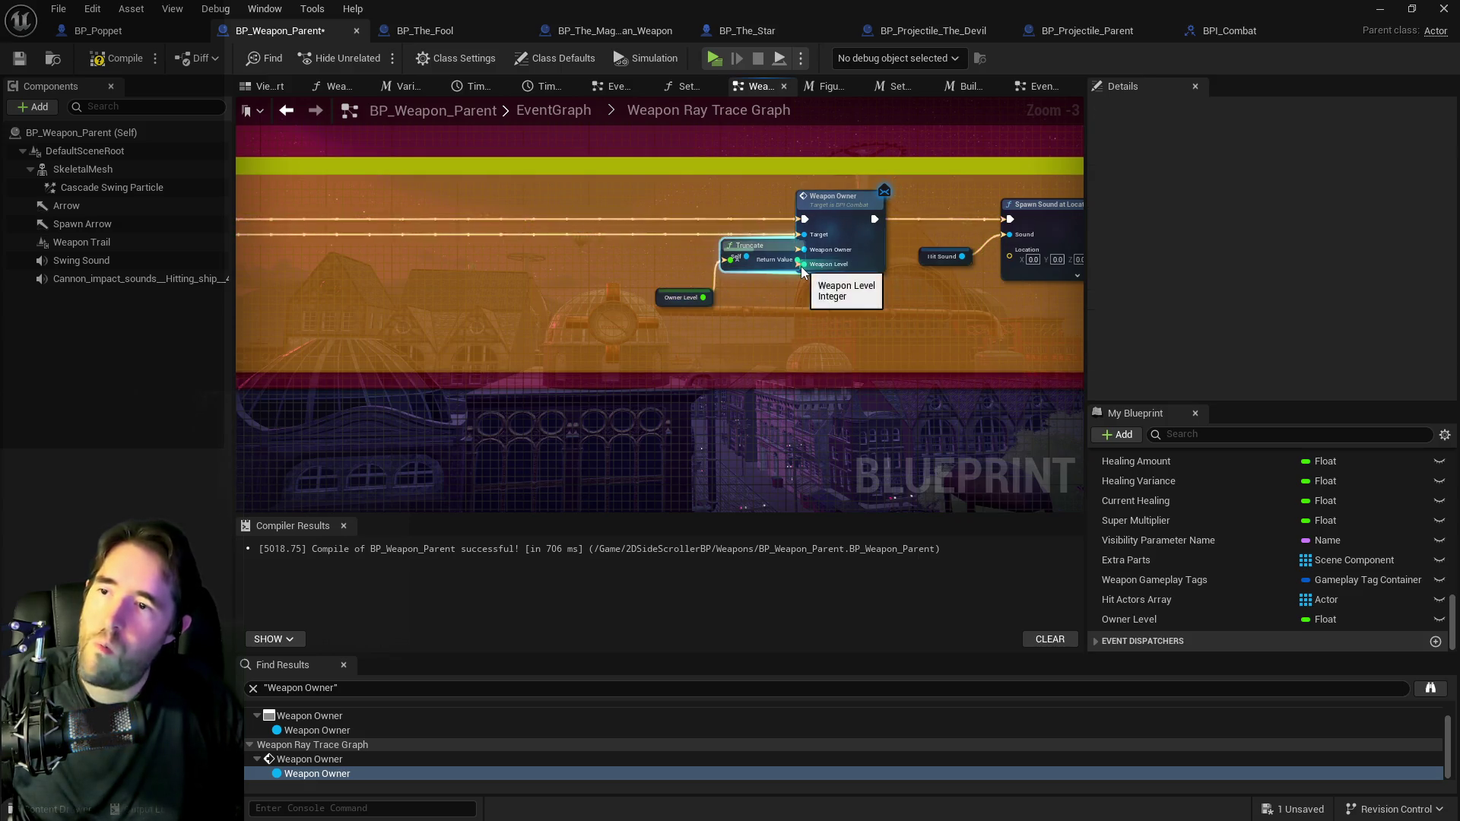
pyautogui.click(661, 300)
pyautogui.press('Delete')
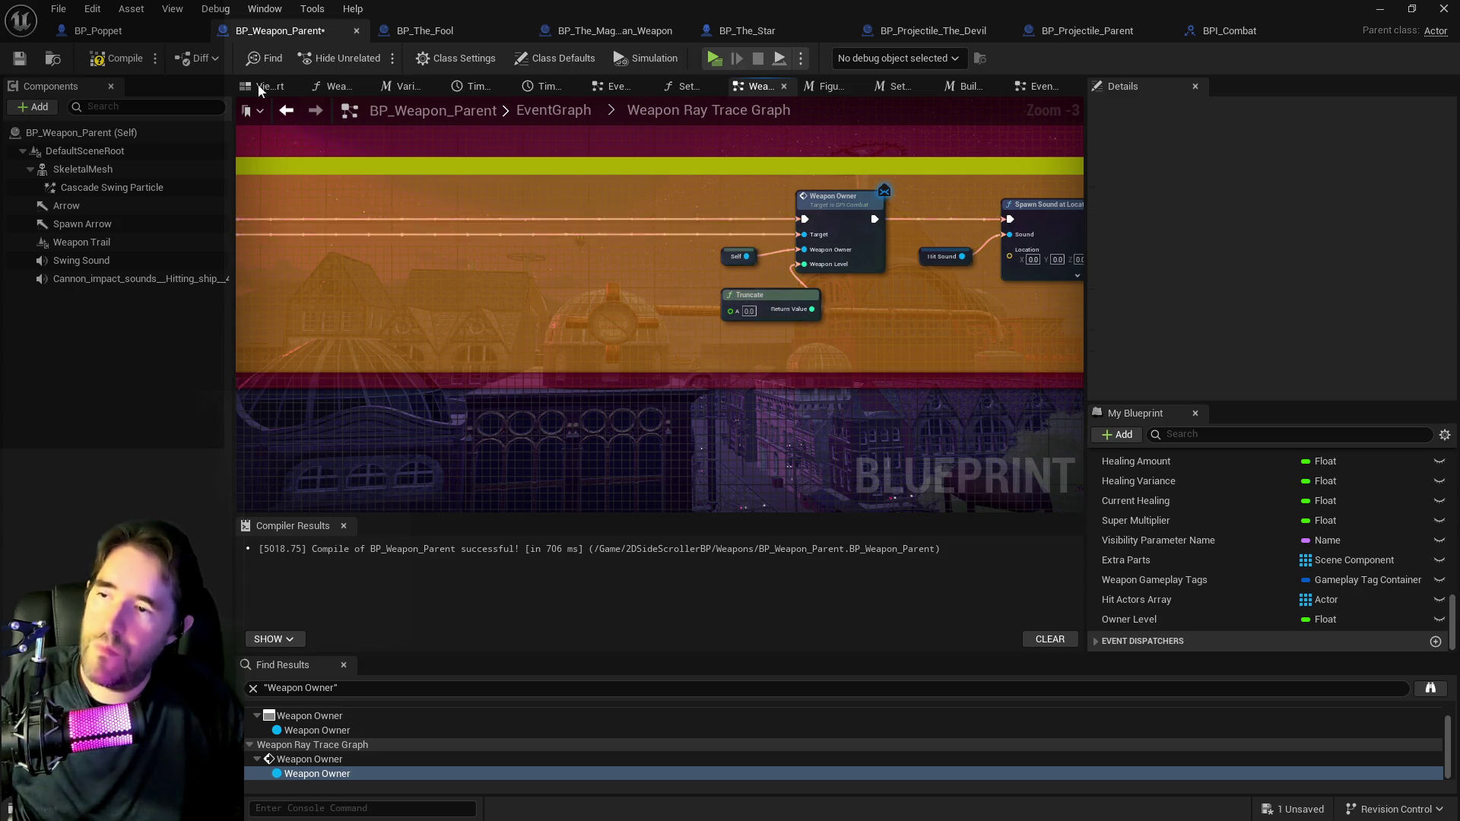
pyautogui.click(95, 11)
pyautogui.click(122, 45)
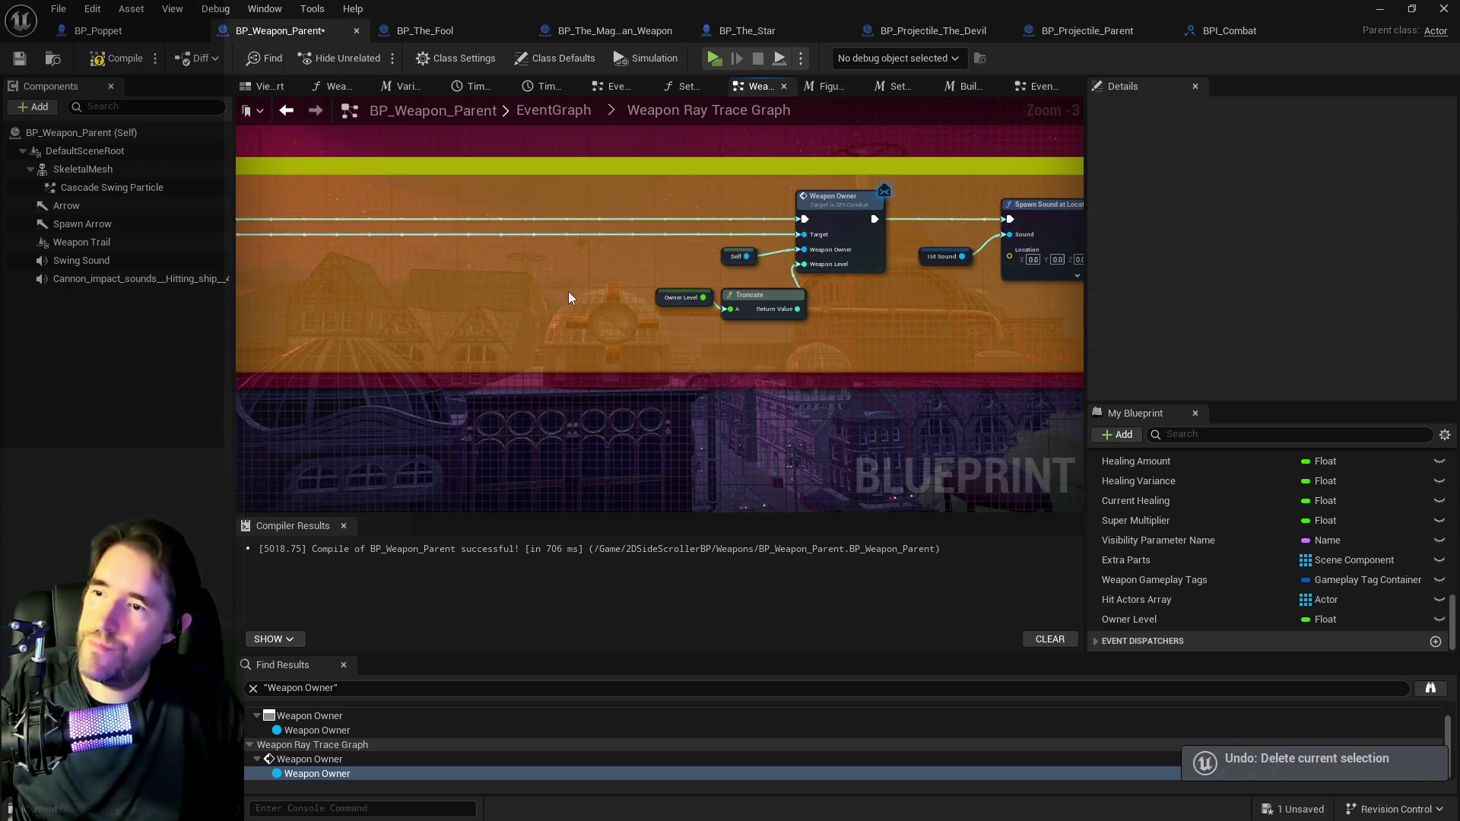
# Move the Owner Level and Truncate nodes up beside the Weapon Owner call.
pyautogui.click(656, 305)
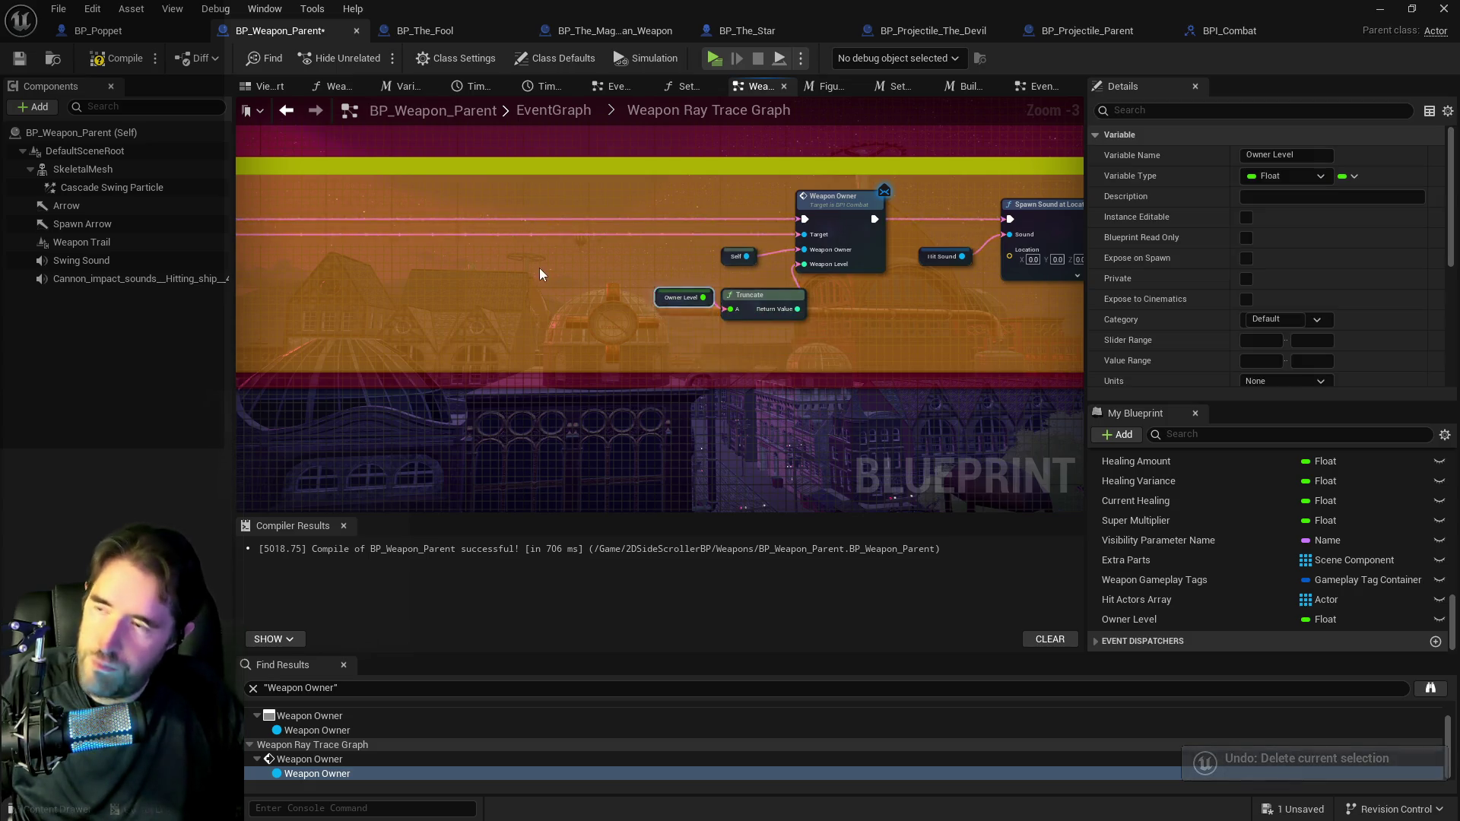
pyautogui.scroll(-3, 536, 268)
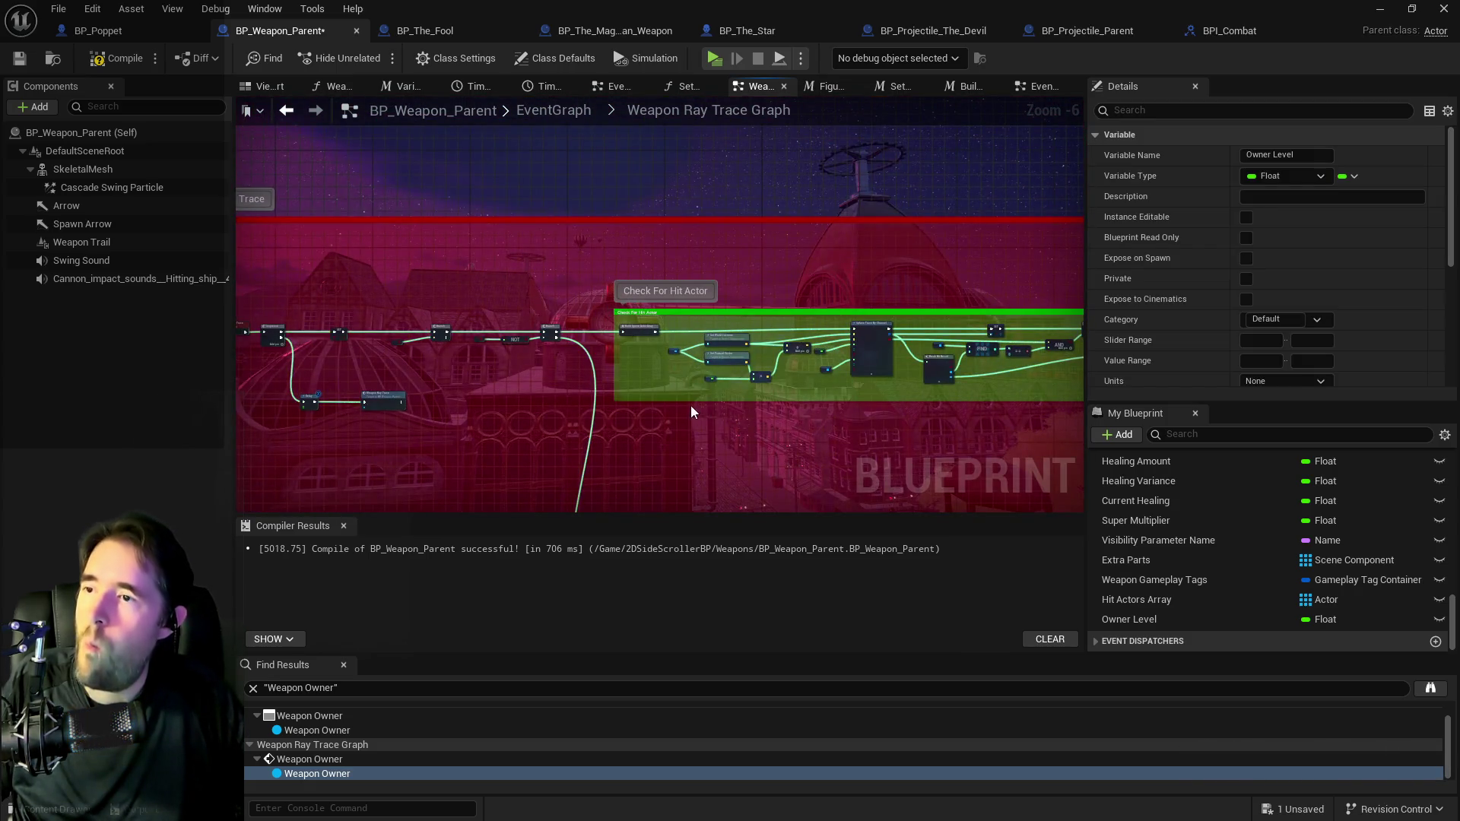
pyautogui.scroll(-2, 690, 411)
pyautogui.scroll(5, 731, 353)
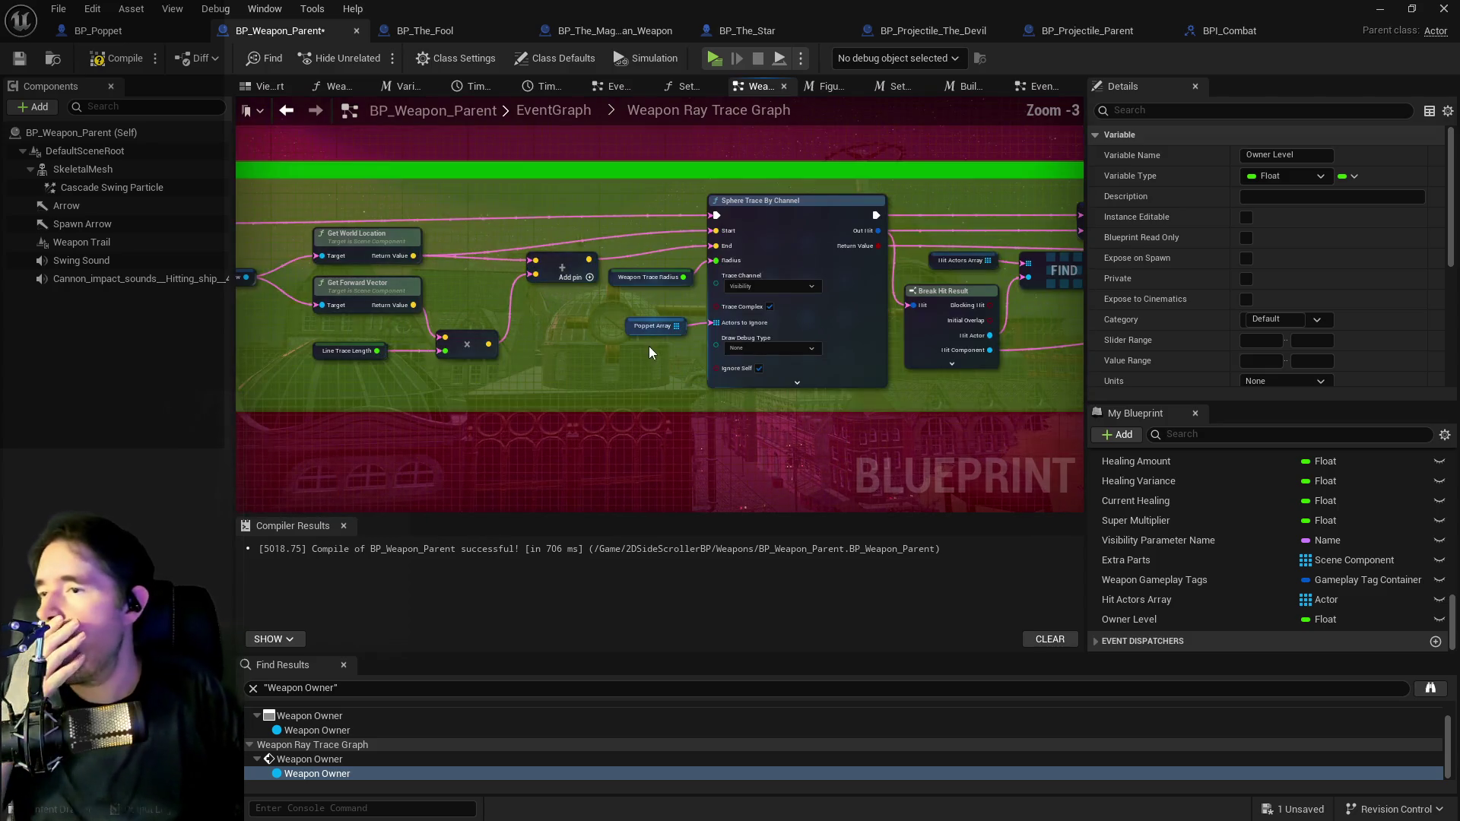
pyautogui.moveTo(606, 354); pyautogui.dragTo(1110, 371)
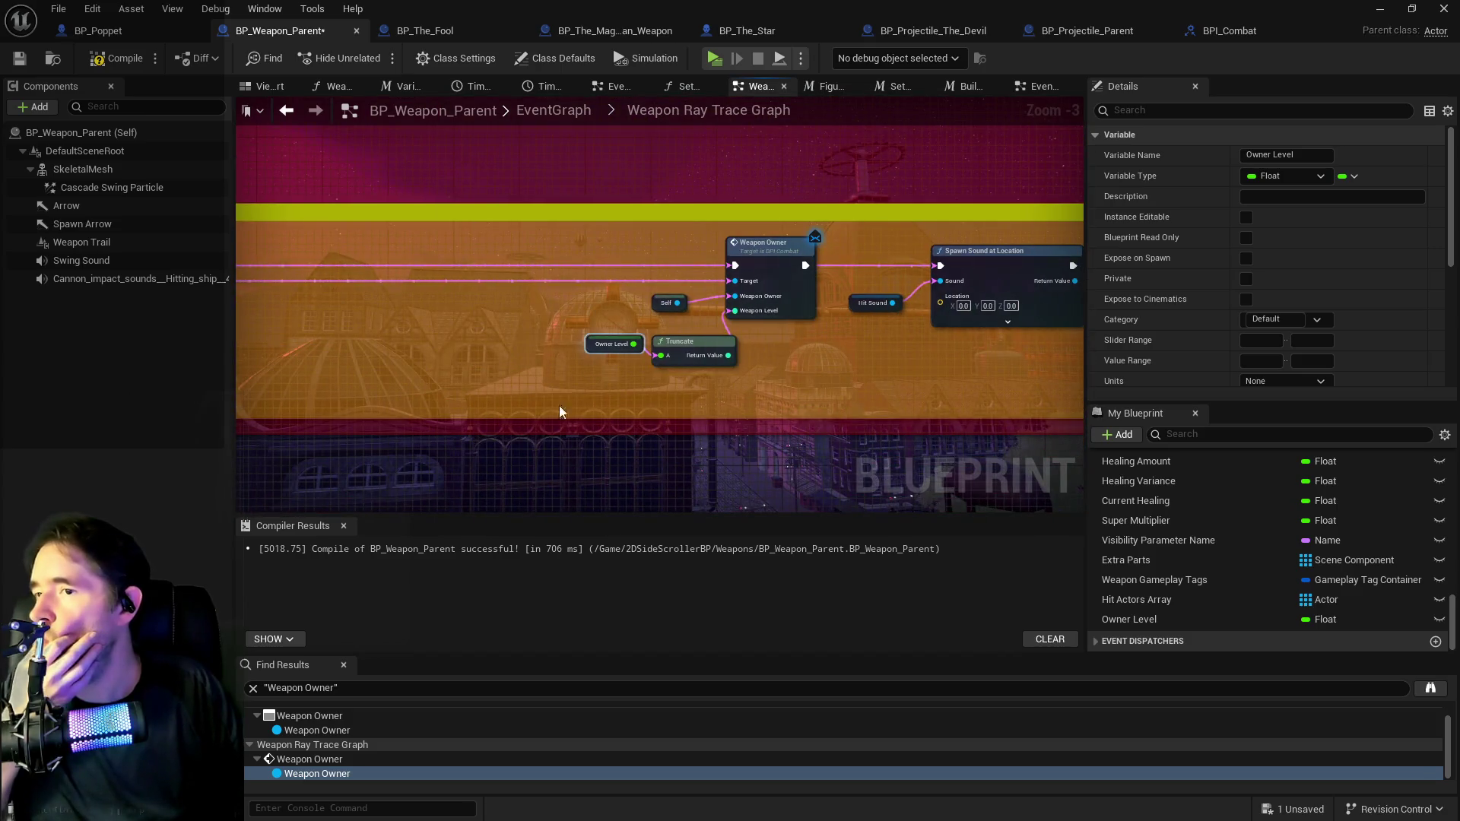
pyautogui.keyDown('ctrl'); pyautogui.click(684, 347); pyautogui.keyUp('ctrl')
pyautogui.moveTo(685, 346); pyautogui.dragTo(645, 330)
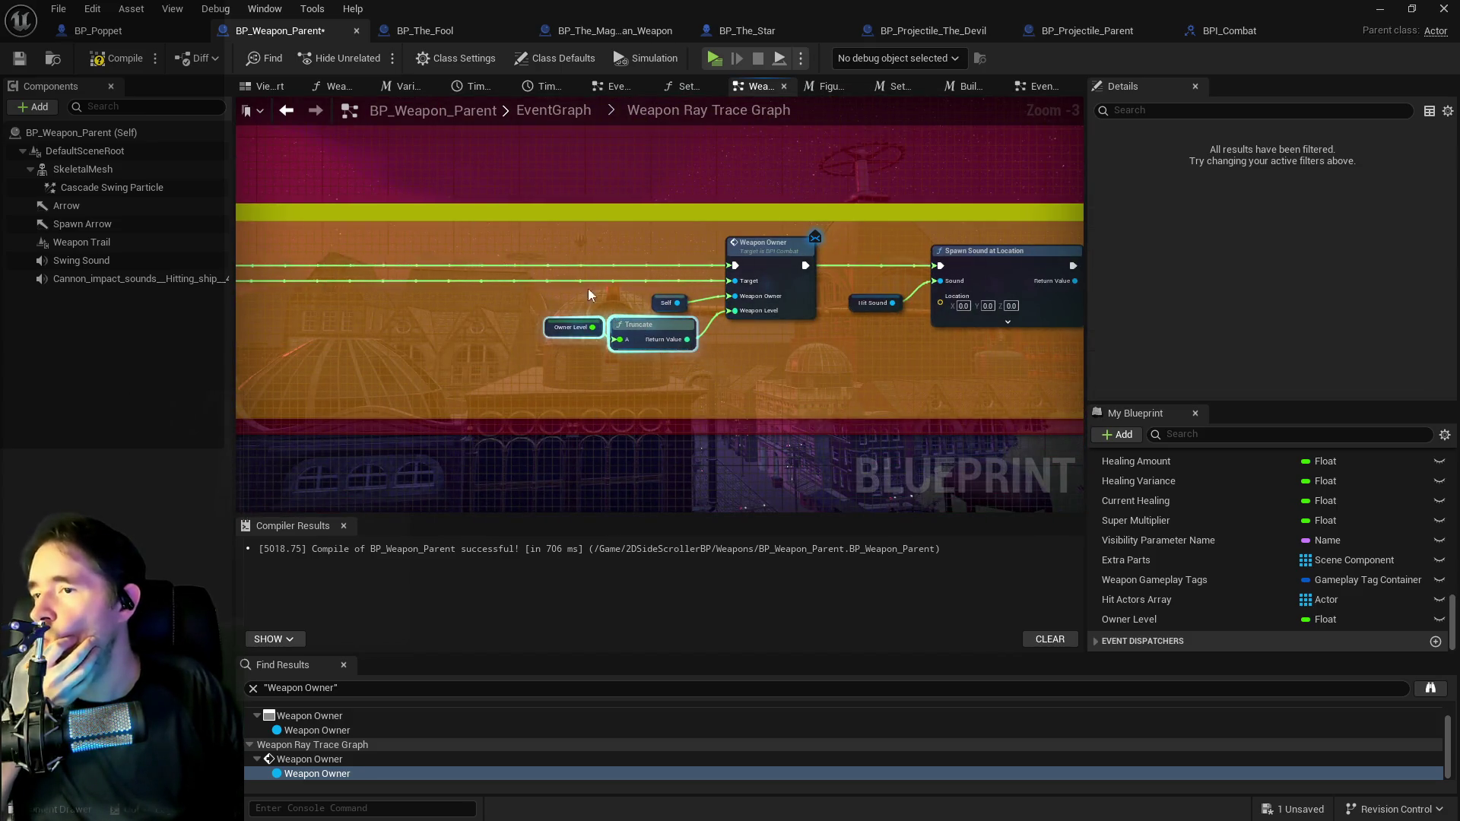
pyautogui.moveTo(522, 241); pyautogui.dragTo(816, 345)
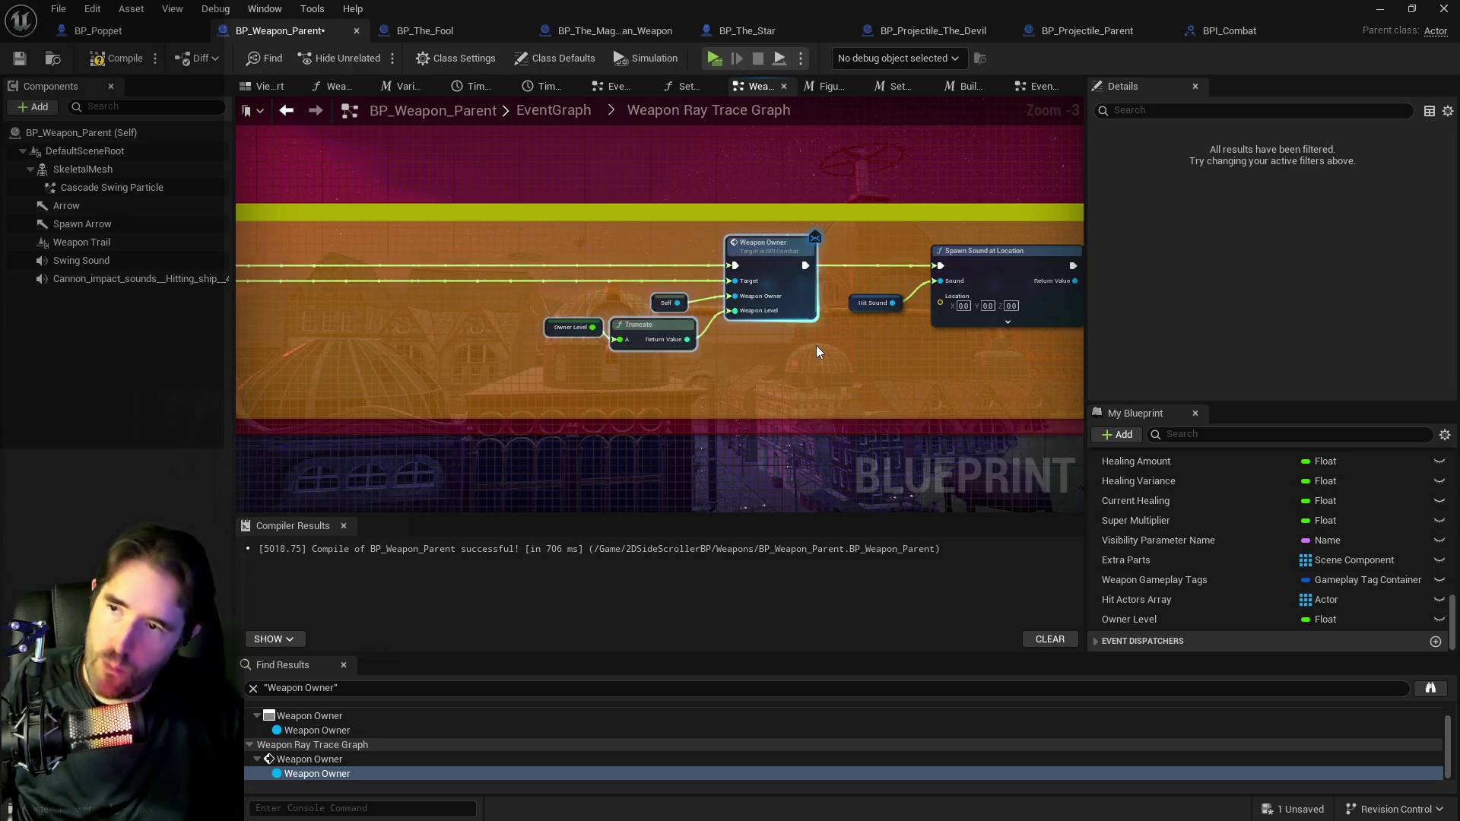
pyautogui.scroll(-1, 768, 377)
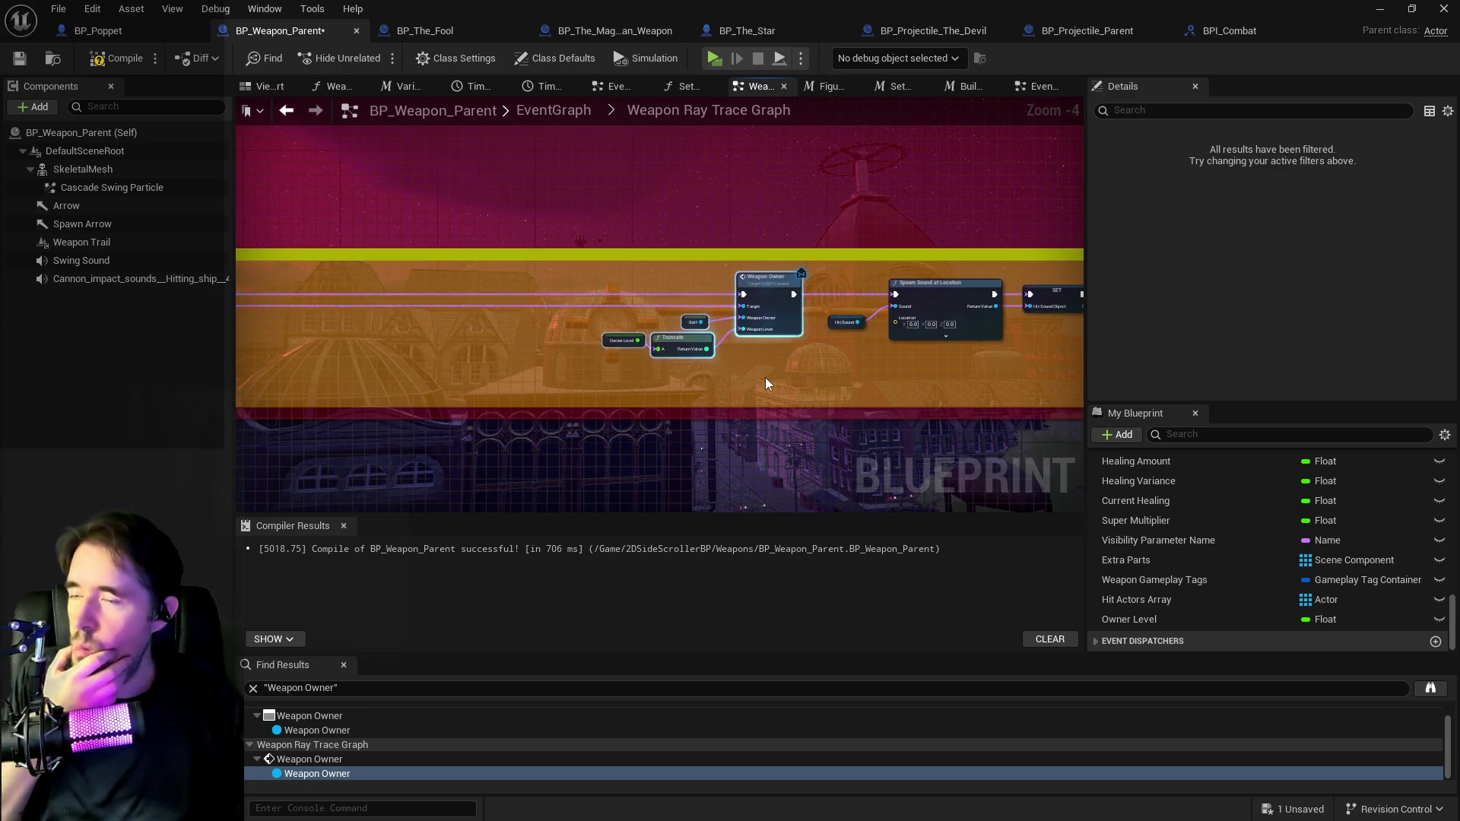
pyautogui.scroll(-1, 702, 372)
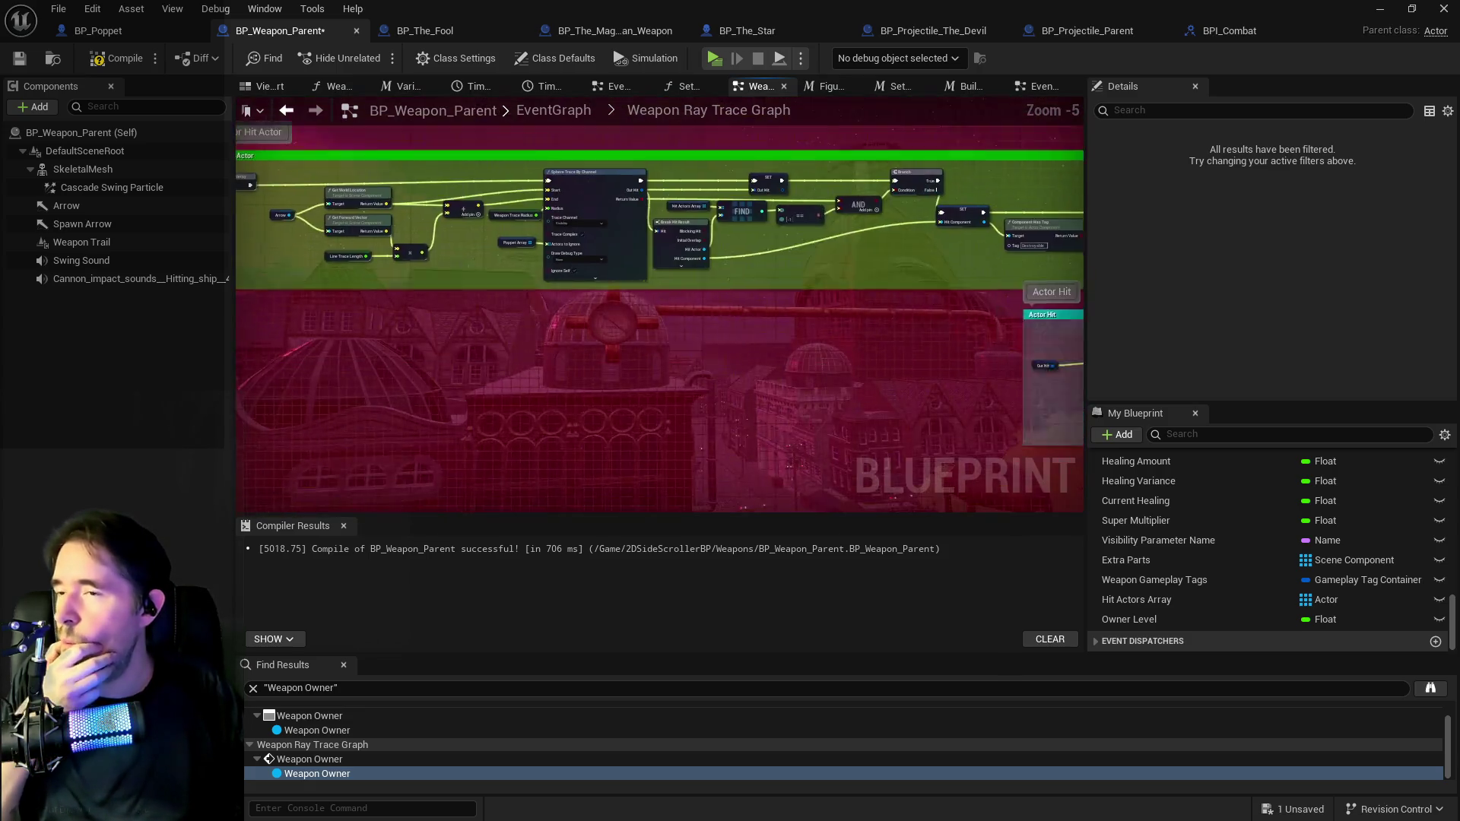
pyautogui.scroll(1, 344, 741)
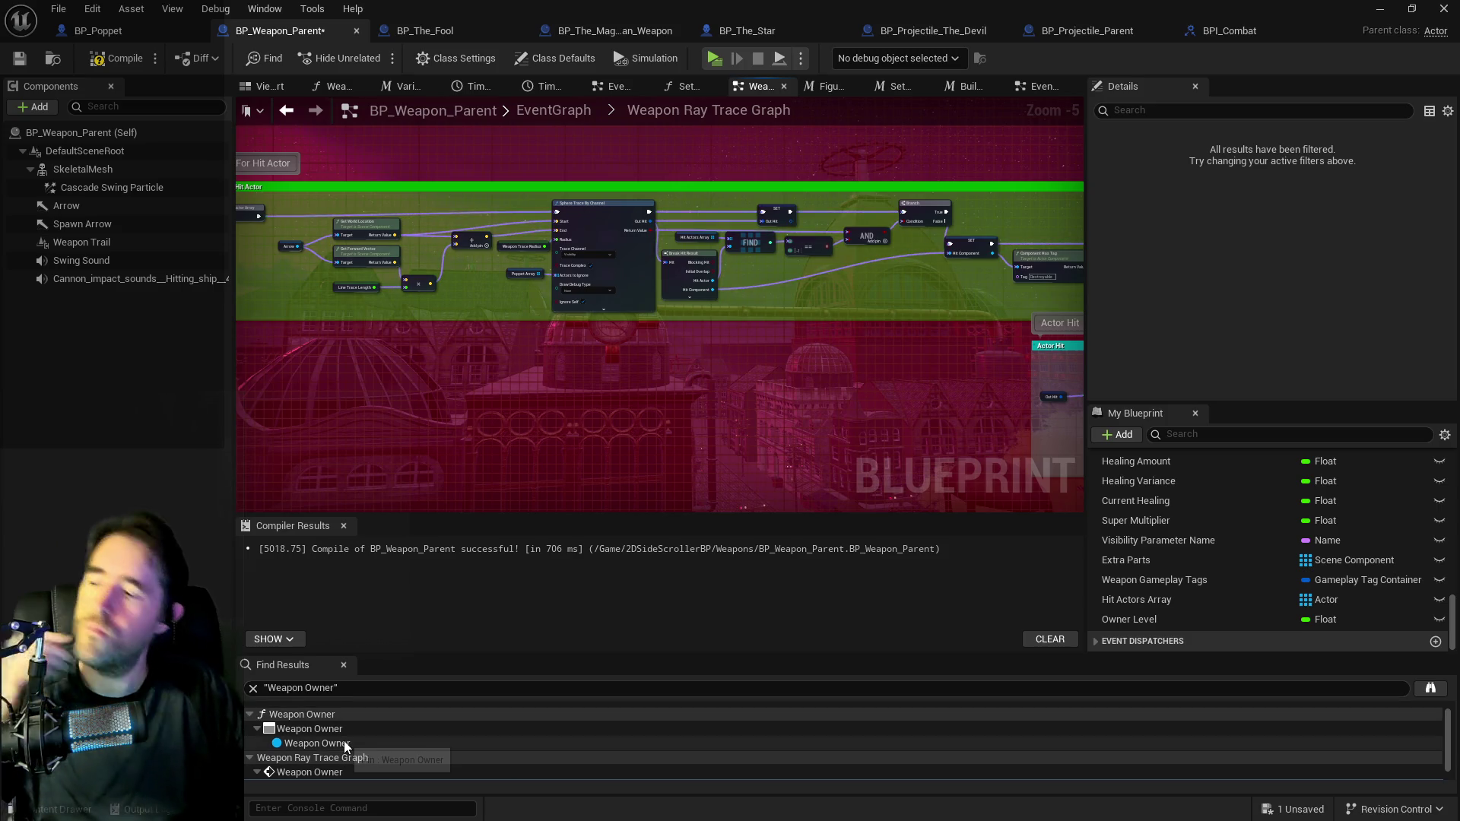
pyautogui.click(344, 744)
pyautogui.scroll(-1, 304, 771)
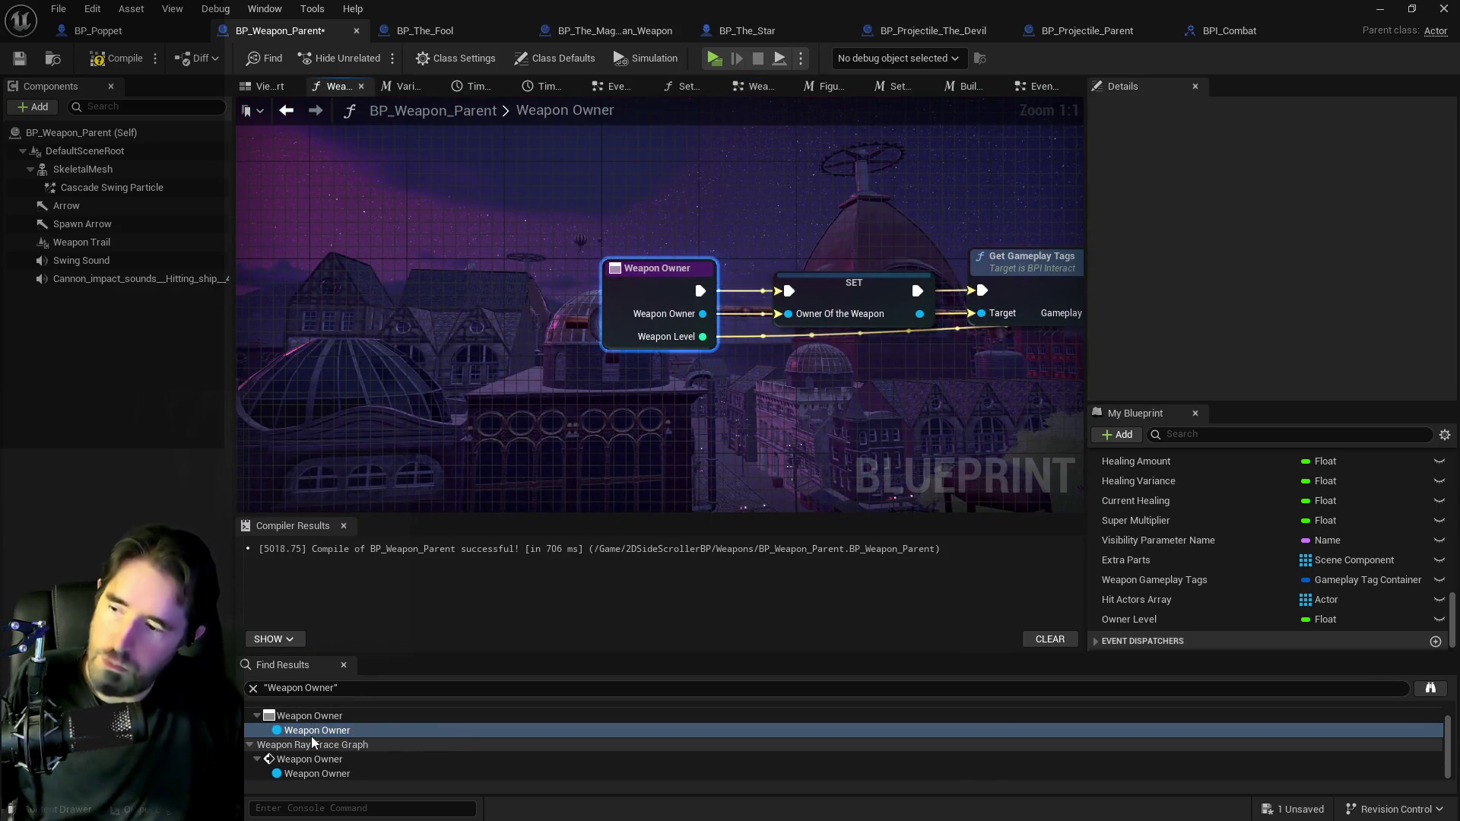
pyautogui.click(300, 774)
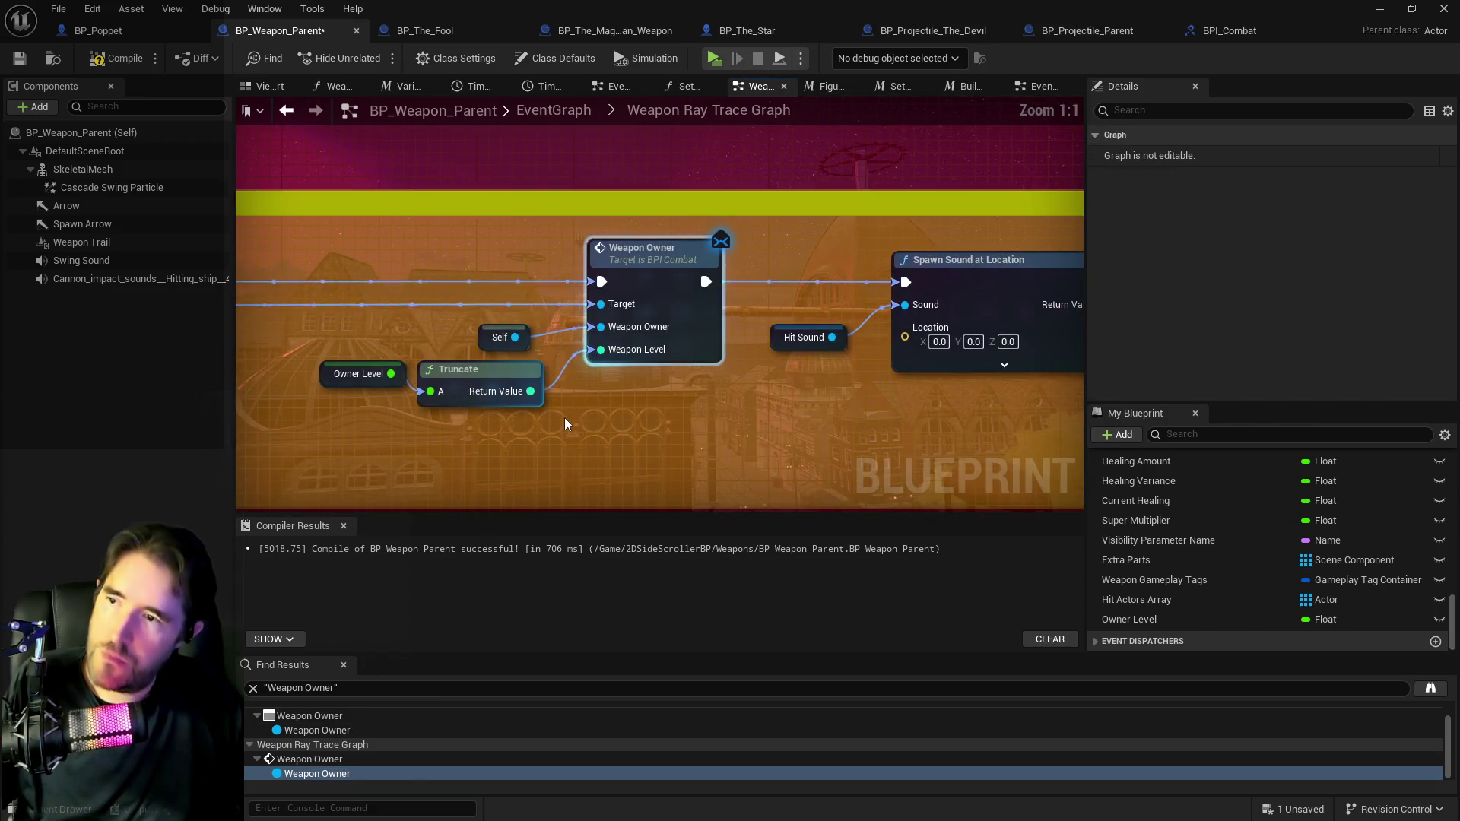
pyautogui.moveTo(321, 265); pyautogui.dragTo(656, 405)
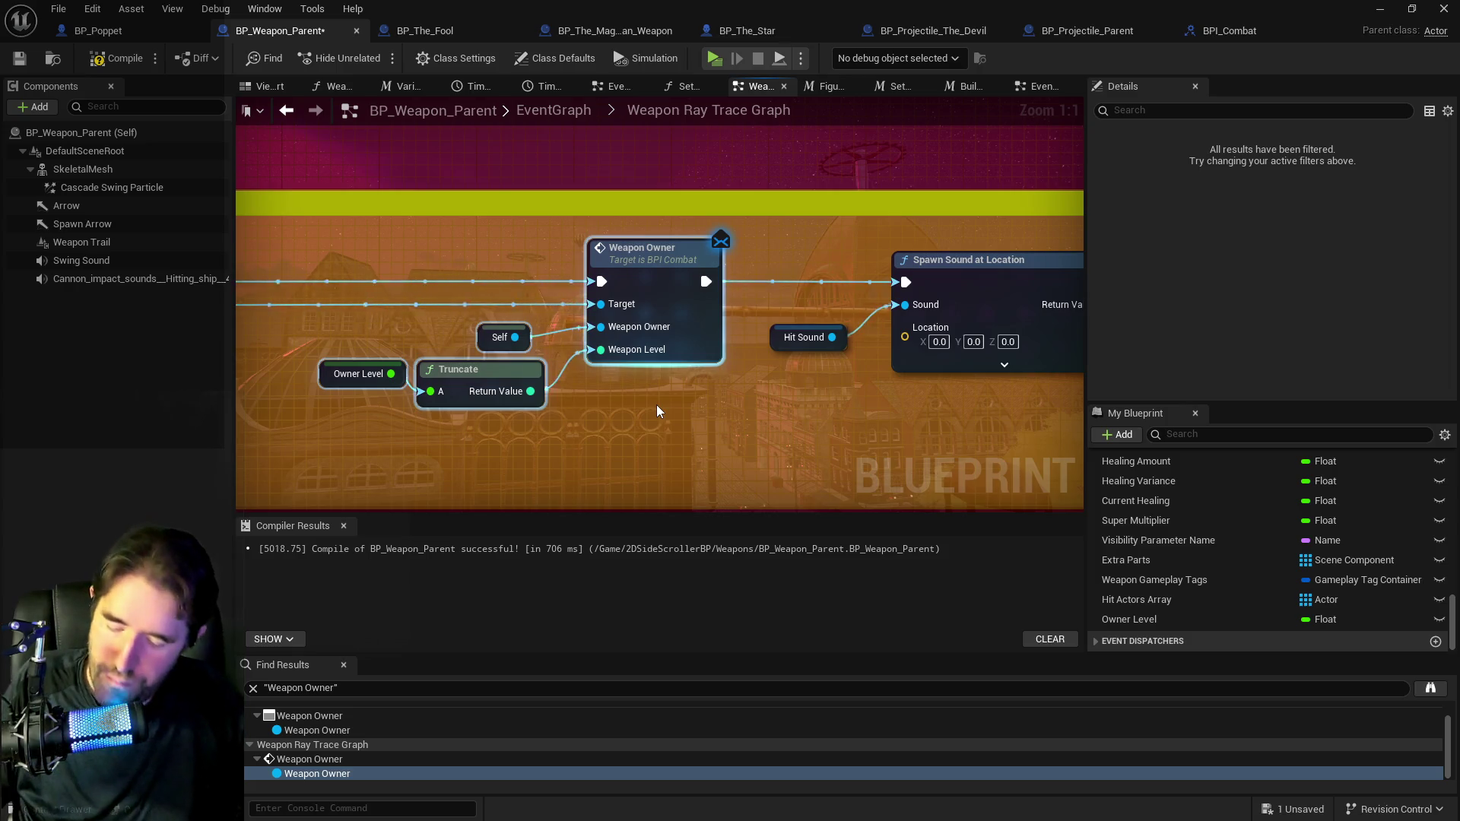
pyautogui.scroll(-4, 517, 311)
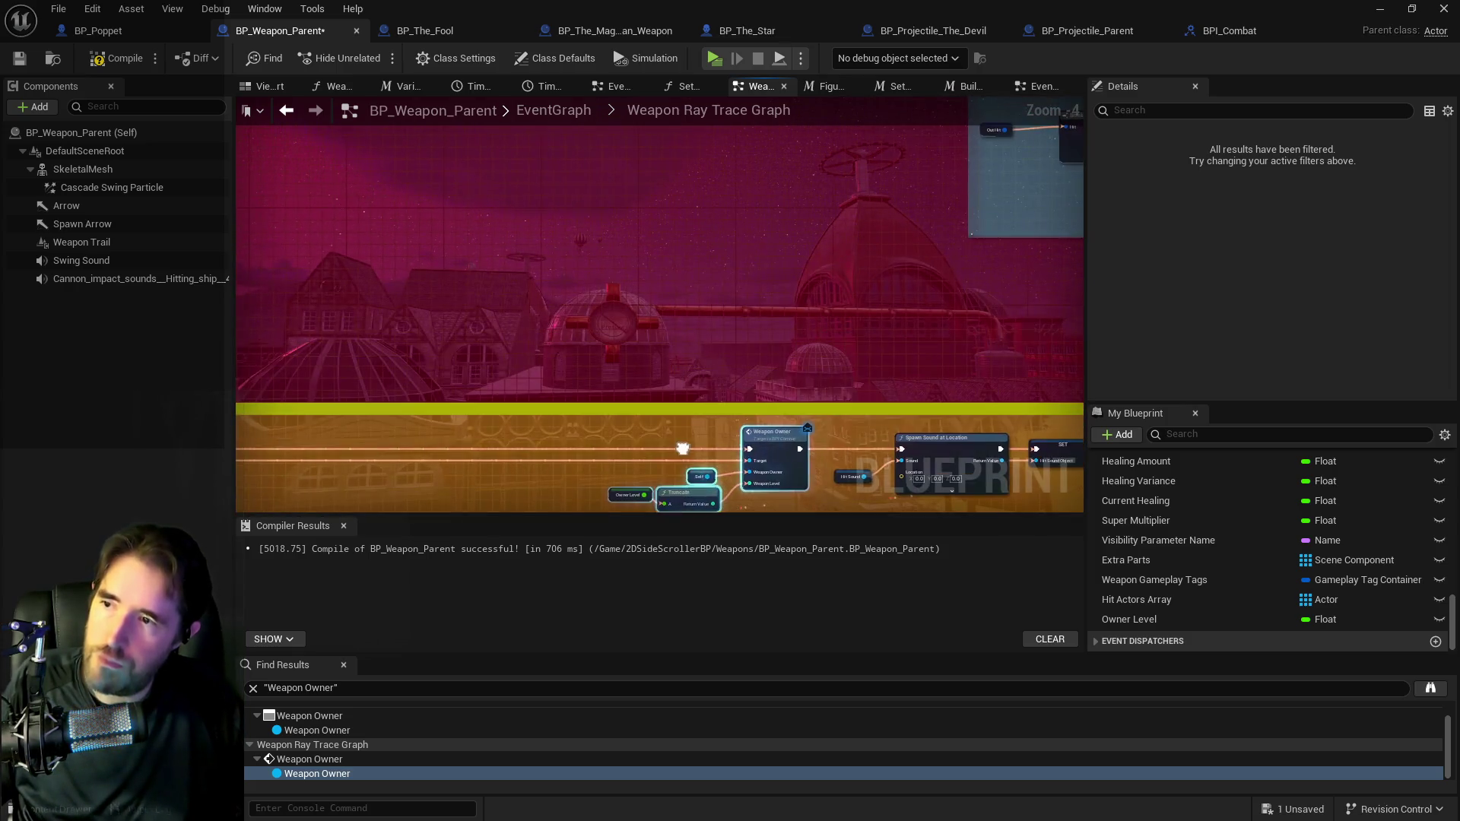
pyautogui.moveTo(590, 329); pyautogui.dragTo(767, 385)
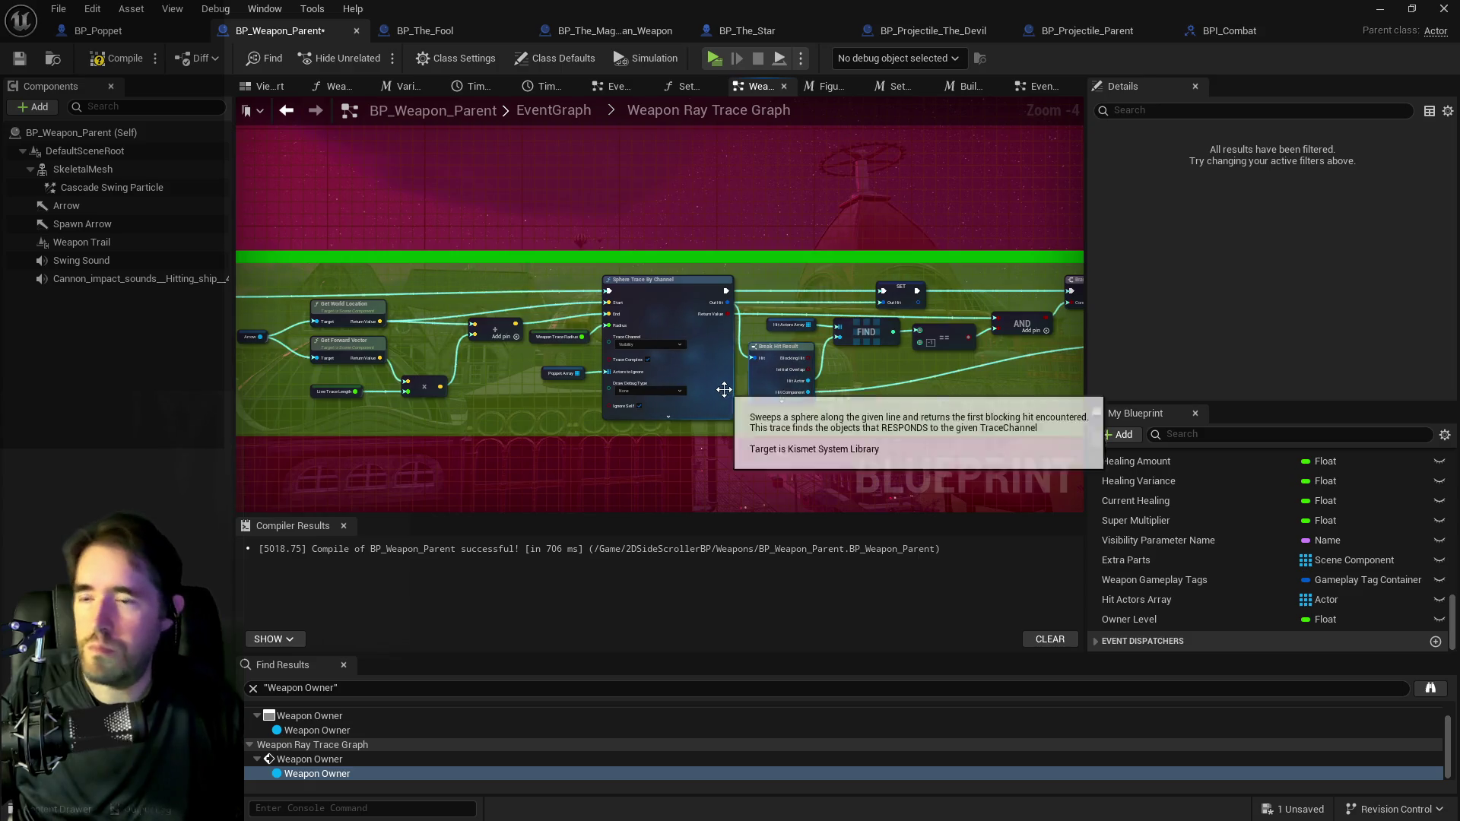
pyautogui.moveTo(516, 346)
pyautogui.mouseDown()
pyautogui.moveTo(910, 305)
pyautogui.moveTo(575, 321)
pyautogui.moveTo(786, 348)
pyautogui.mouseUp()
pyautogui.rightClick(794, 321)
pyautogui.scroll(-5, 815, 329)
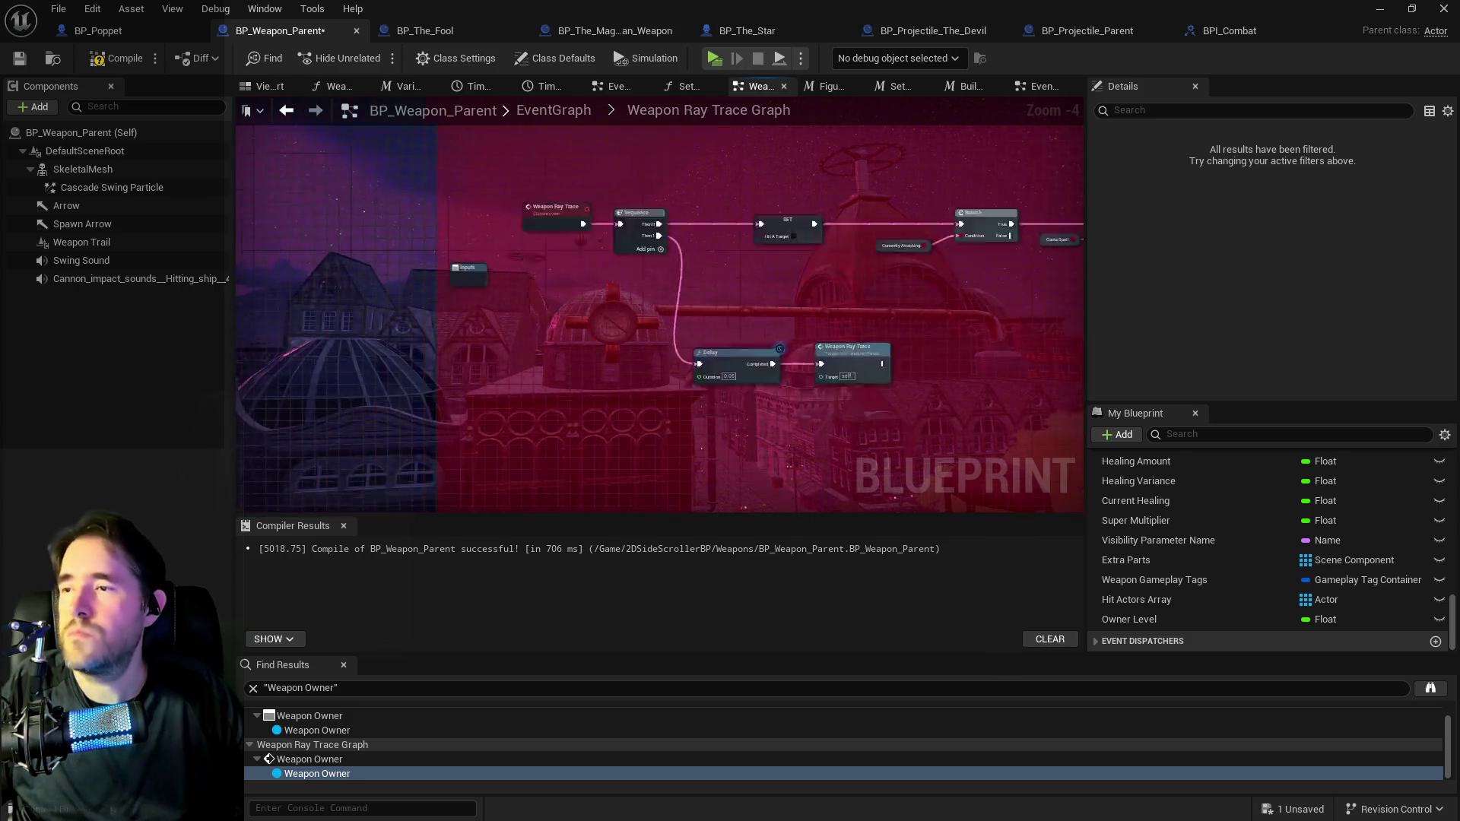
pyautogui.moveTo(925, 410)
pyautogui.mouseDown()
pyautogui.moveTo(727, 406)
pyautogui.moveTo(700, 221)
pyautogui.moveTo(677, 502)
pyautogui.moveTo(693, 509)
pyautogui.mouseUp()
pyautogui.scroll(6, 627, 327)
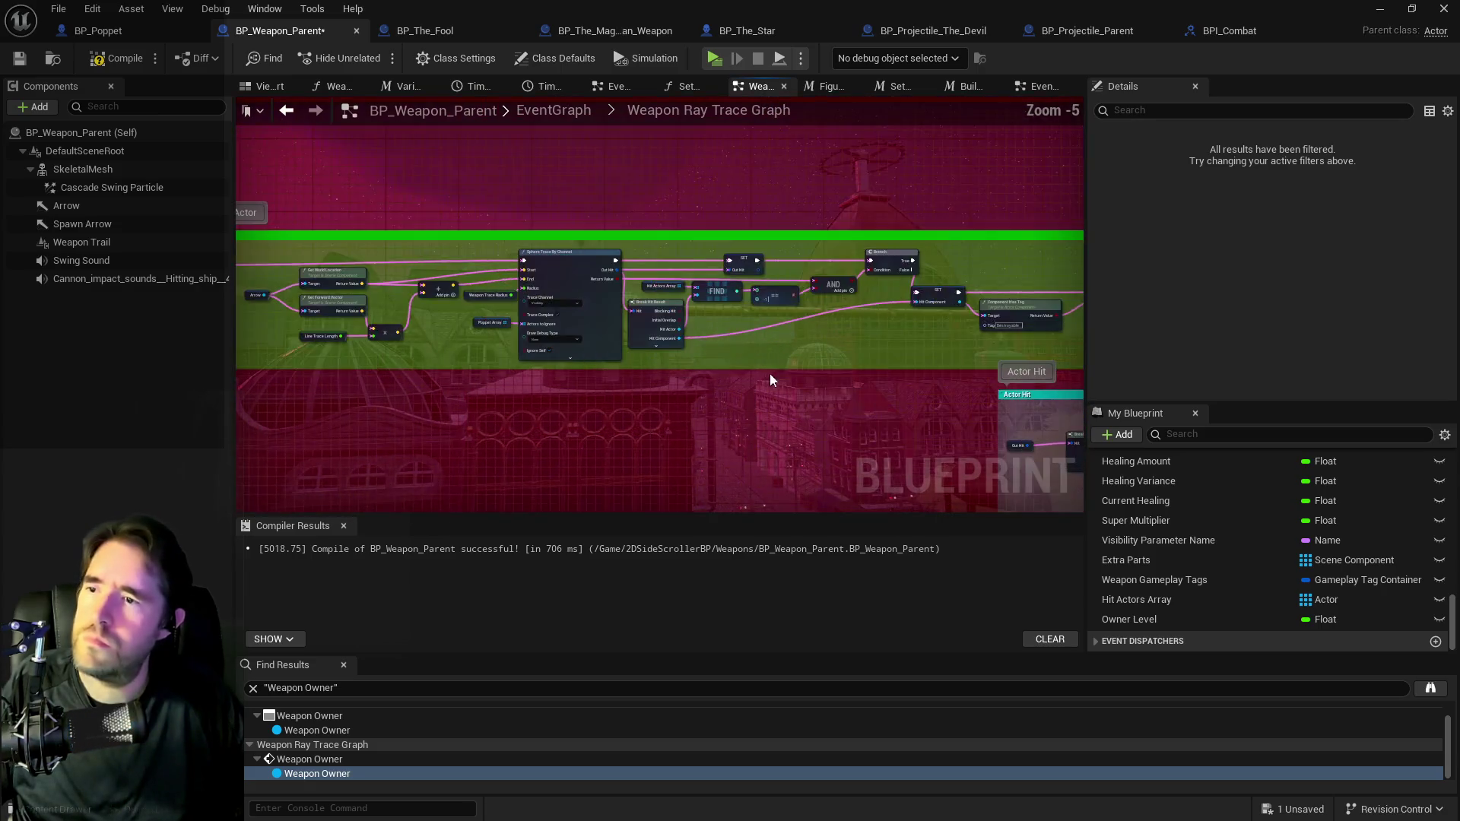
pyautogui.moveTo(627, 326)
pyautogui.mouseDown()
pyautogui.moveTo(961, 341)
pyautogui.moveTo(243, 326)
pyautogui.mouseUp()
pyautogui.moveTo(495, 344); pyautogui.dragTo(601, 229)
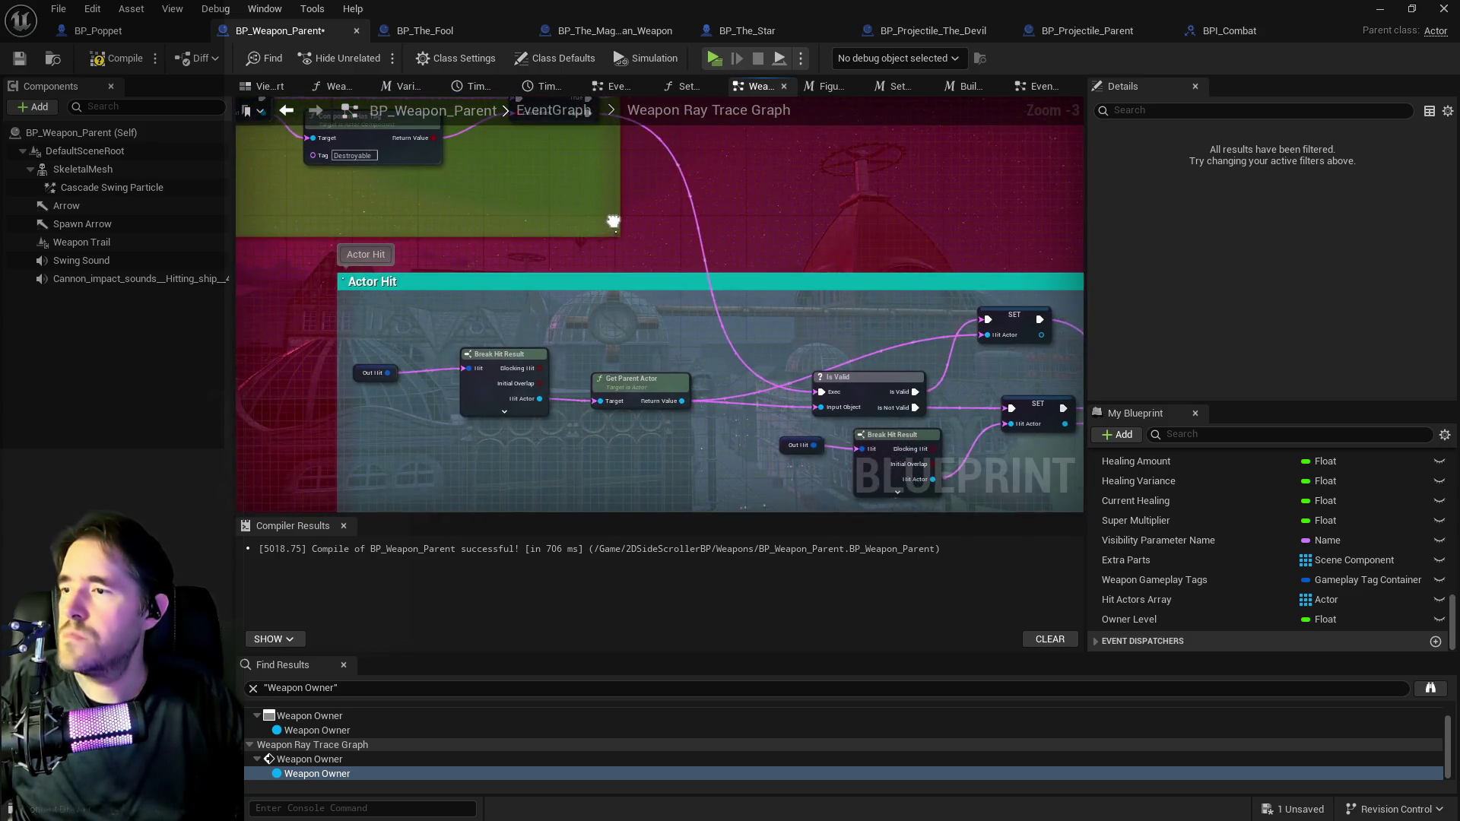
pyautogui.moveTo(753, 234)
pyautogui.mouseDown()
pyautogui.moveTo(360, 281)
pyautogui.moveTo(541, 459)
pyautogui.moveTo(727, 388)
pyautogui.moveTo(632, 386)
pyautogui.moveTo(668, 382)
pyautogui.moveTo(644, 350)
pyautogui.moveTo(620, 407)
pyautogui.moveTo(600, 407)
pyautogui.moveTo(636, 368)
pyautogui.moveTo(596, 362)
pyautogui.moveTo(614, 372)
pyautogui.moveTo(492, 492)
pyautogui.moveTo(547, 313)
pyautogui.moveTo(818, 372)
pyautogui.moveTo(591, 395)
pyautogui.mouseUp()
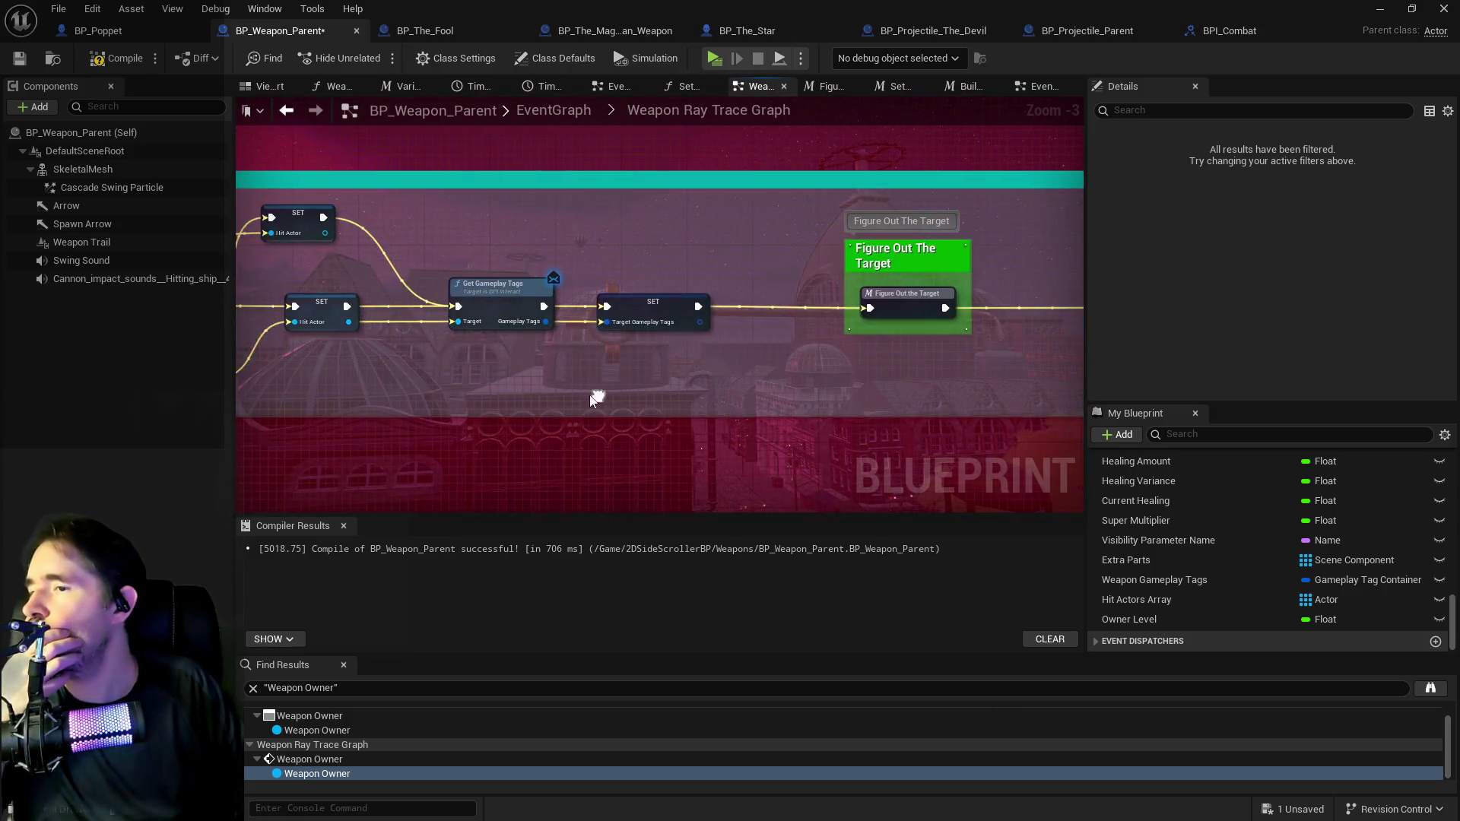
# Open the Figure Out The Target graph and tidy the Has Tag and Owner Gameplay Tags nodes.
pyautogui.doubleClick(864, 312)
pyautogui.moveTo(864, 311)
pyautogui.mouseDown()
pyautogui.moveTo(1019, 368)
pyautogui.moveTo(572, 291)
pyautogui.moveTo(801, 253)
pyautogui.moveTo(670, 312)
pyautogui.moveTo(545, 335)
pyautogui.mouseUp()
pyautogui.scroll(-1, 801, 254)
pyautogui.scroll(1, 545, 334)
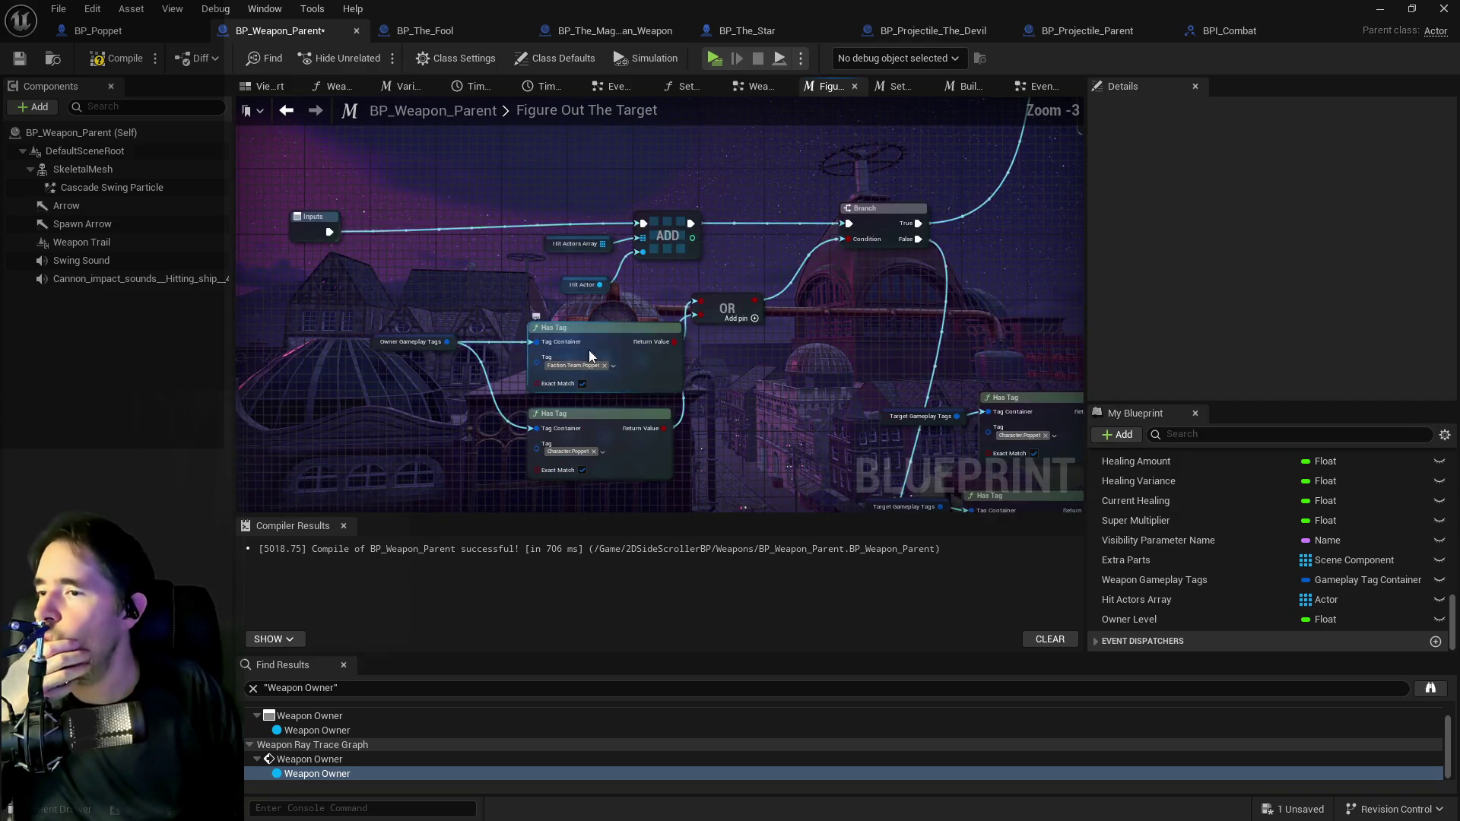
pyautogui.moveTo(612, 343); pyautogui.dragTo(584, 321)
pyautogui.moveTo(383, 345); pyautogui.dragTo(368, 329)
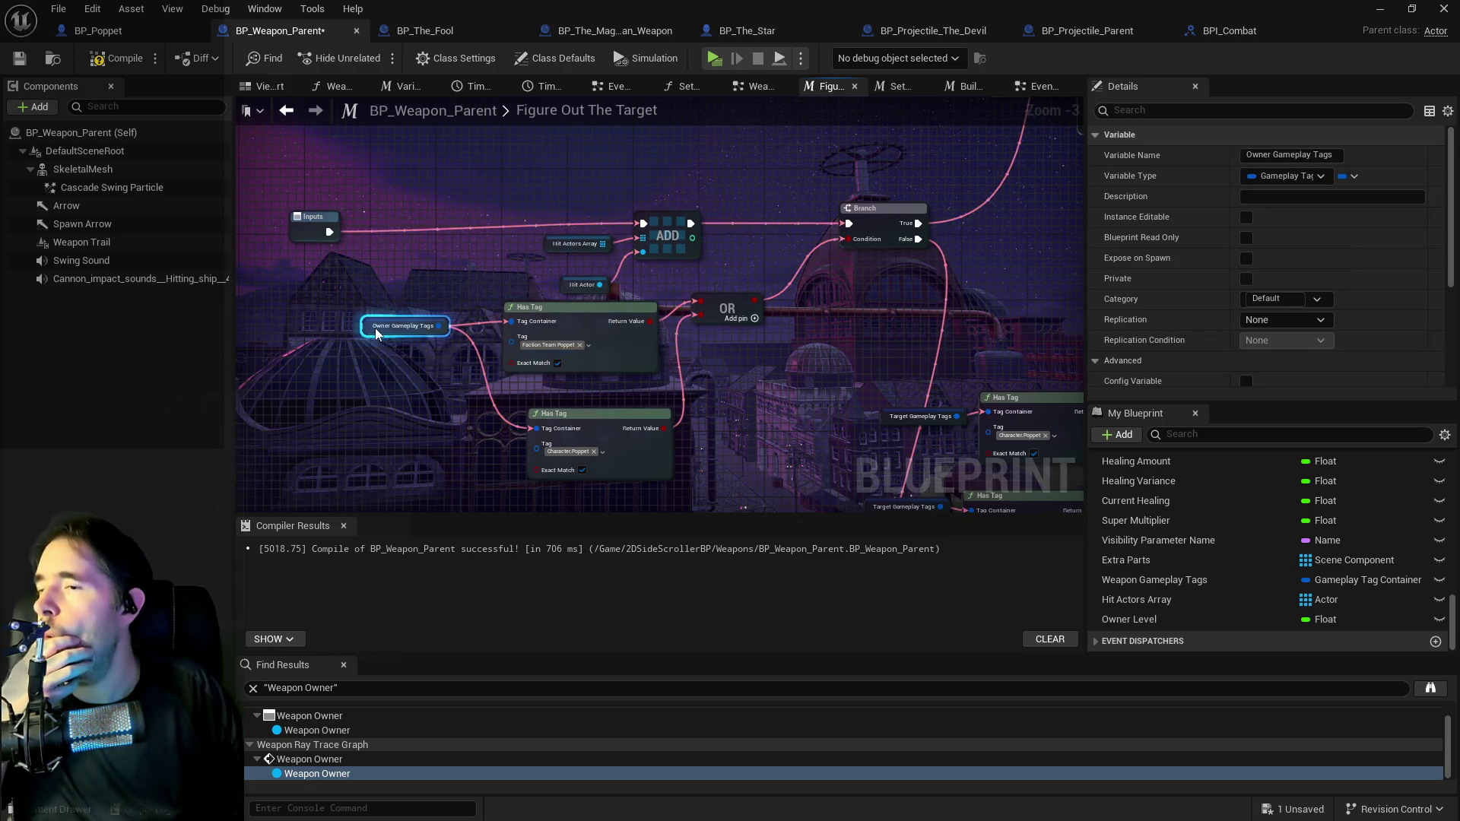
pyautogui.moveTo(491, 335)
pyautogui.mouseDown()
pyautogui.moveTo(375, 340)
pyautogui.moveTo(505, 385)
pyautogui.moveTo(515, 408)
pyautogui.moveTo(333, 477)
pyautogui.mouseUp()
pyautogui.scroll(-1, 560, 400)
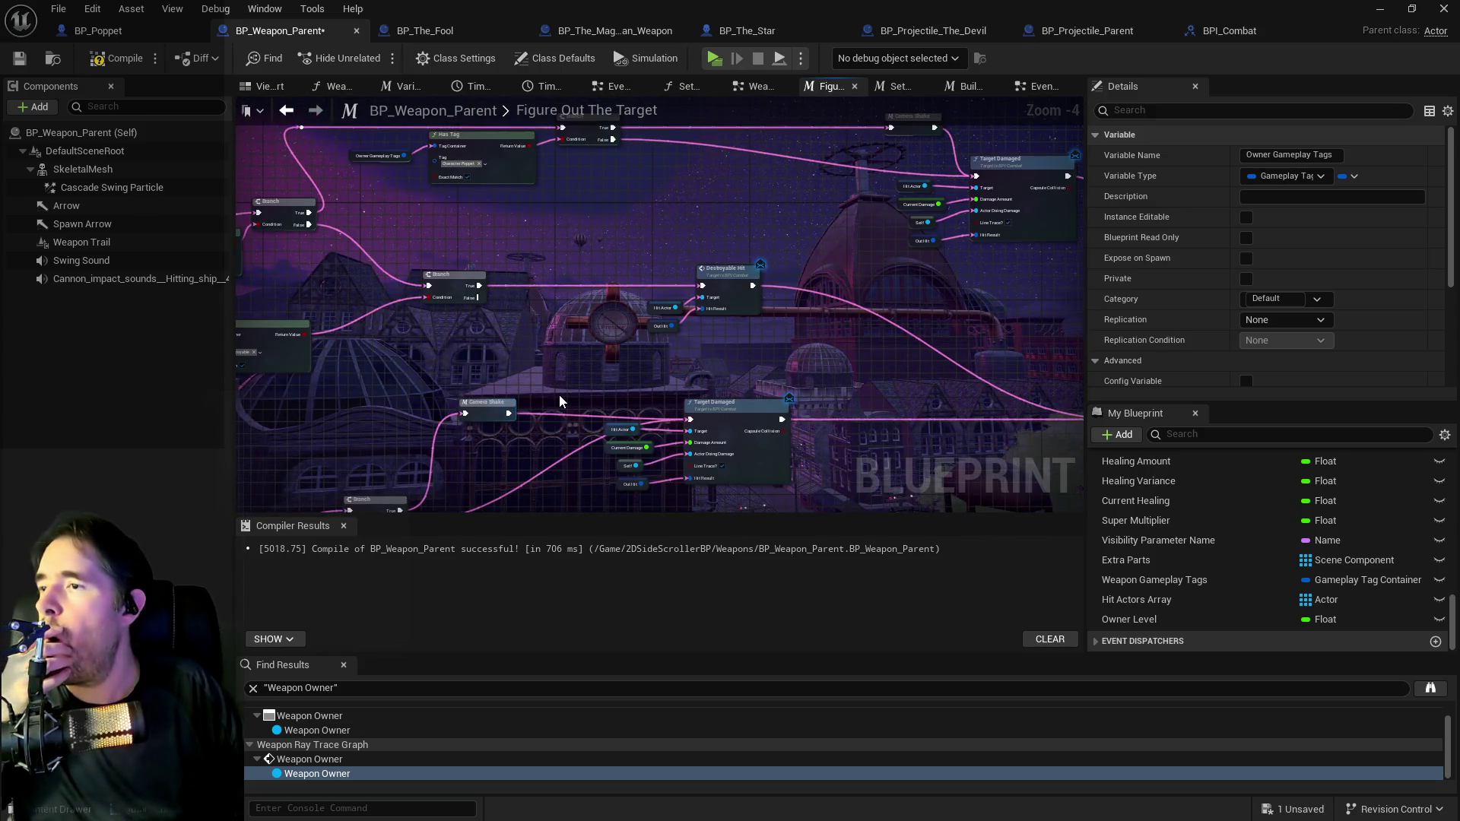
pyautogui.scroll(2, 578, 388)
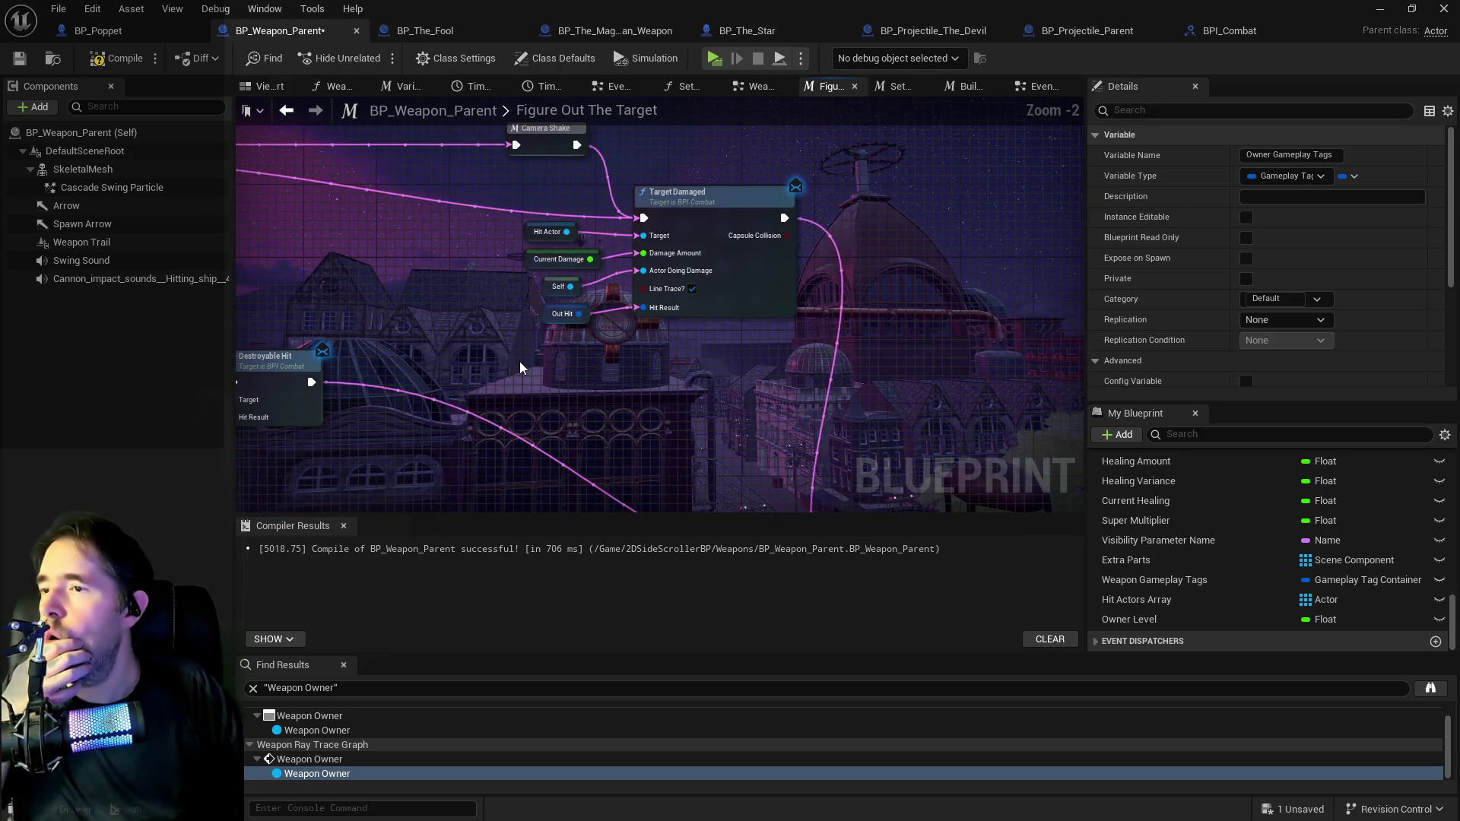
pyautogui.scroll(-5, 522, 373)
pyautogui.scroll(6, 791, 338)
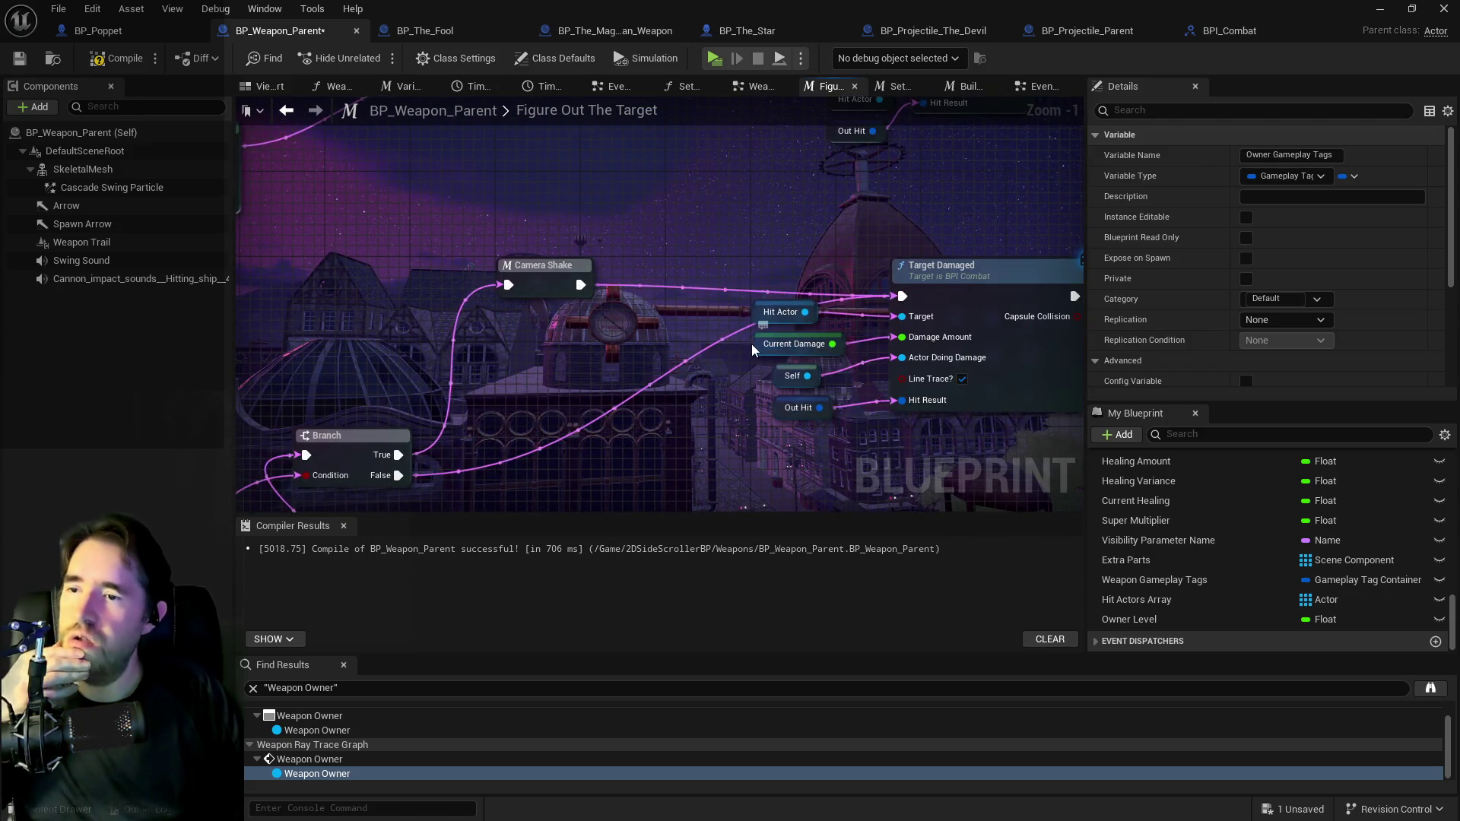
# Find references to Current Damage by name and jump to its setter in Set Variables Fuction.
pyautogui.rightClick(753, 348)
pyautogui.moveTo(951, 491)
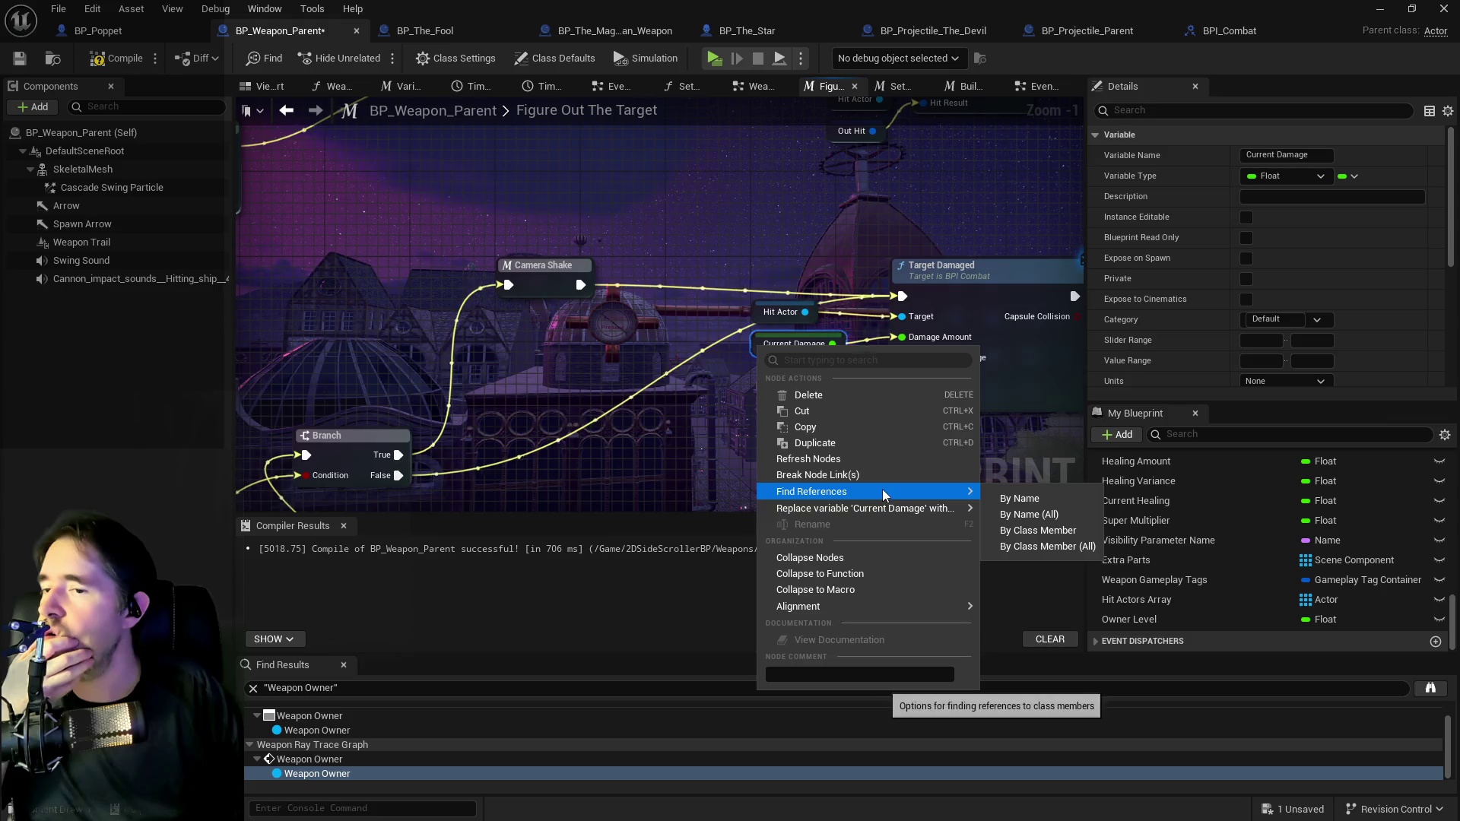
pyautogui.click(995, 499)
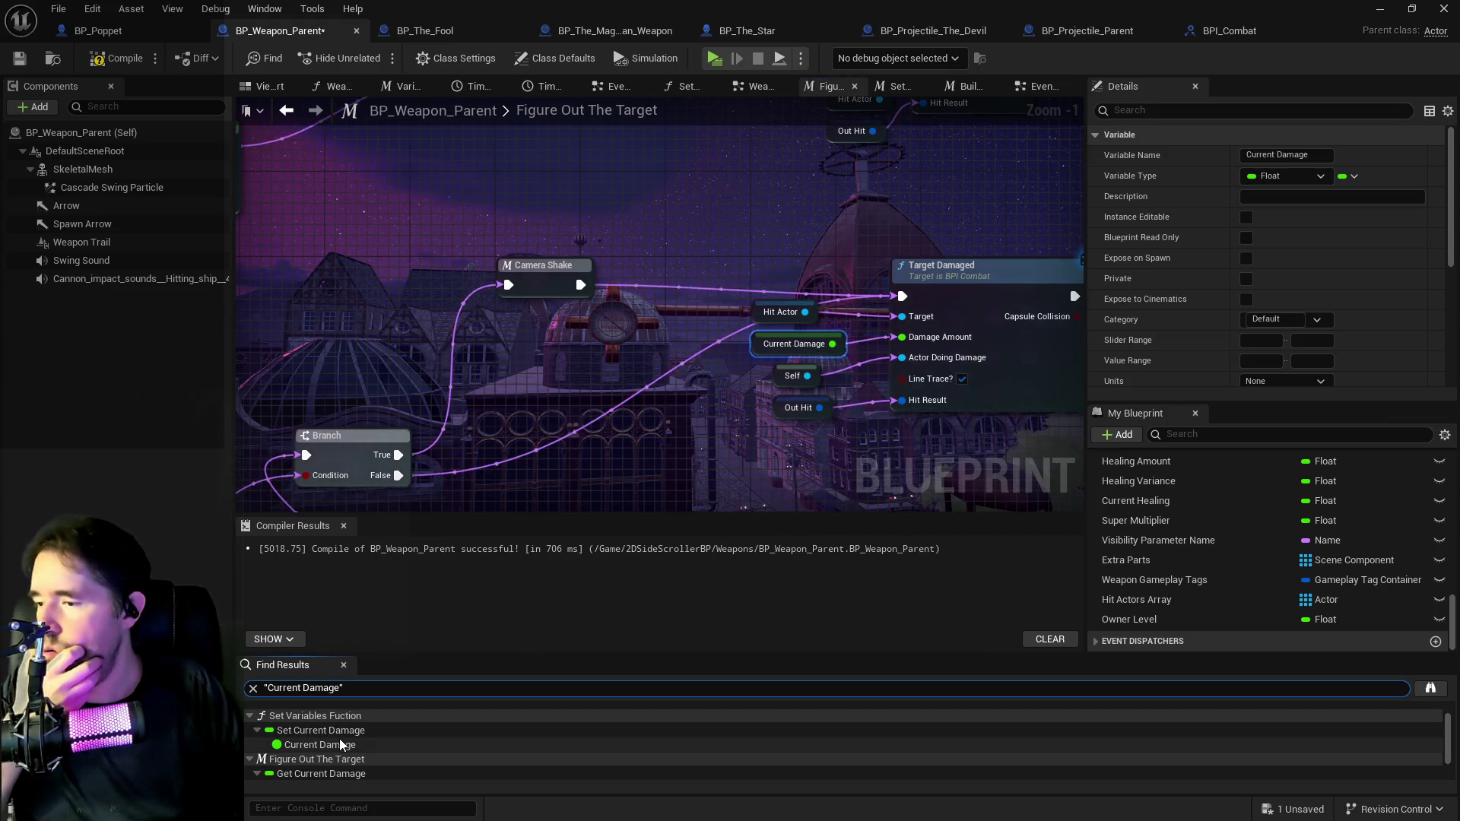
pyautogui.click(342, 744)
pyautogui.scroll(5, 617, 471)
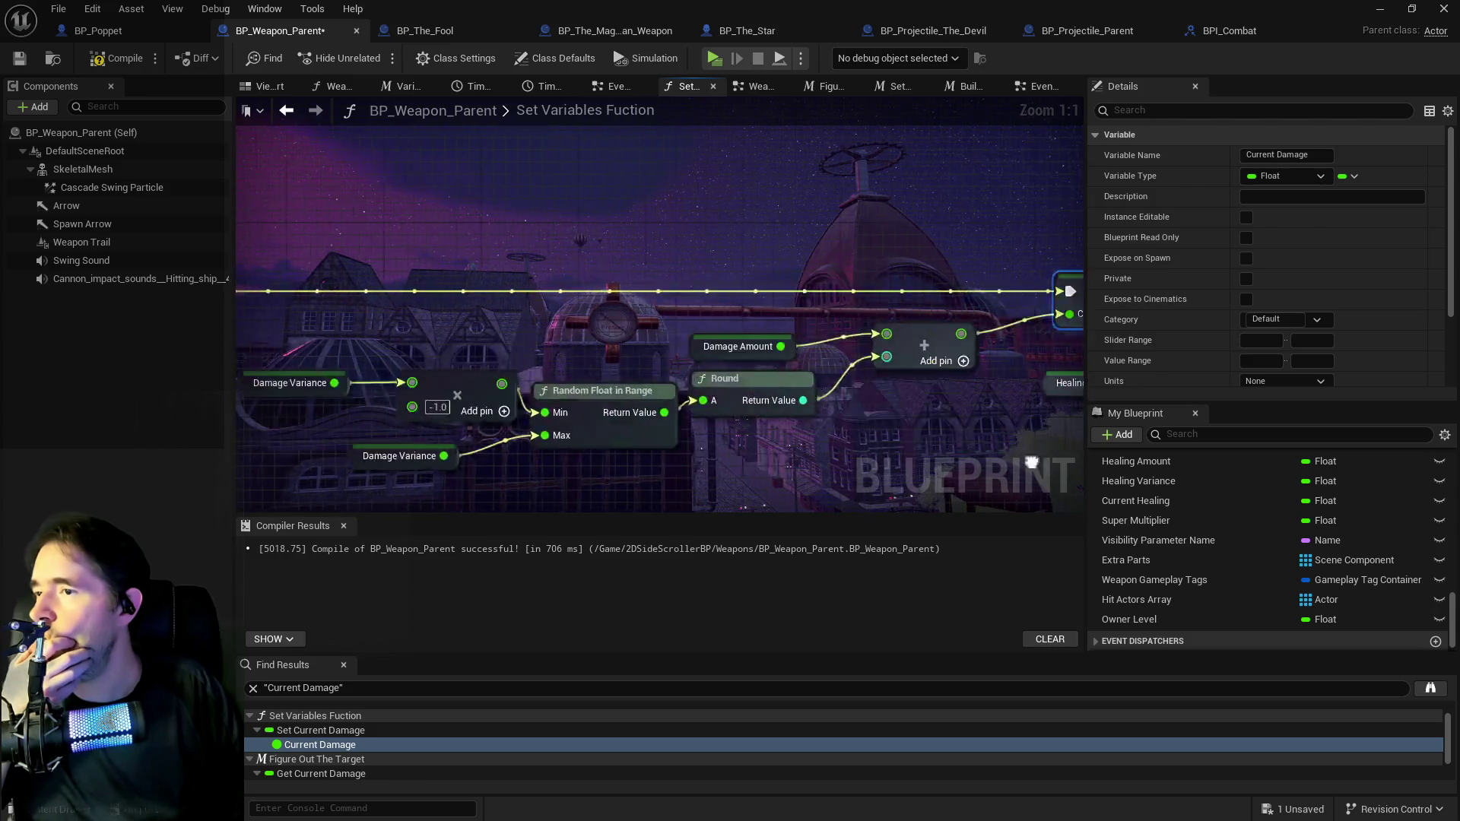
# Select the damage calculation nodes and shift them left to make room.
pyautogui.scroll(-2, 768, 391)
pyautogui.moveTo(366, 298); pyautogui.dragTo(900, 387)
pyautogui.moveTo(874, 301)
pyautogui.mouseDown()
pyautogui.moveTo(736, 357)
pyautogui.moveTo(672, 320)
pyautogui.moveTo(755, 343)
pyautogui.mouseUp()
# Add an Owner Level getter feeding a Greater (>) comparison into a new Branch node.
pyautogui.moveTo(858, 406); pyautogui.dragTo(756, 339)
pyautogui.moveTo(1129, 619)
pyautogui.mouseDown()
pyautogui.moveTo(842, 508)
pyautogui.moveTo(697, 380)
pyautogui.moveTo(772, 376)
pyautogui.mouseUp()
pyautogui.click(733, 409)
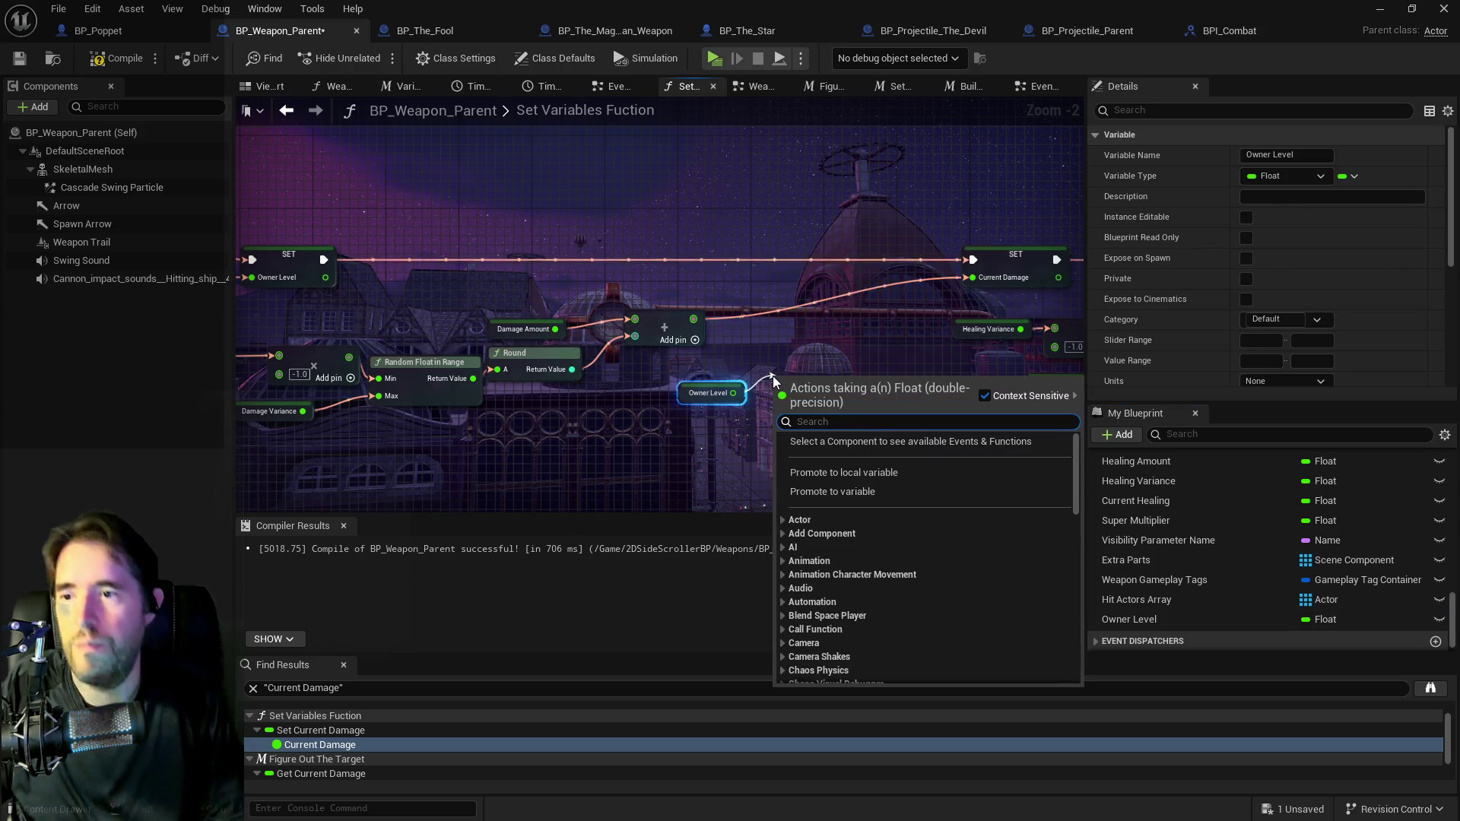
pyautogui.write('>')
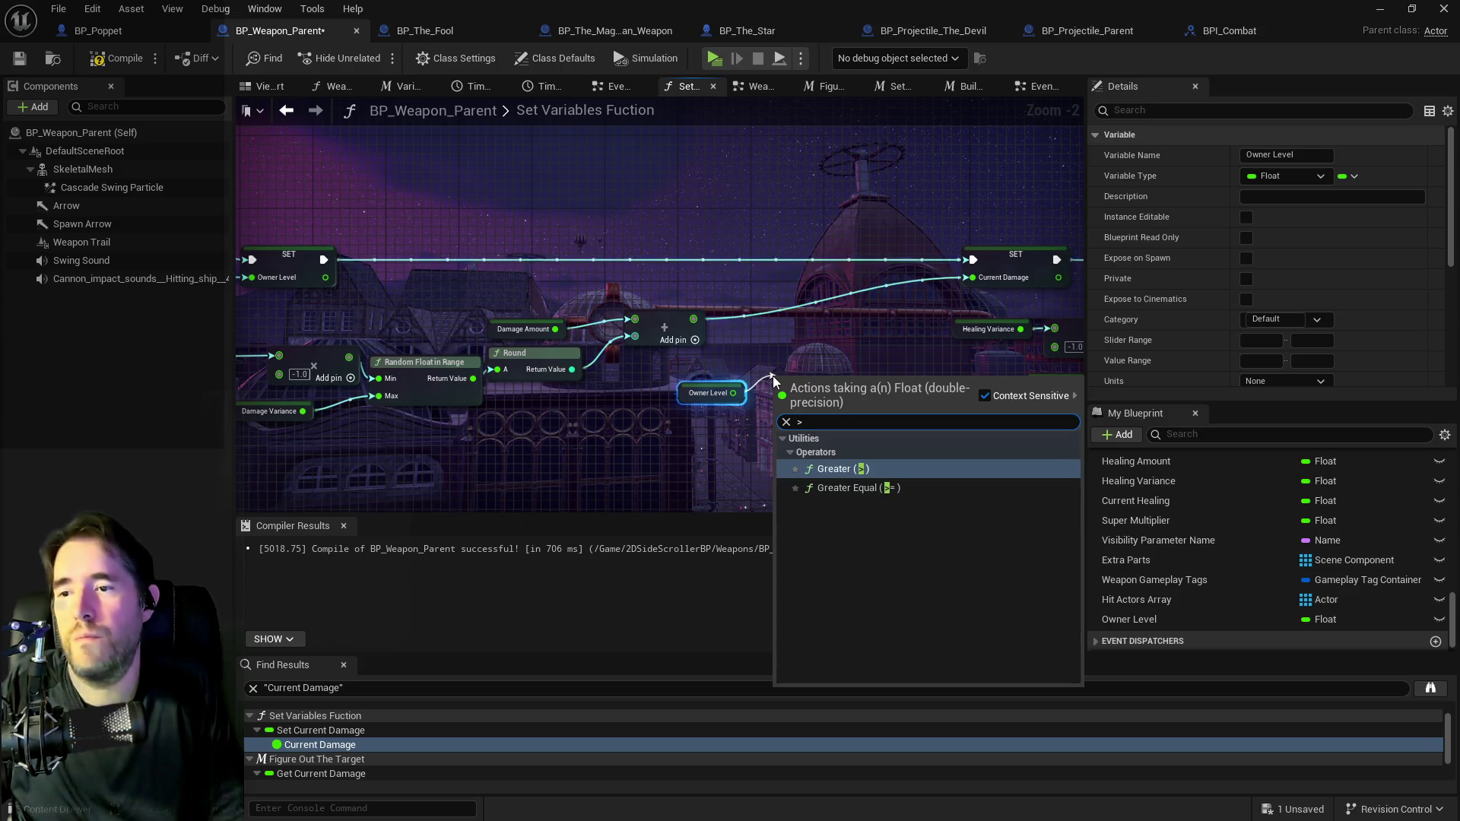
pyautogui.click(837, 489)
pyautogui.moveTo(879, 390); pyautogui.dragTo(832, 301)
pyautogui.write('branch')
pyautogui.press('Return')
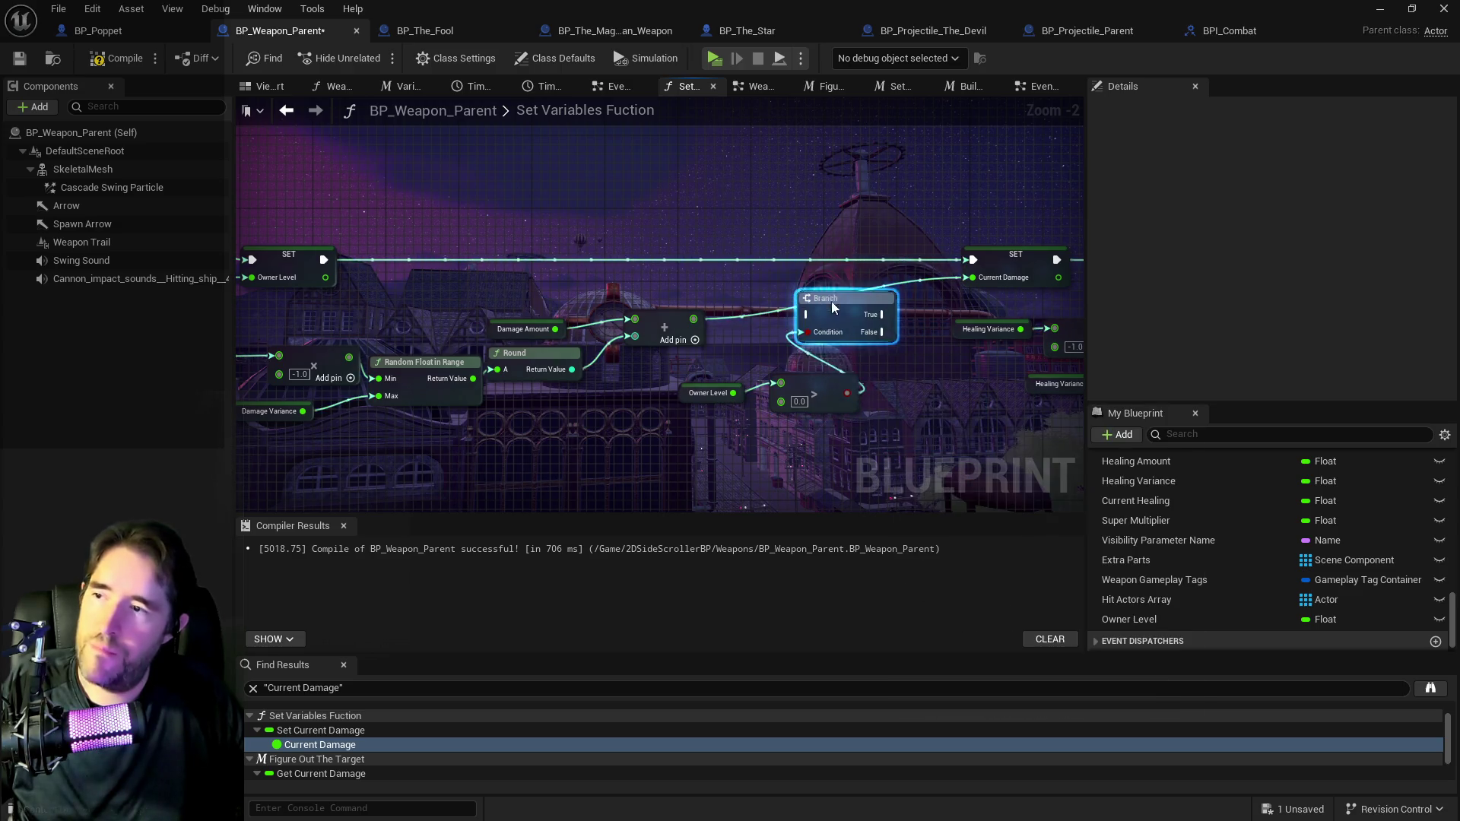
# Arrange the Branch and comparison nodes, placing SET Owner Level on the execution line.
pyautogui.scroll(-4, 832, 305)
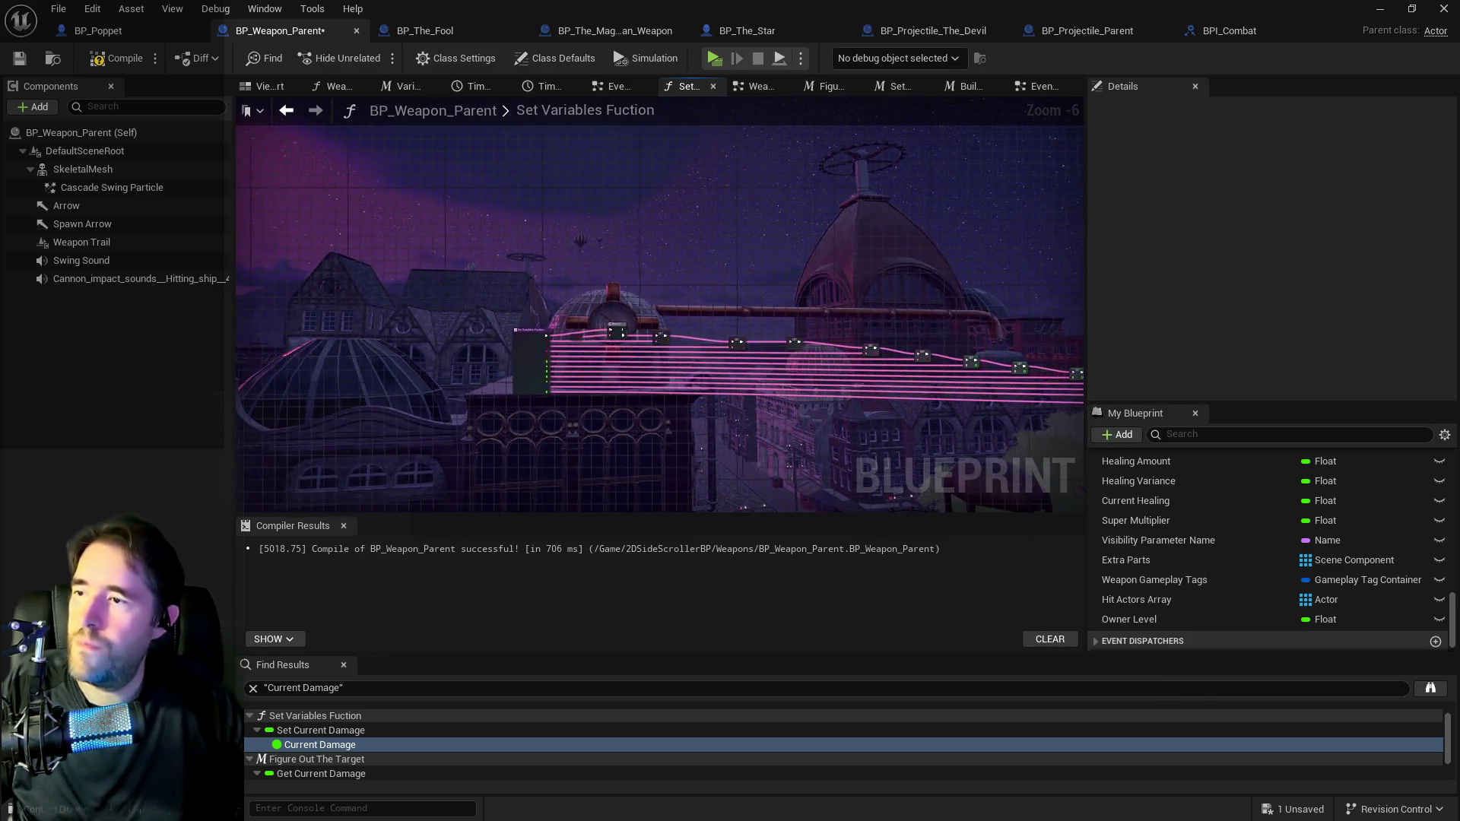
pyautogui.scroll(2, 811, 358)
pyautogui.moveTo(810, 358)
pyautogui.mouseDown()
pyautogui.moveTo(566, 181)
pyautogui.moveTo(607, 223)
pyautogui.mouseUp()
pyautogui.moveTo(814, 255)
pyautogui.mouseDown()
pyautogui.moveTo(828, 247)
pyautogui.moveTo(790, 214)
pyautogui.mouseUp()
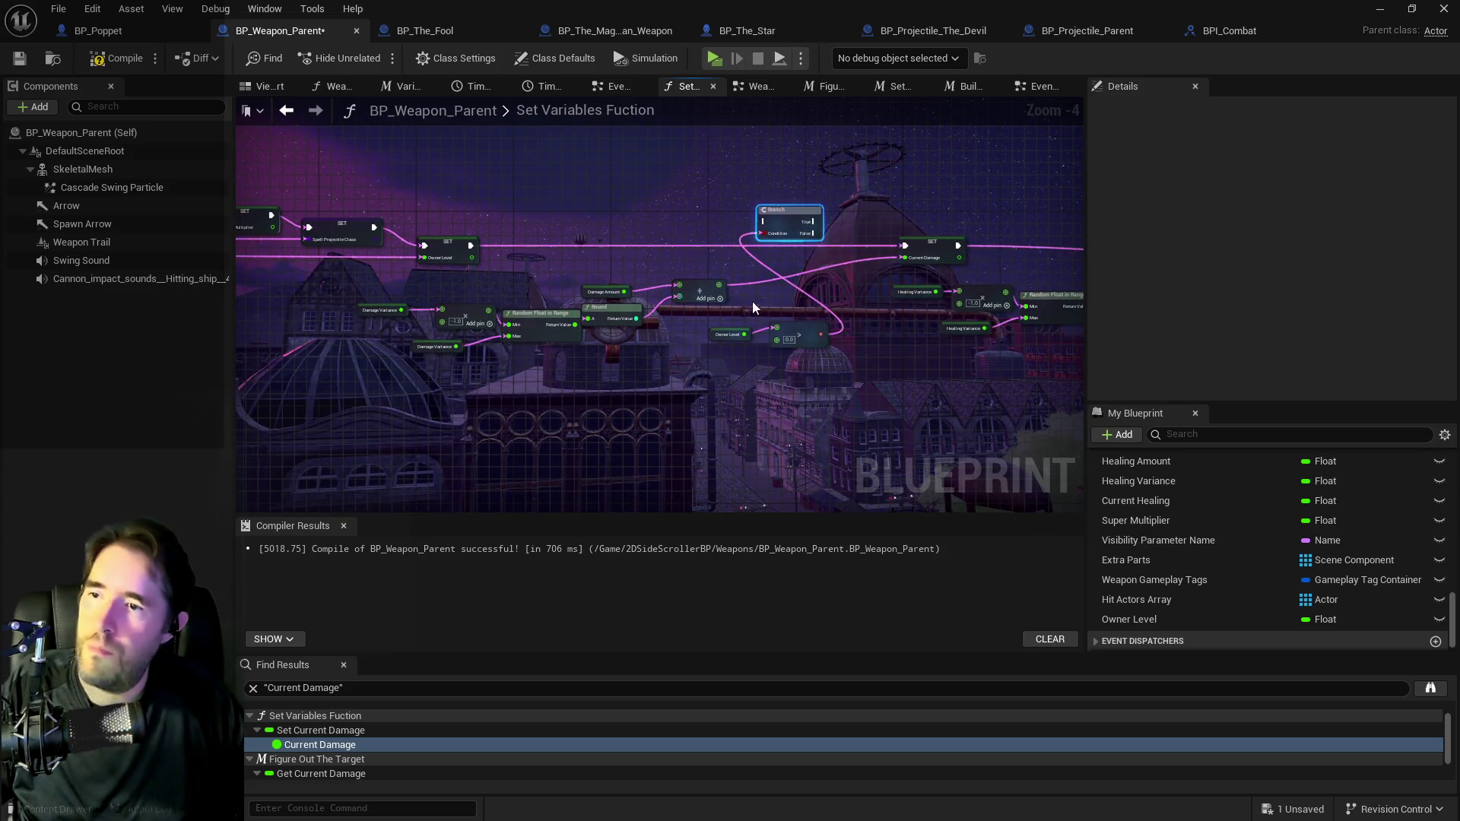
pyautogui.moveTo(810, 355)
pyautogui.mouseDown()
pyautogui.moveTo(666, 201)
pyautogui.moveTo(655, 243)
pyautogui.mouseUp()
pyautogui.moveTo(477, 239)
pyautogui.mouseDown()
pyautogui.moveTo(673, 214)
pyautogui.moveTo(502, 235)
pyautogui.moveTo(650, 213)
pyautogui.moveTo(836, 251)
pyautogui.moveTo(832, 267)
pyautogui.mouseUp()
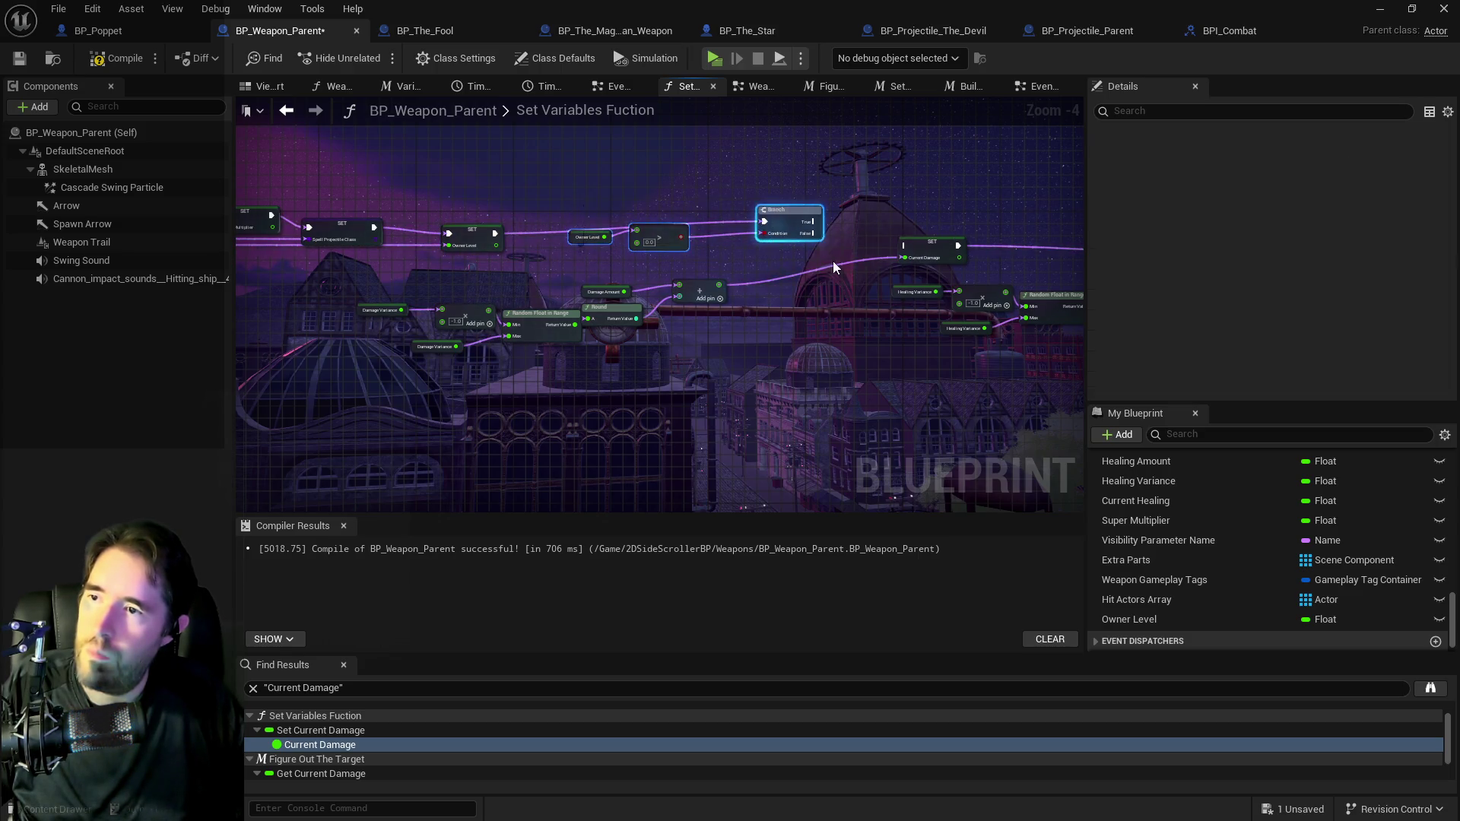
pyautogui.moveTo(773, 218)
pyautogui.mouseDown()
pyautogui.moveTo(743, 237)
pyautogui.moveTo(872, 248)
pyautogui.moveTo(800, 228)
pyautogui.moveTo(721, 261)
pyautogui.moveTo(737, 304)
pyautogui.mouseUp()
# Cancel the stray node search and discard the unused wire from the Add node.
pyautogui.press('Escape')
pyautogui.write('Mu')
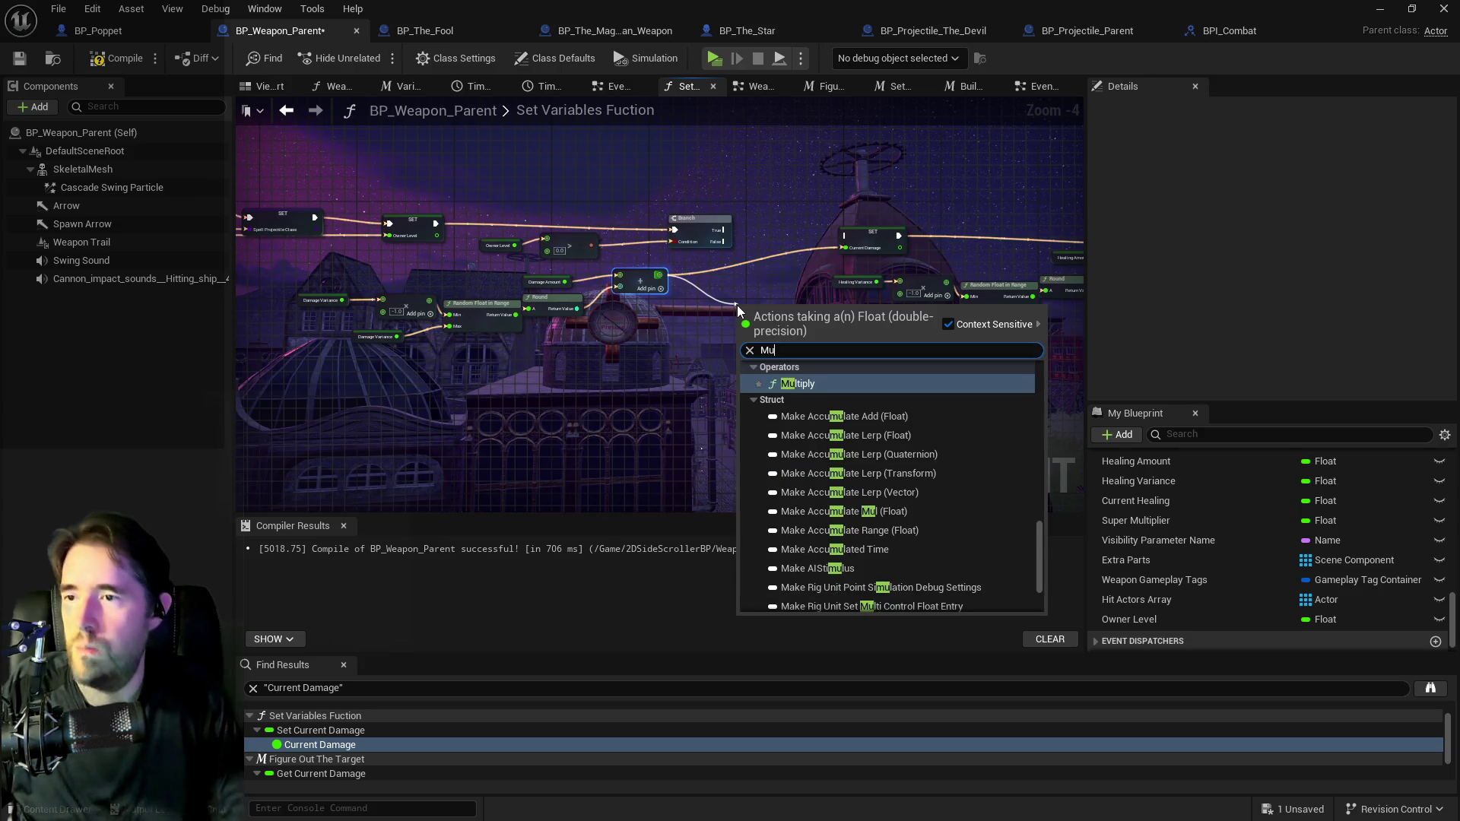
pyautogui.press('BackSpace')
pyautogui.press('BackSpace')
pyautogui.moveTo(737, 304)
pyautogui.mouseDown()
pyautogui.moveTo(704, 276)
pyautogui.moveTo(399, 216)
pyautogui.moveTo(586, 272)
pyautogui.moveTo(782, 142)
pyautogui.moveTo(845, 143)
pyautogui.mouseUp()
# Chain SET Owner Level into SET Current Damage, then SET Current Damage into the Branch.
pyautogui.moveTo(770, 243); pyautogui.dragTo(644, 243)
pyautogui.click(318, 229)
pyautogui.moveTo(341, 225); pyautogui.dragTo(625, 242)
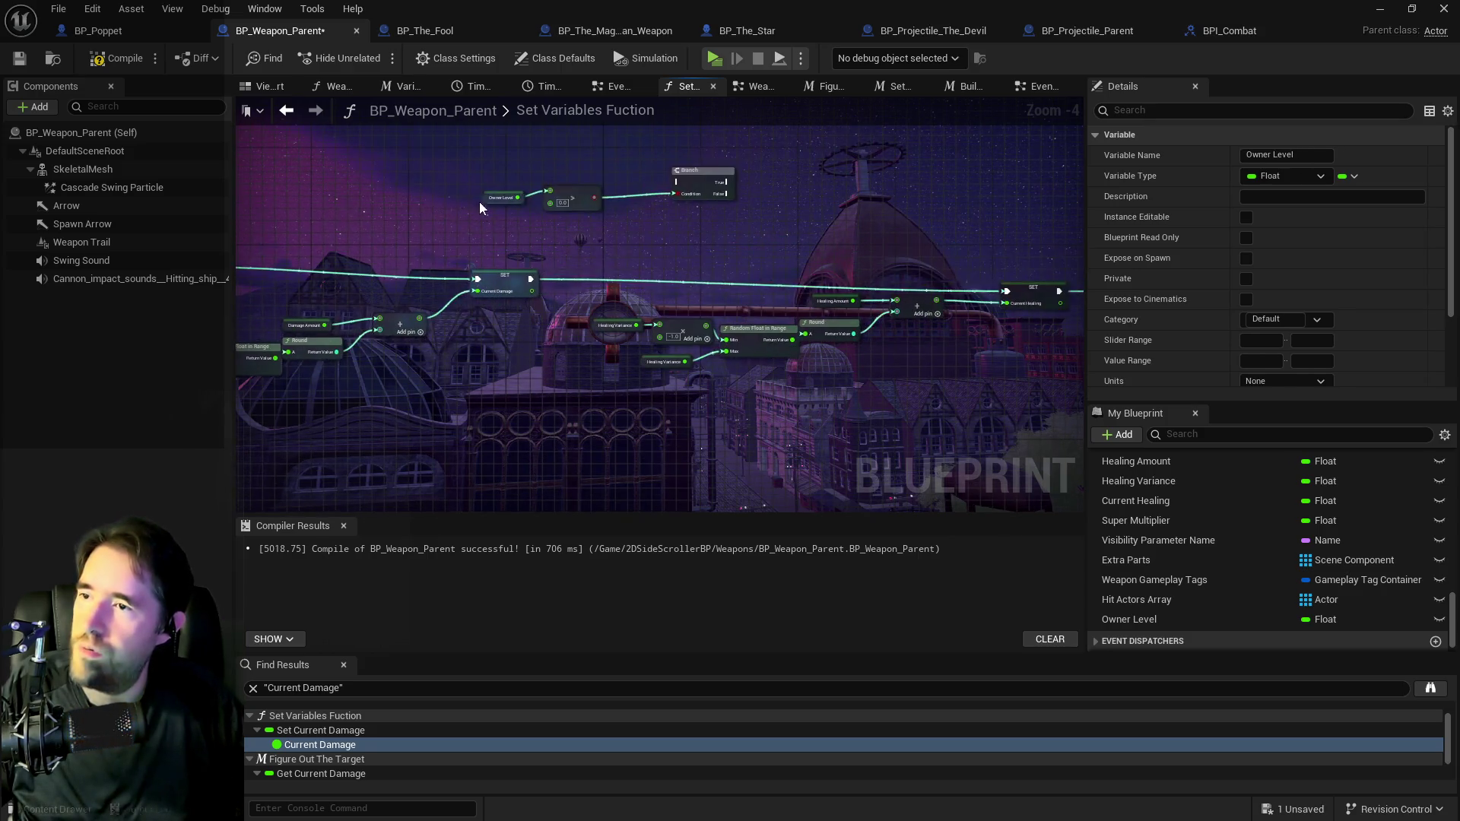
pyautogui.moveTo(709, 184); pyautogui.dragTo(734, 226)
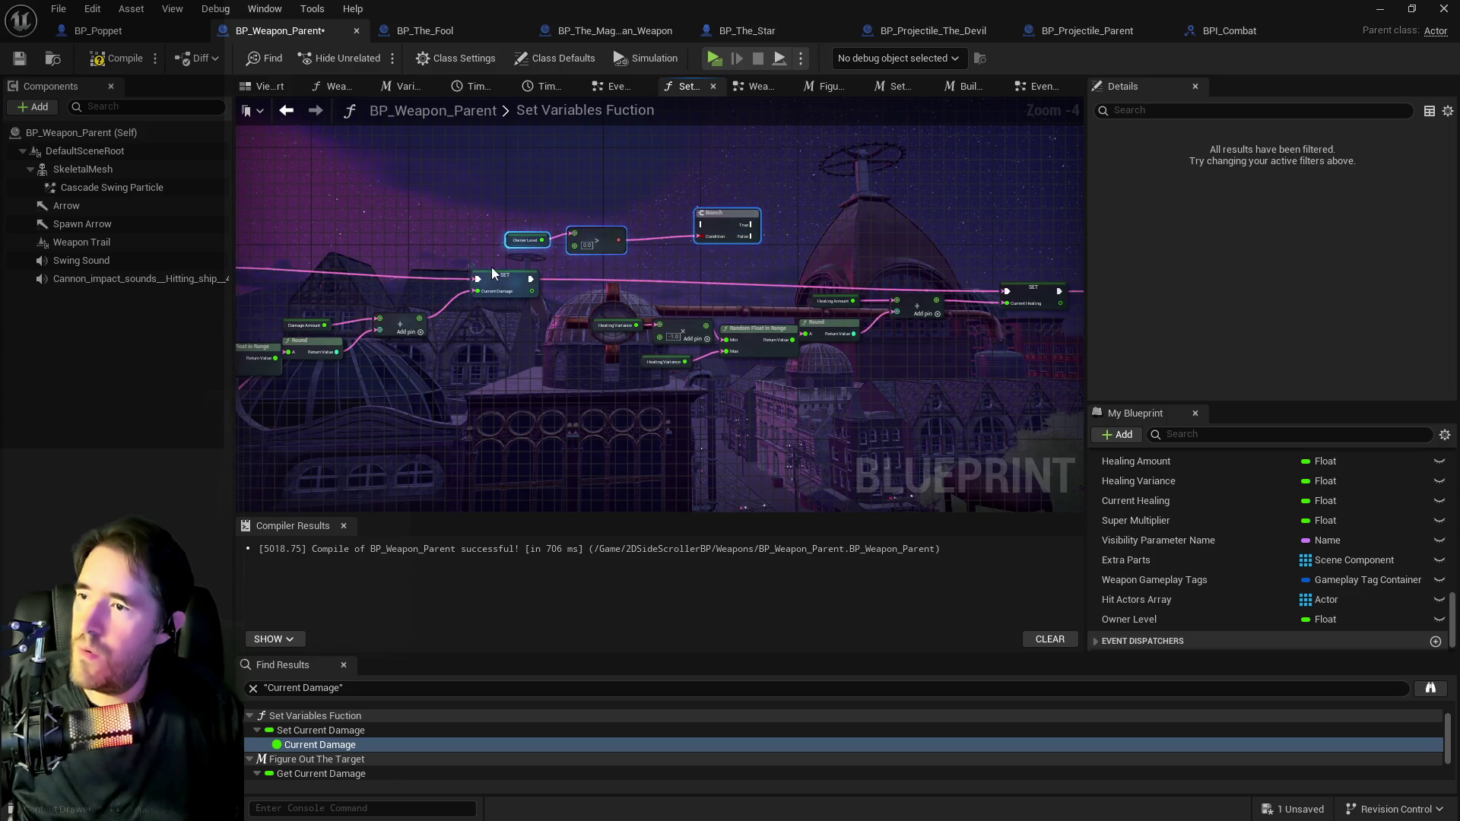
pyautogui.moveTo(533, 279); pyautogui.dragTo(704, 225)
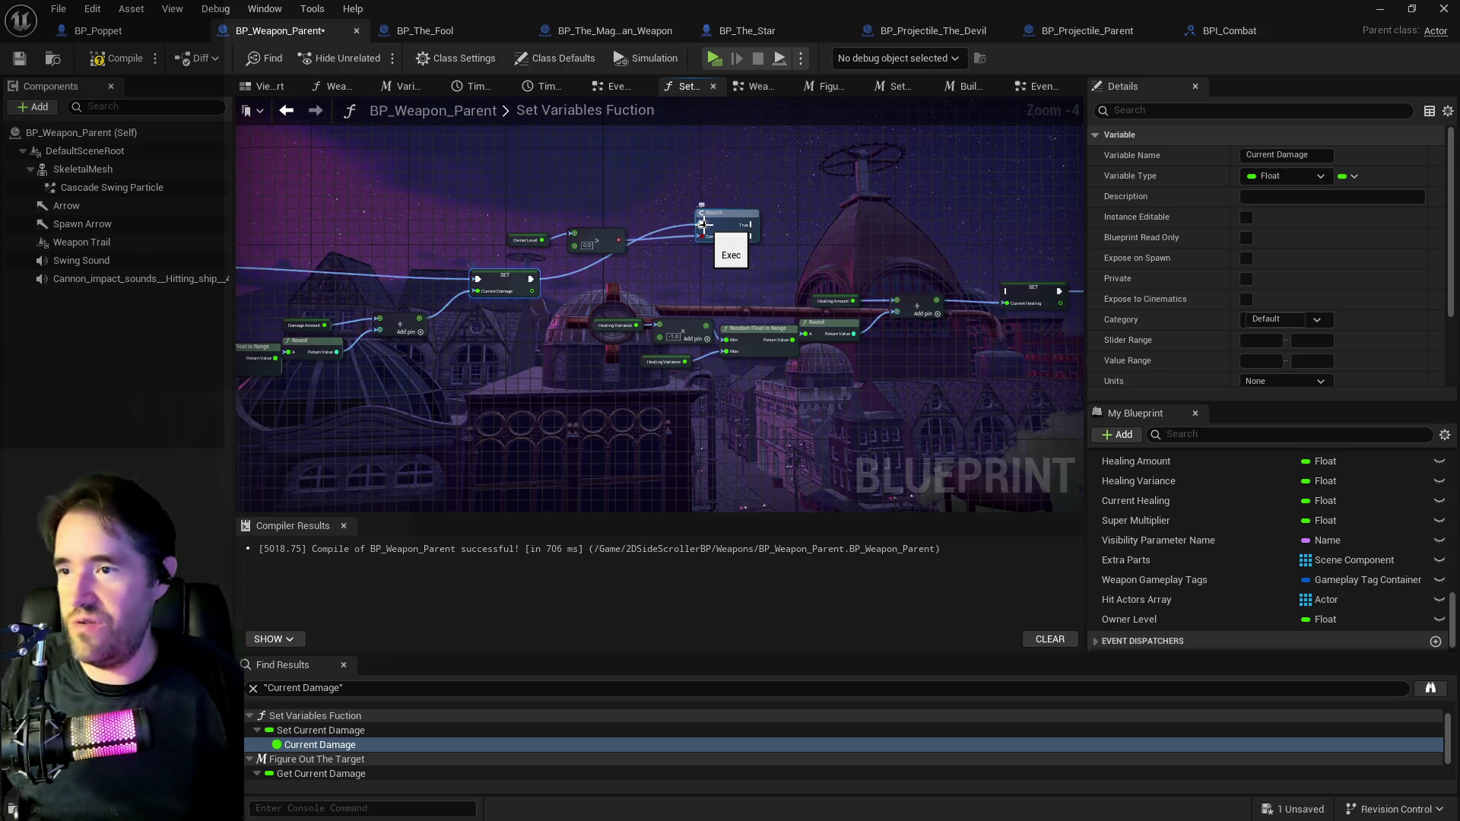
# Add a Current Damage getter beside the Branch and feed it into a new Multiply node.
pyautogui.scroll(2, 703, 224)
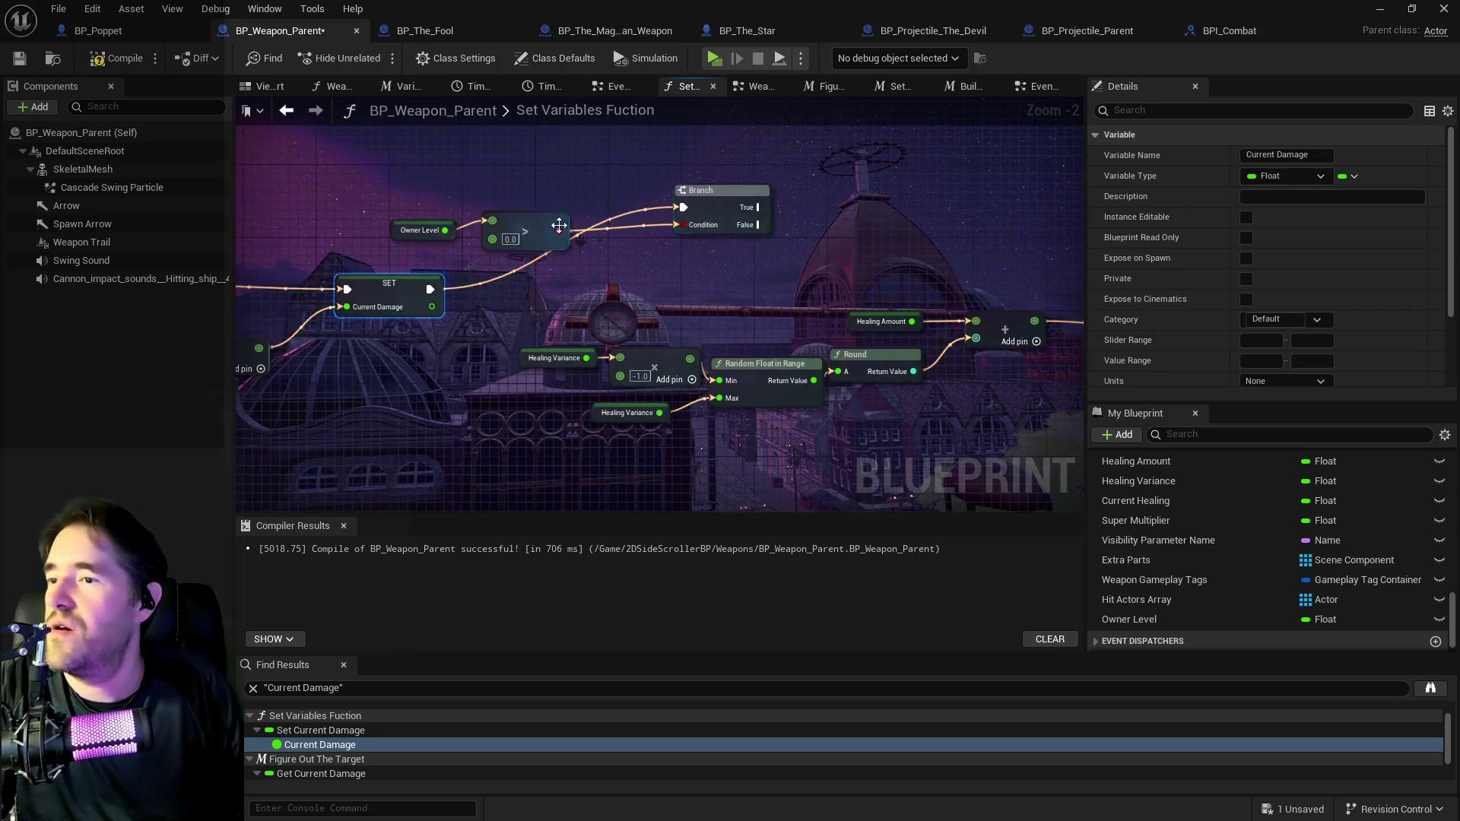
pyautogui.moveTo(597, 299); pyautogui.dragTo(707, 296)
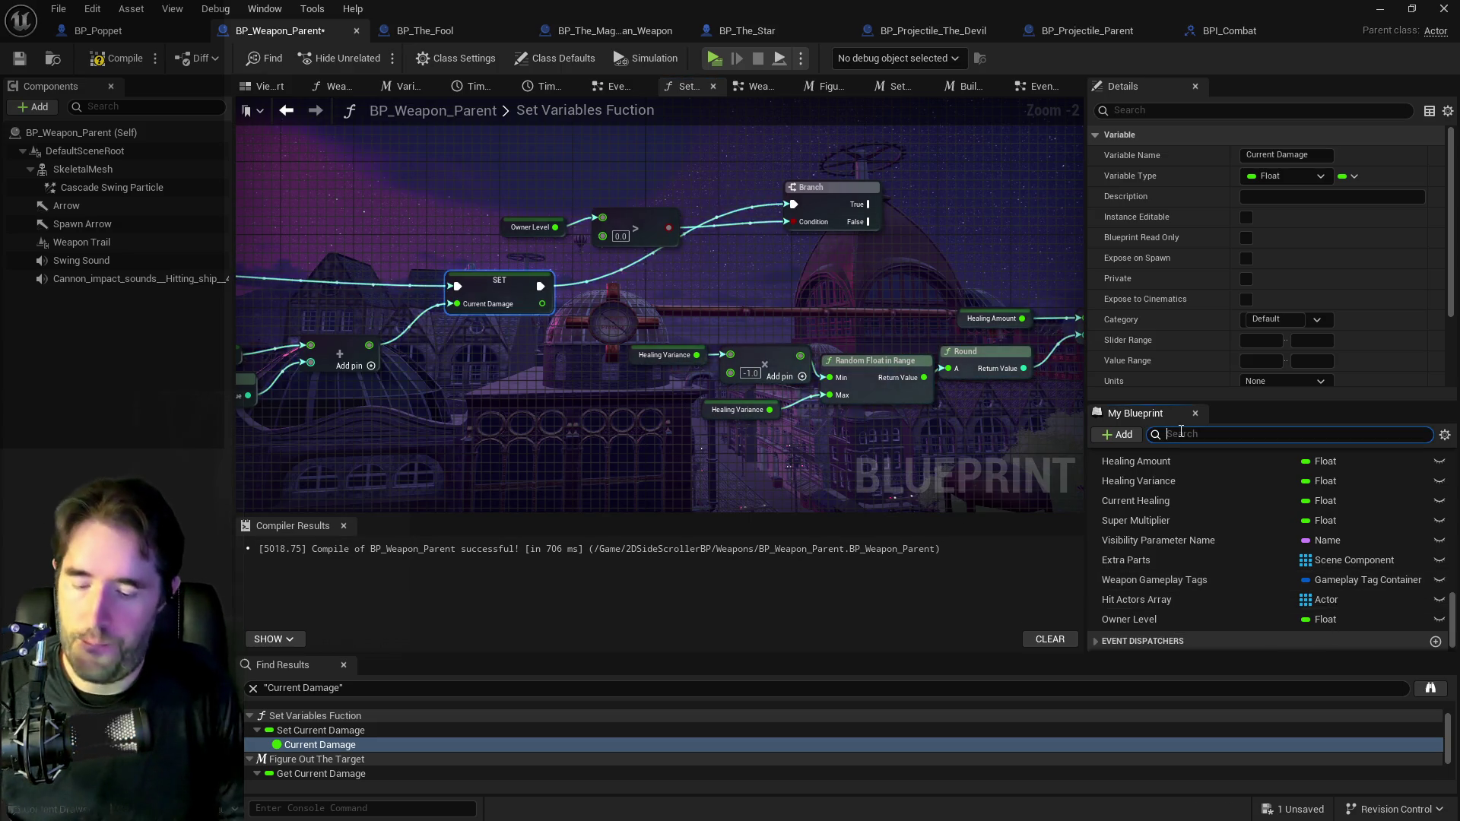
pyautogui.write('current dam')
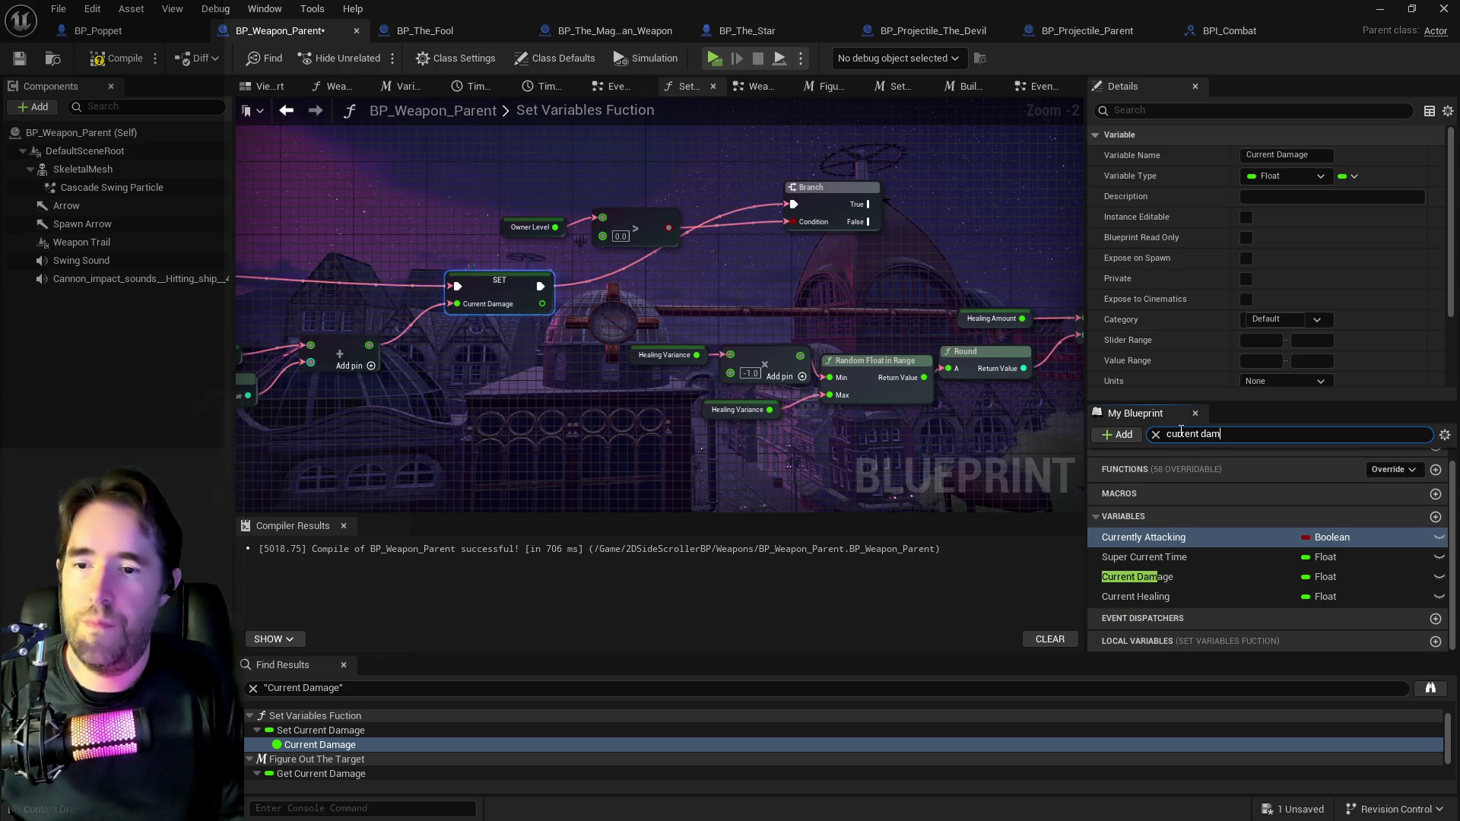
pyautogui.moveTo(1080, 397)
pyautogui.mouseDown()
pyautogui.moveTo(491, 409)
pyautogui.moveTo(847, 408)
pyautogui.moveTo(881, 425)
pyautogui.mouseUp()
pyautogui.scroll(-1, 555, 400)
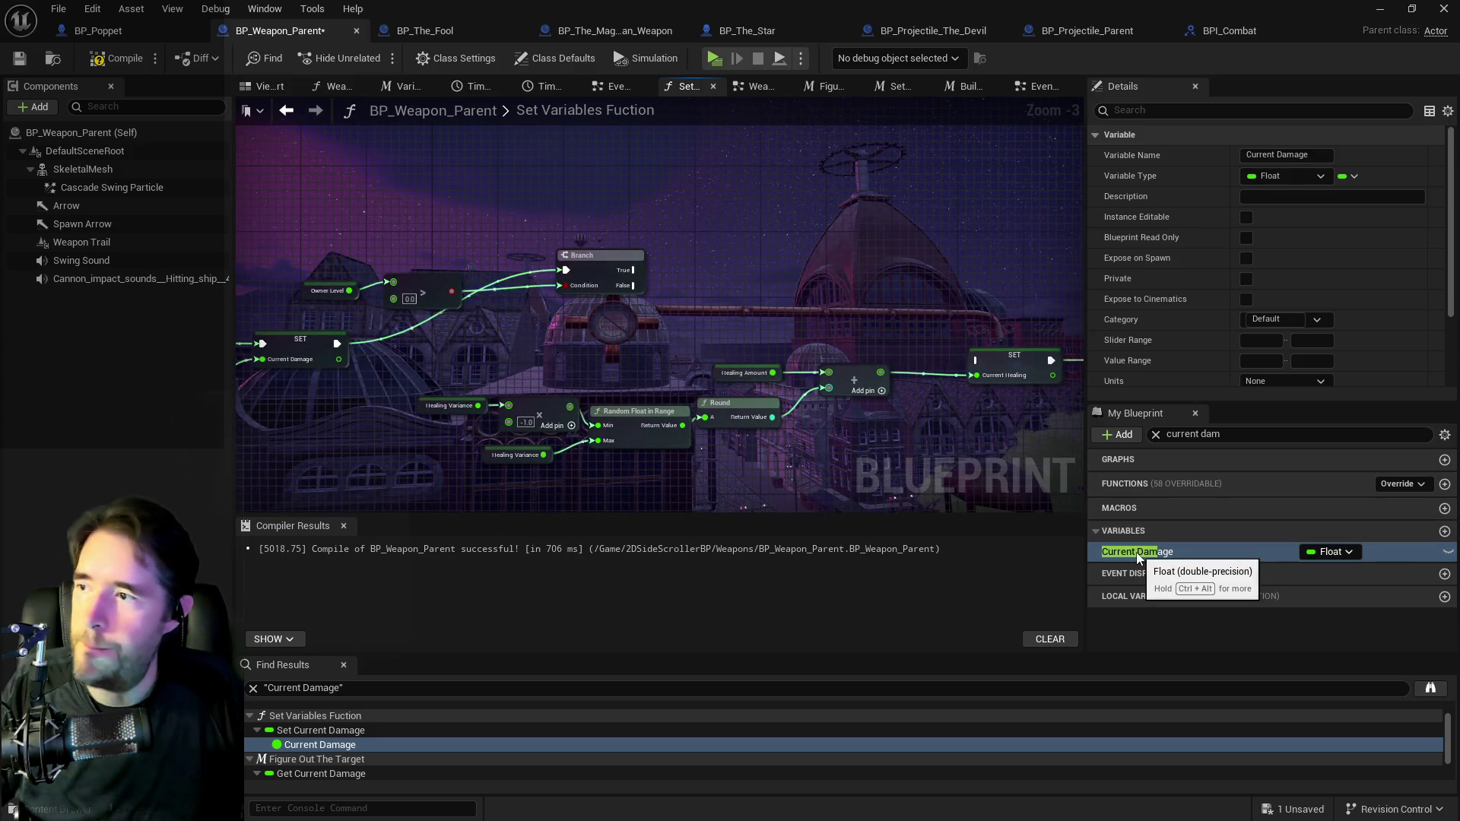
pyautogui.moveTo(1136, 552)
pyautogui.mouseDown()
pyautogui.moveTo(559, 301)
pyautogui.moveTo(618, 318)
pyautogui.mouseUp()
pyautogui.click(674, 335)
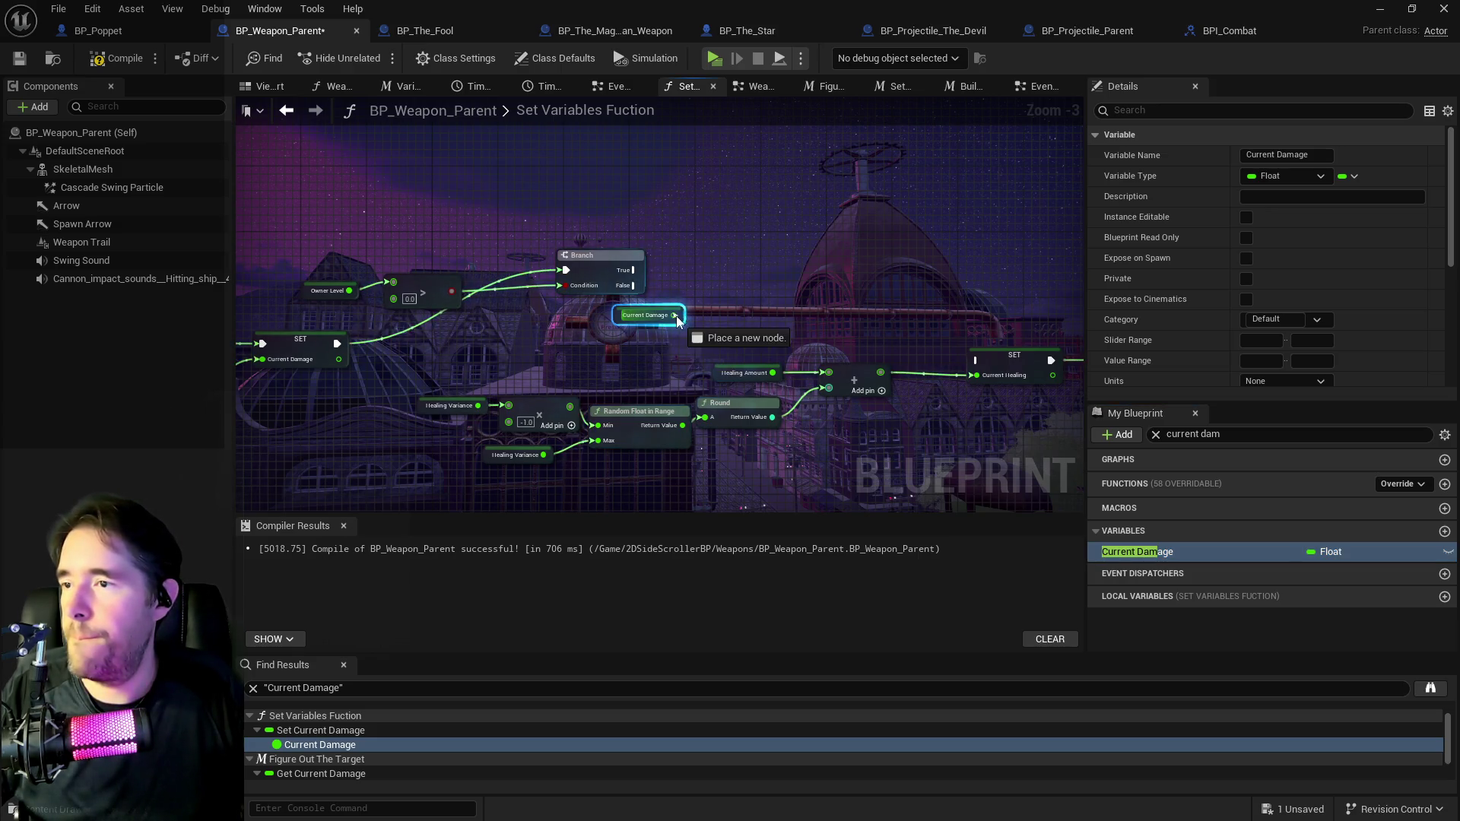
pyautogui.moveTo(711, 310); pyautogui.dragTo(734, 296)
pyautogui.write('mul')
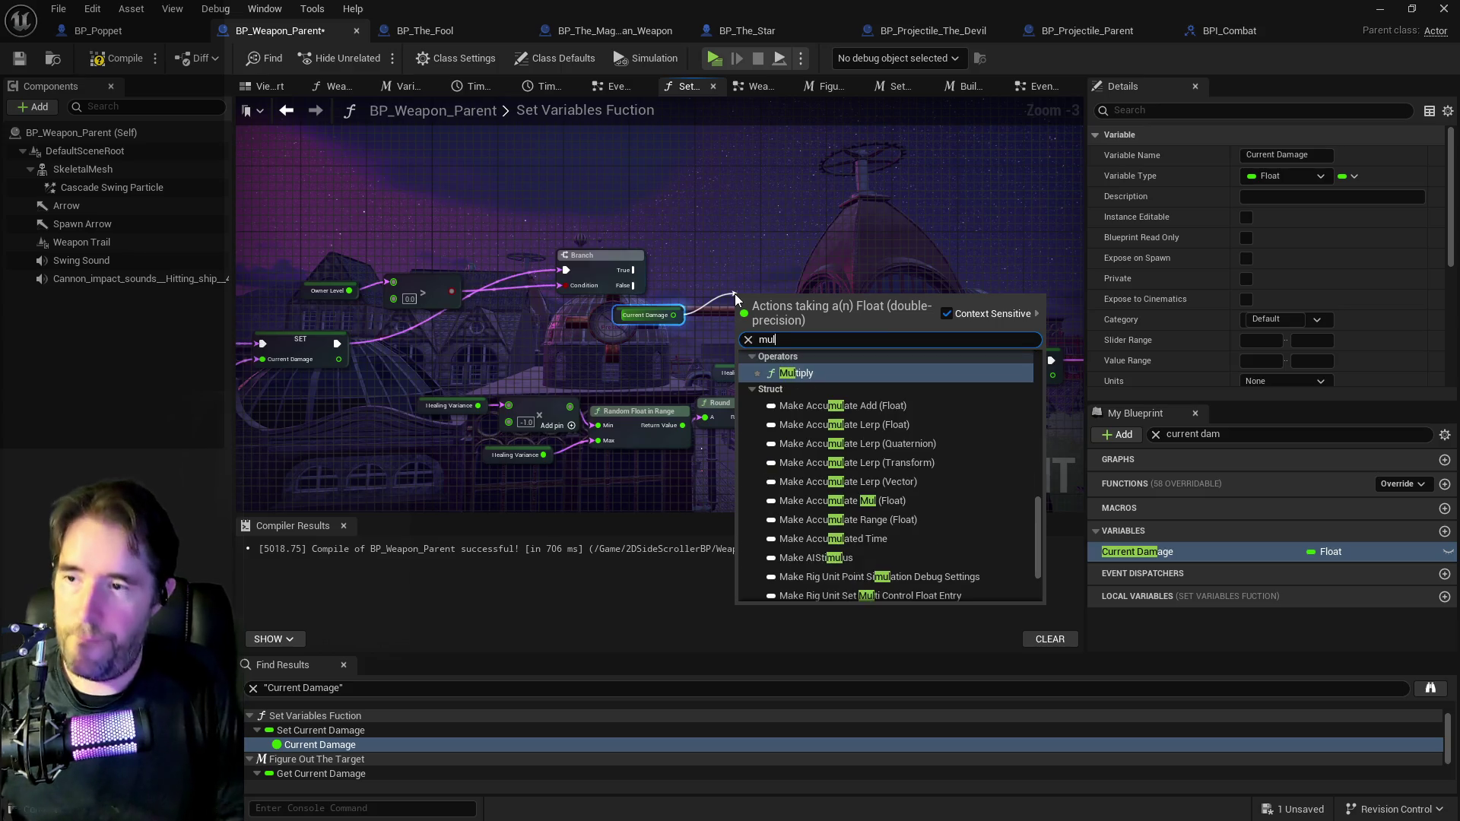
pyautogui.press('Return')
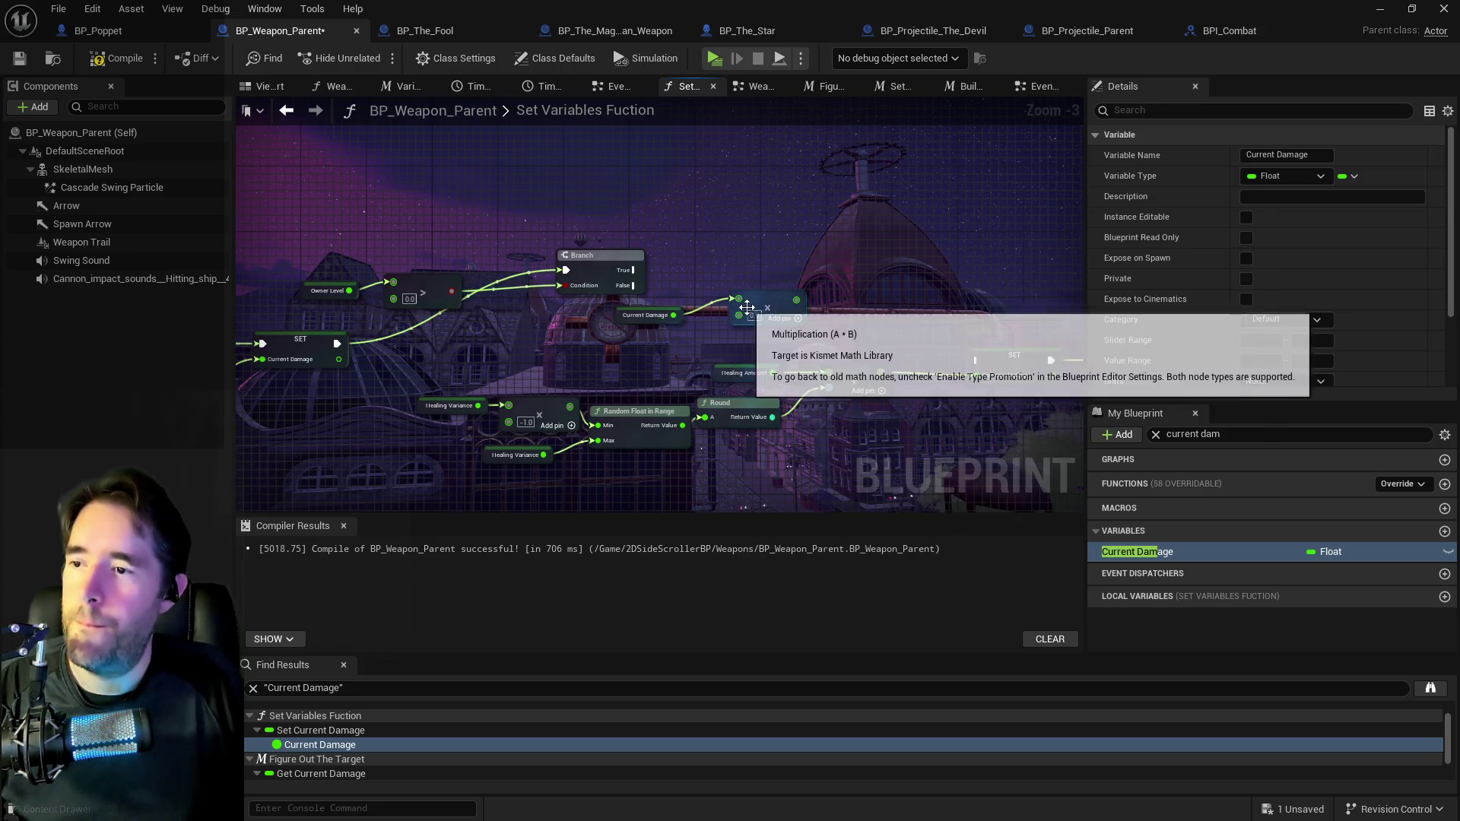
# Duplicate an Owner Level getter and plug it into the Multiply's second input.
pyautogui.click(754, 315)
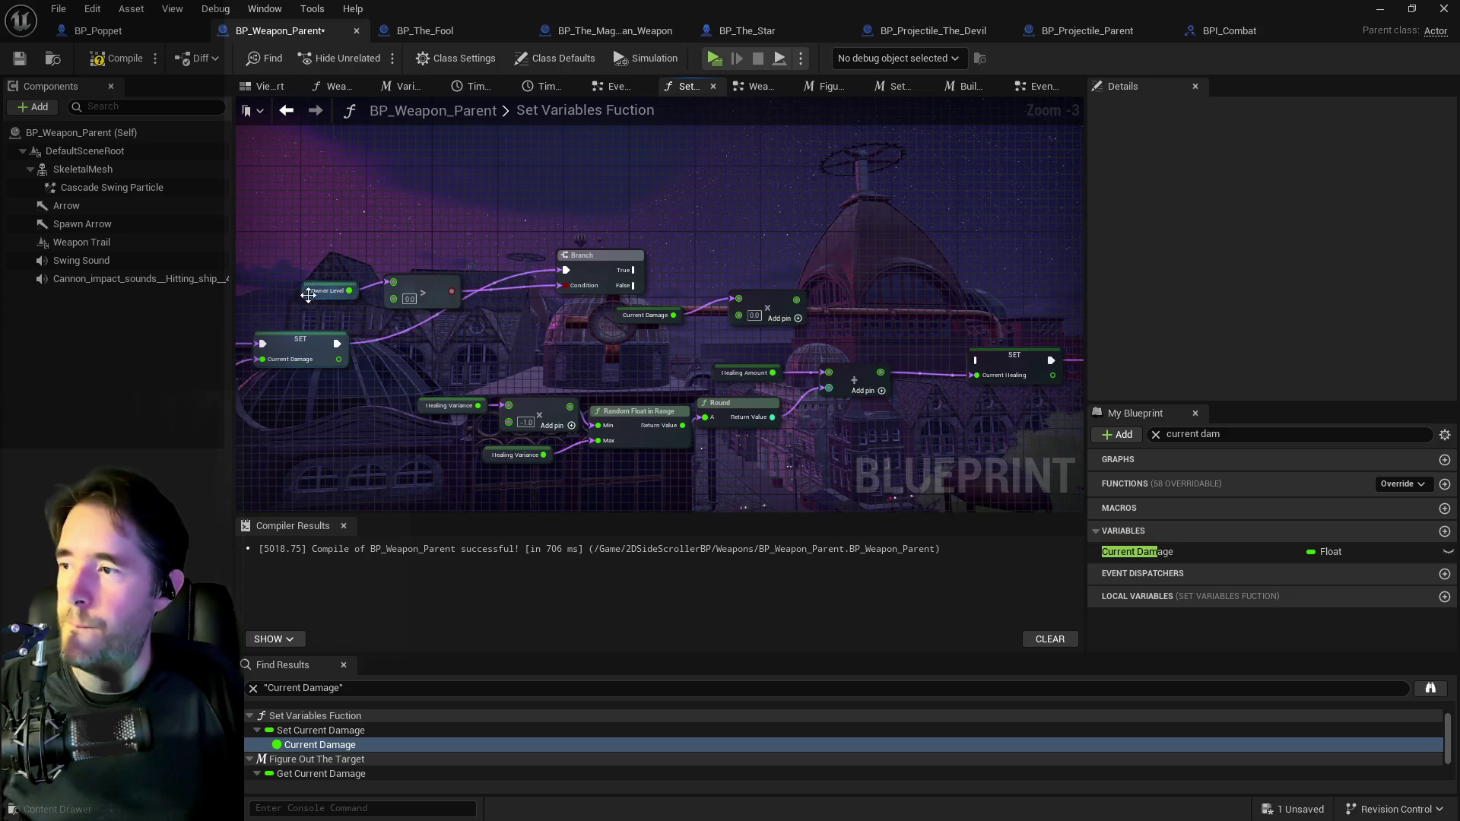
pyautogui.click(311, 297)
pyautogui.hotkey('ctrl', 'c')
pyautogui.hotkey('ctrl', 'v')
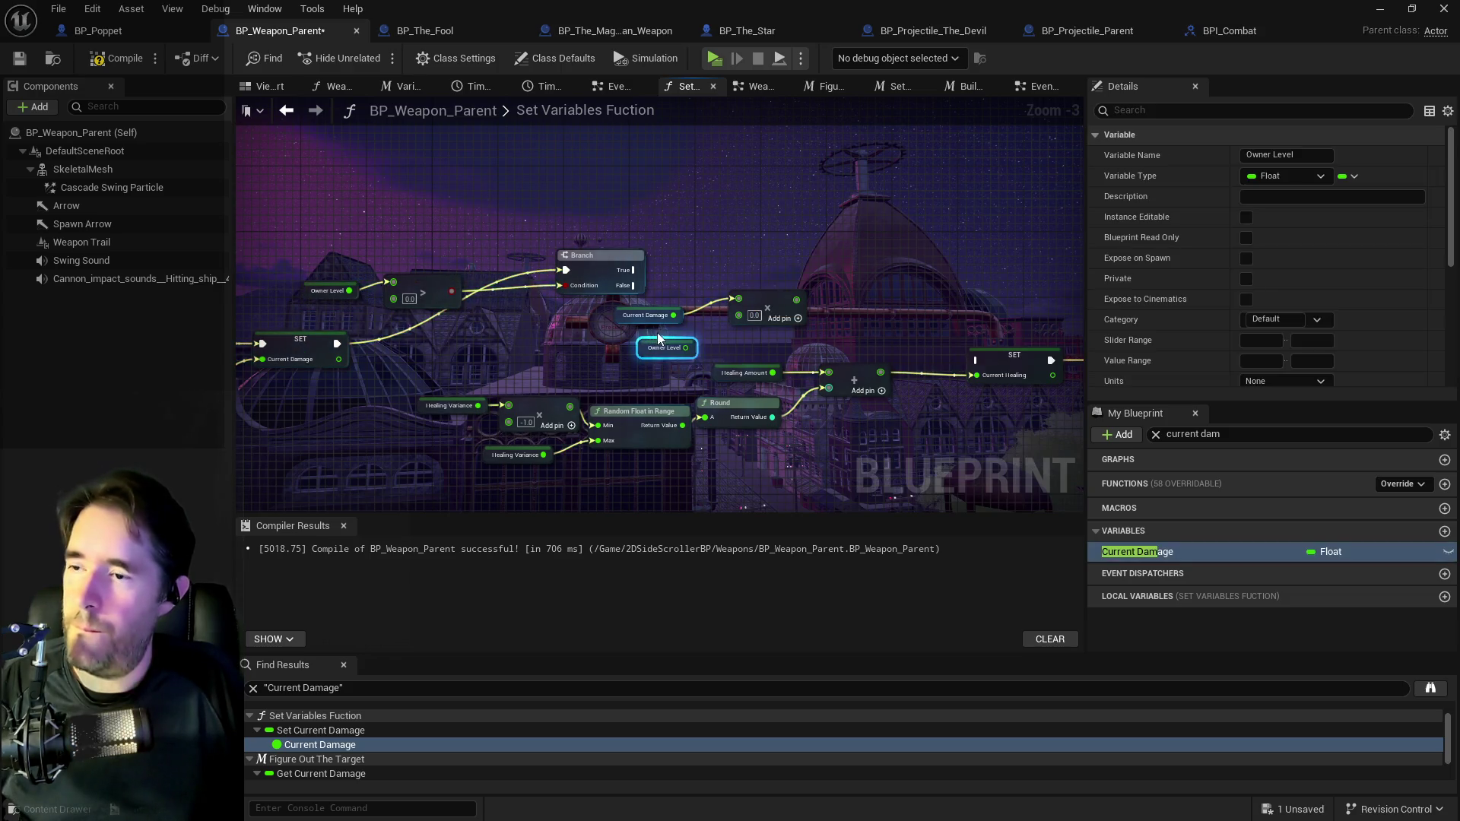
pyautogui.moveTo(685, 348)
pyautogui.mouseDown()
pyautogui.moveTo(738, 315)
pyautogui.moveTo(797, 304)
pyautogui.mouseUp()
# Add a SET Current Damage node and connect the Branch's True output to it.
pyautogui.moveTo(1137, 552)
pyautogui.mouseDown()
pyautogui.moveTo(981, 300)
pyautogui.moveTo(908, 265)
pyautogui.moveTo(836, 276)
pyautogui.mouseUp()
pyautogui.click(955, 310)
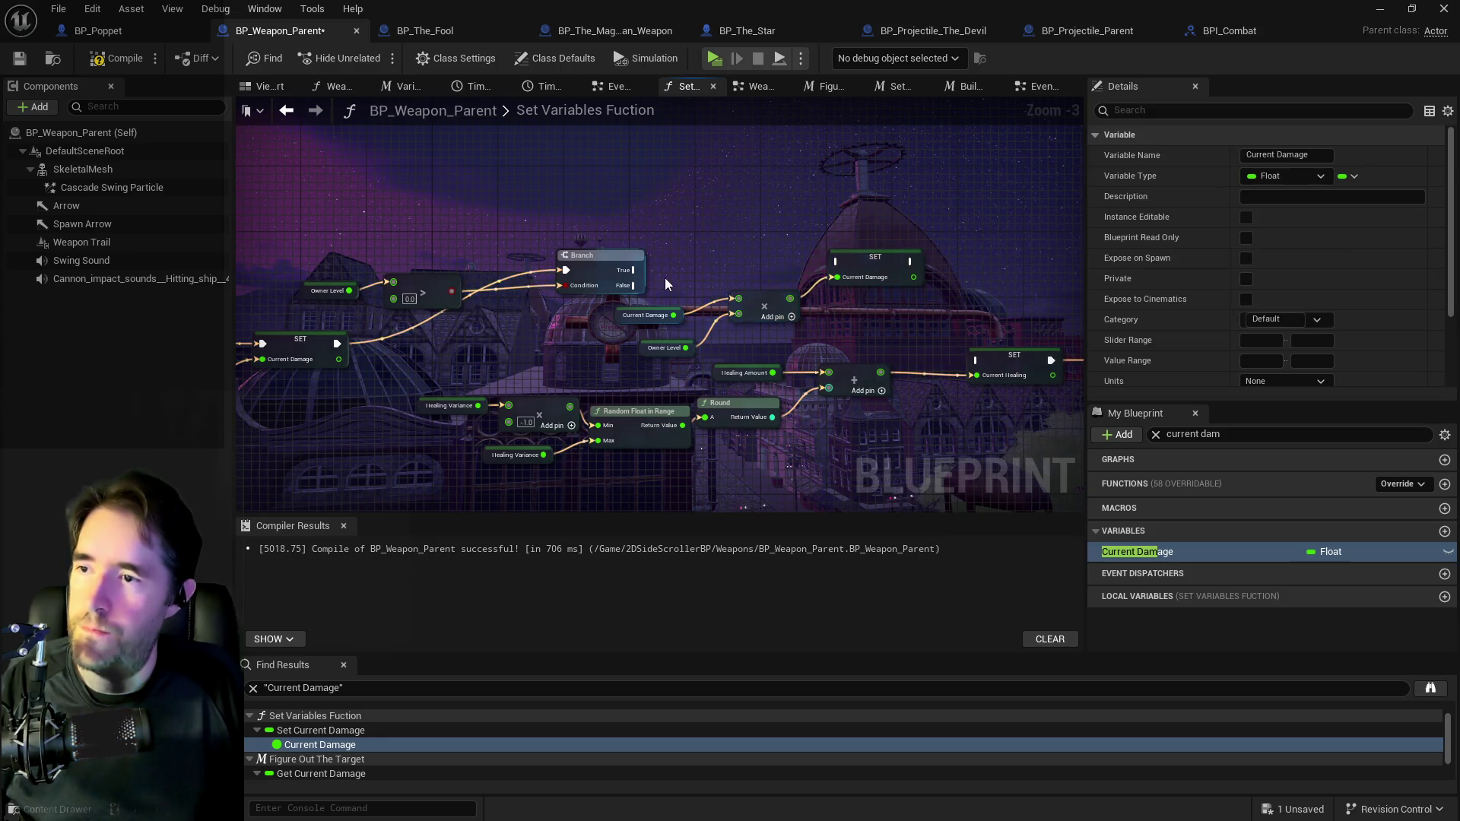
pyautogui.moveTo(634, 270)
pyautogui.mouseDown()
pyautogui.moveTo(837, 263)
pyautogui.moveTo(881, 289)
pyautogui.mouseUp()
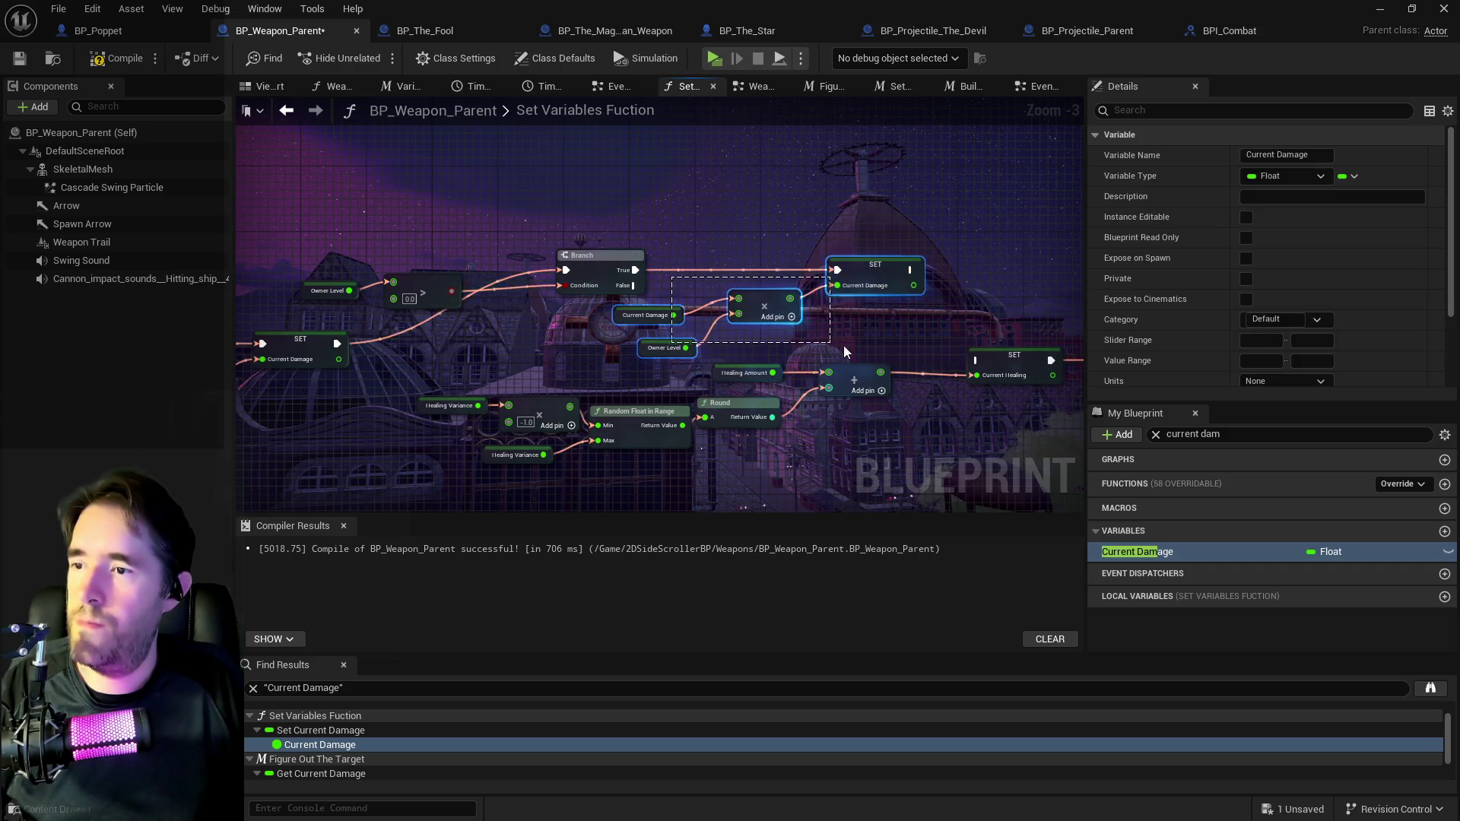
pyautogui.scroll(-2, 882, 289)
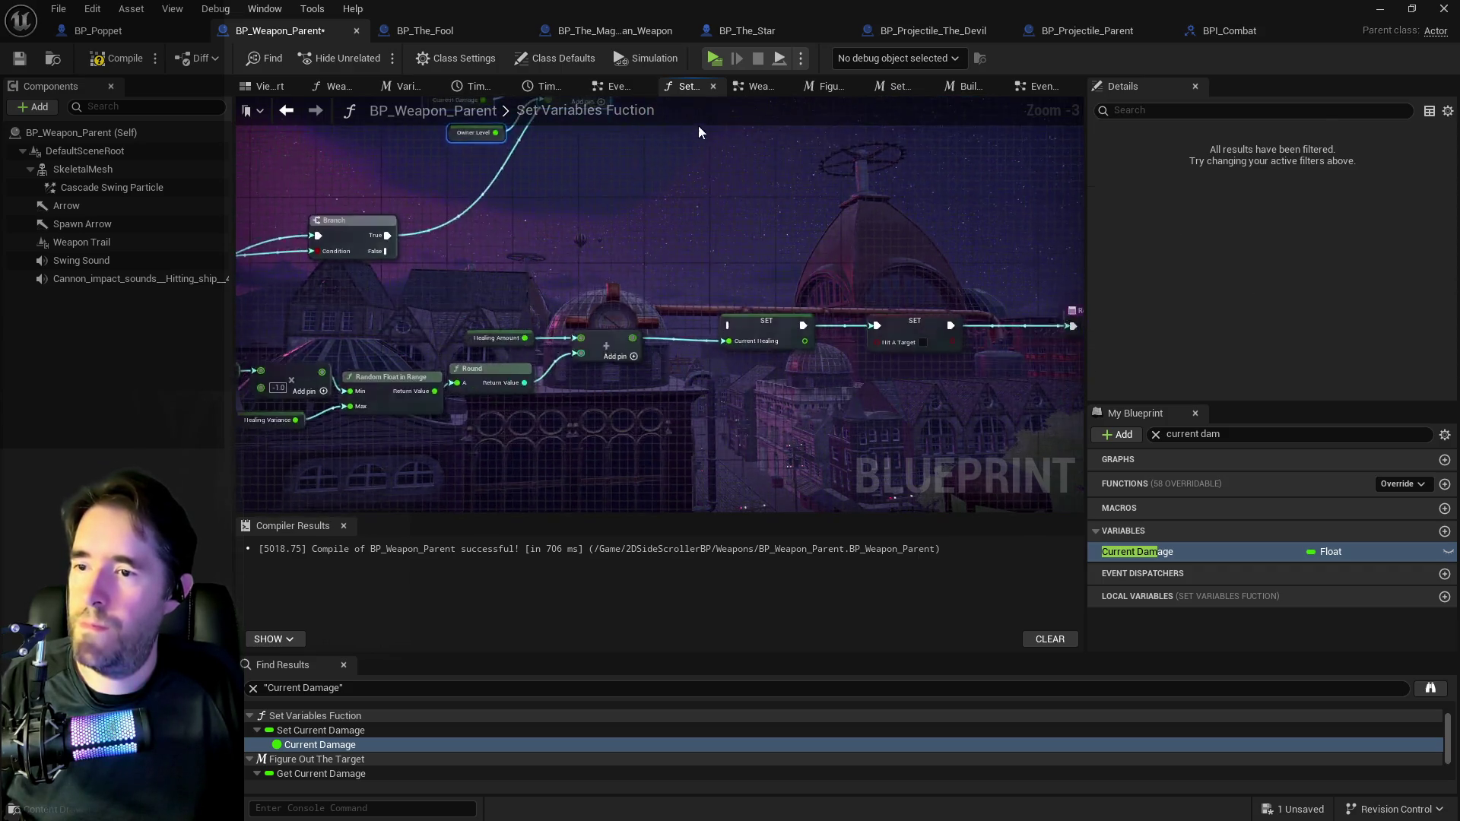
# Spread out the graph, moving the healing row right and repositioning the damage multiply group.
pyautogui.rightClick(695, 270)
pyautogui.moveTo(327, 274)
pyautogui.mouseDown()
pyautogui.moveTo(777, 328)
pyautogui.moveTo(673, 322)
pyautogui.mouseUp()
pyautogui.moveTo(890, 362); pyautogui.dragTo(1092, 380)
pyautogui.moveTo(802, 345); pyautogui.dragTo(741, 194)
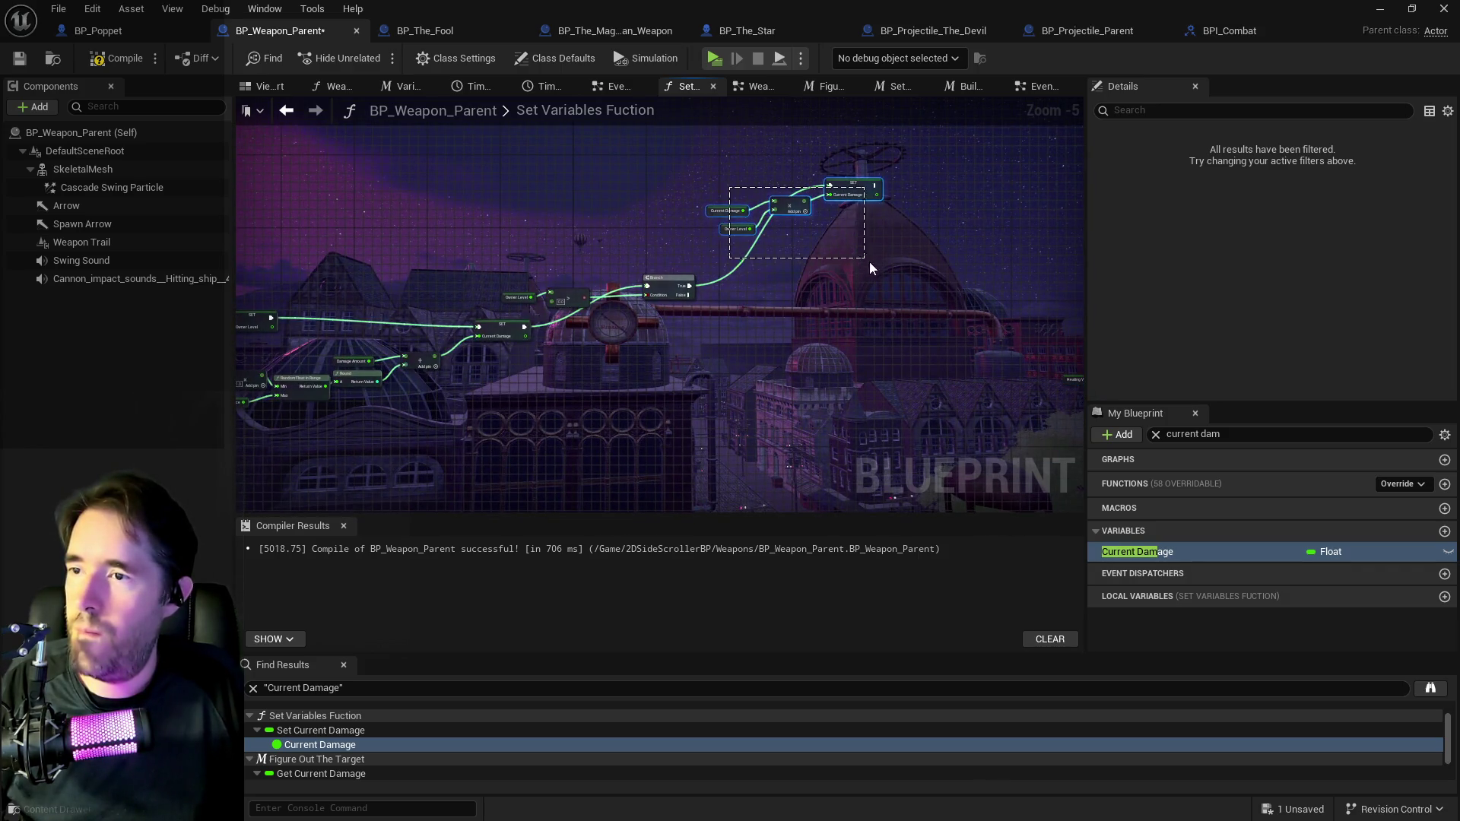
pyautogui.moveTo(841, 193); pyautogui.dragTo(880, 293)
pyautogui.moveTo(754, 307)
pyautogui.mouseDown()
pyautogui.moveTo(656, 268)
pyautogui.moveTo(834, 399)
pyautogui.moveTo(1036, 403)
pyautogui.moveTo(897, 364)
pyautogui.moveTo(926, 320)
pyautogui.mouseUp()
pyautogui.moveTo(646, 313); pyautogui.dragTo(1043, 385)
pyautogui.scroll(-1, 568, 278)
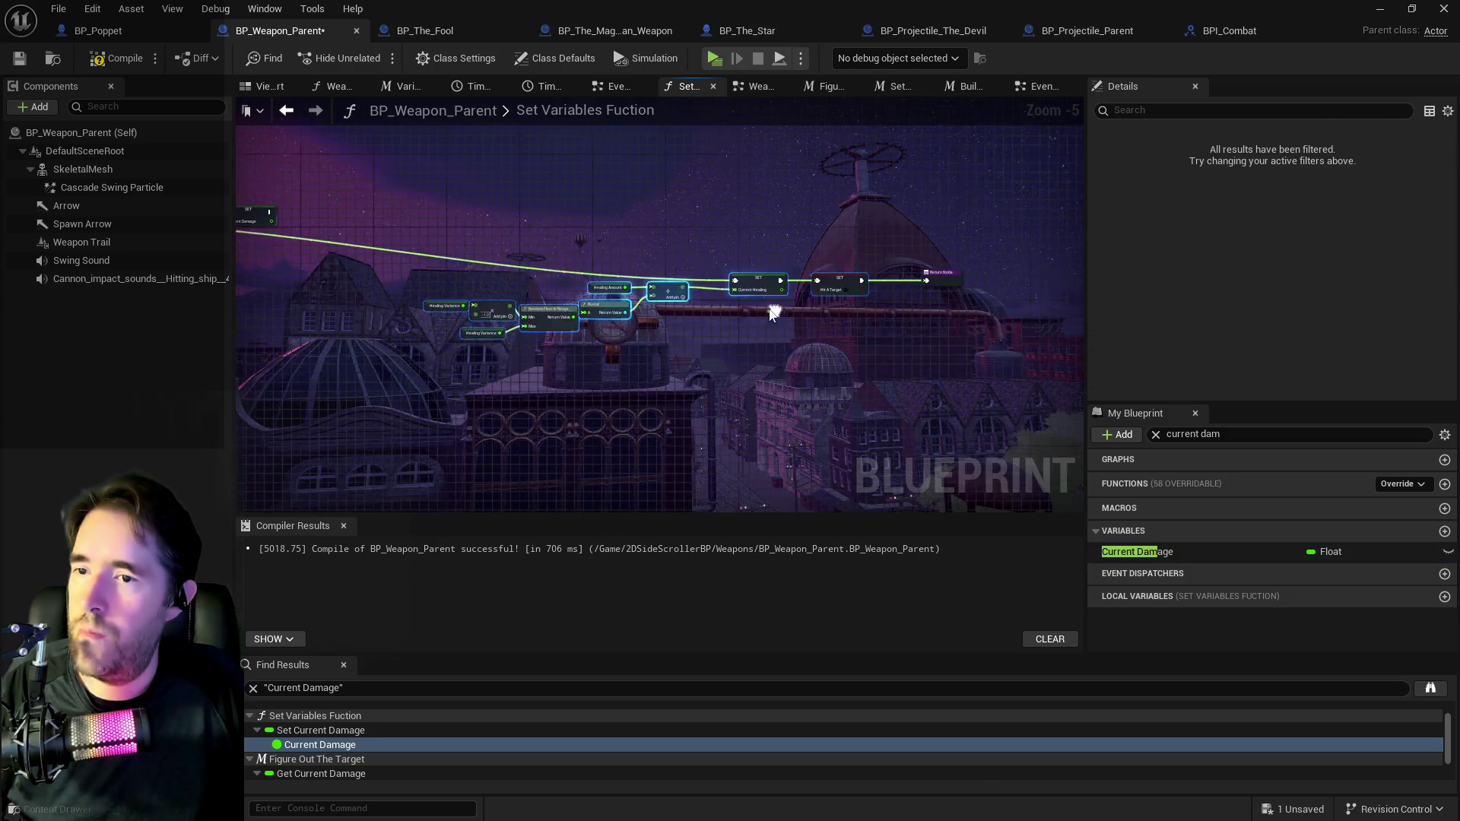
pyautogui.moveTo(841, 347); pyautogui.dragTo(841, 317)
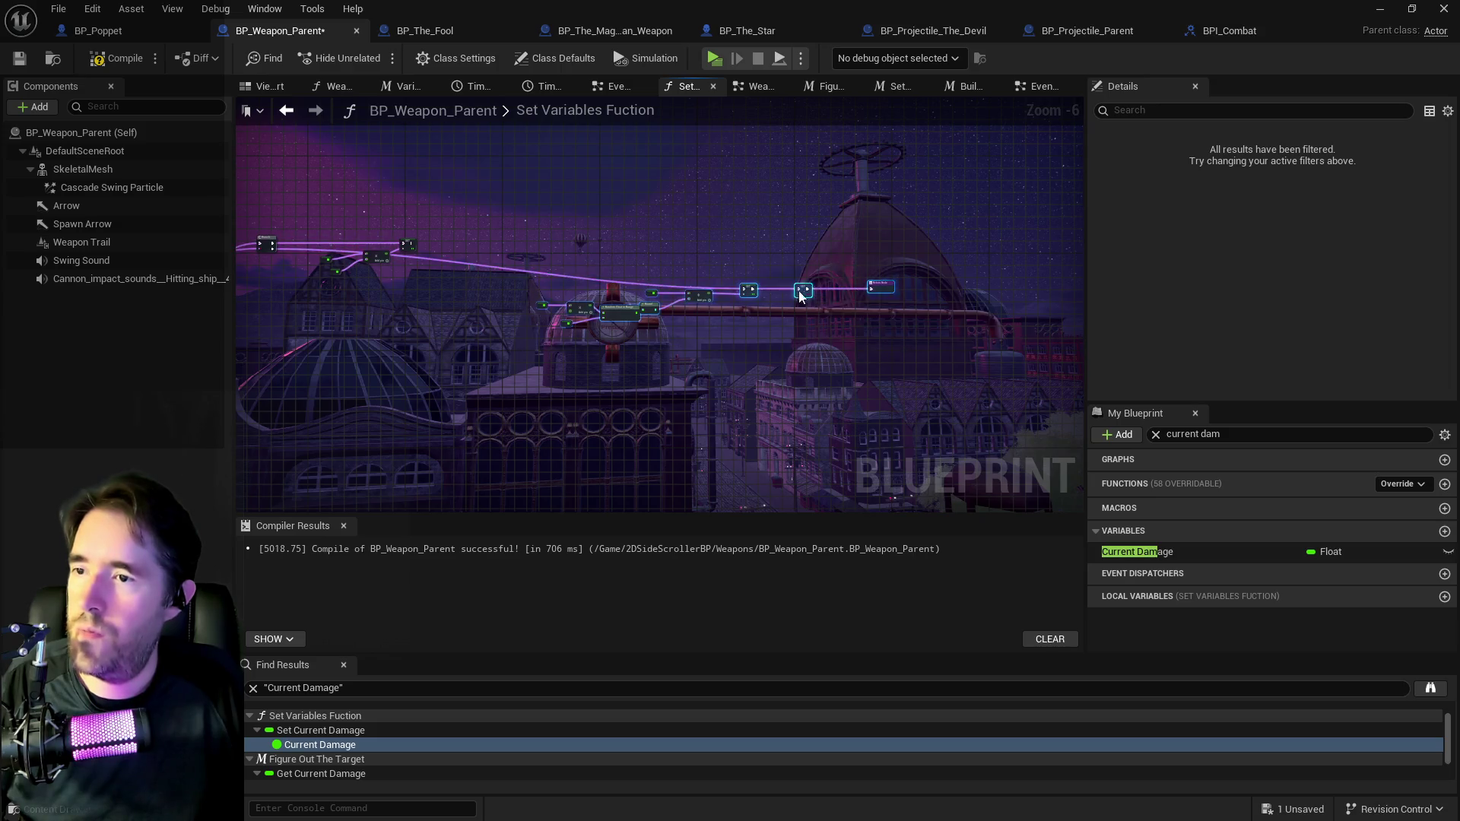
pyautogui.hotkey('ctrl', 'z')
pyautogui.scroll(1, 748, 321)
# Copy the Owner Level > 0 check and Branch, placing the duplicate above the healing row.
pyautogui.hotkey('ctrl', 'a')
pyautogui.moveTo(609, 227); pyautogui.dragTo(732, 259)
pyautogui.hotkey('ctrl', 'c')
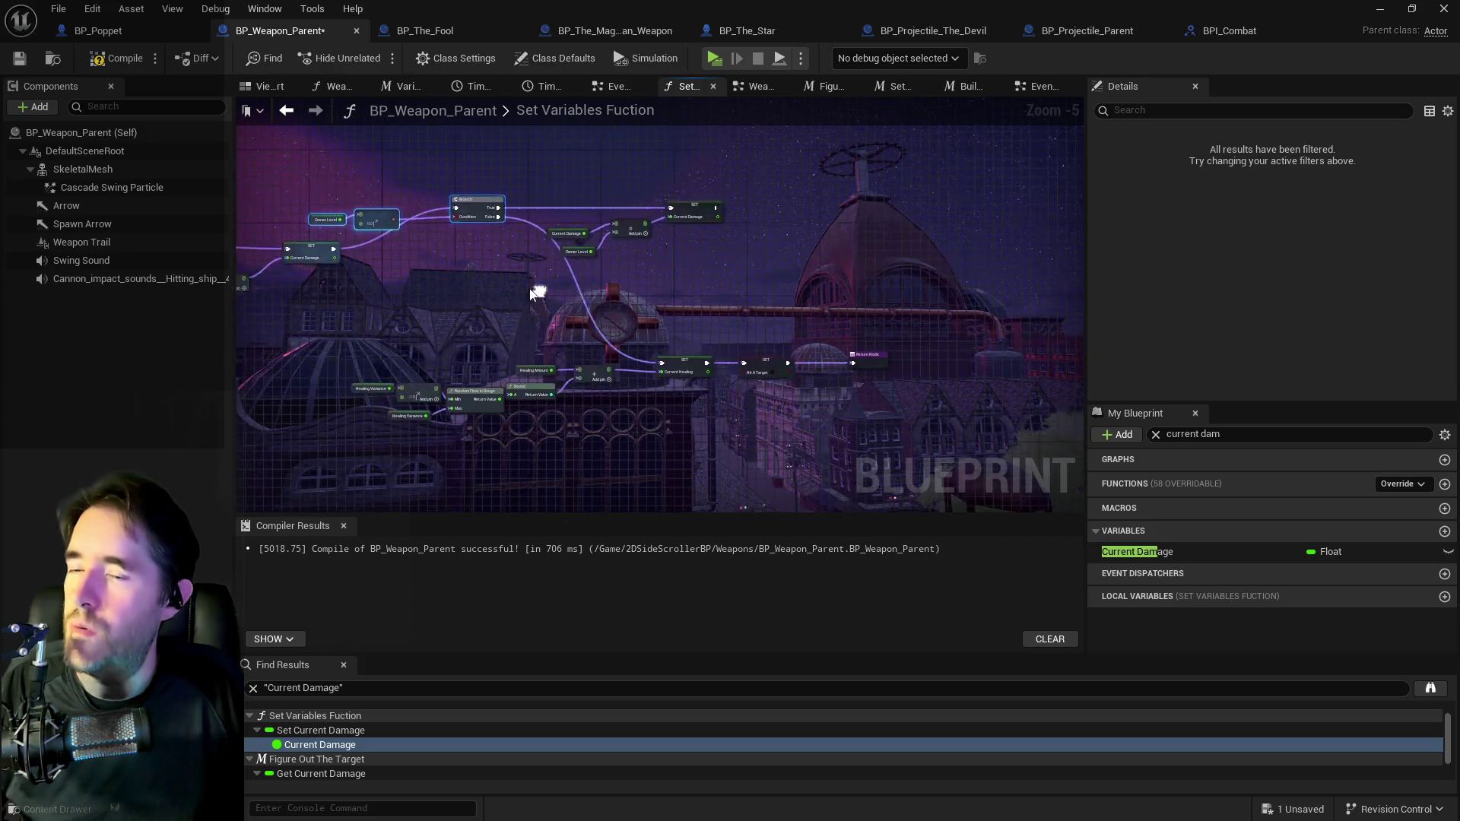
pyautogui.hotkey('ctrl', 'v')
pyautogui.moveTo(657, 301)
pyautogui.mouseDown()
pyautogui.moveTo(712, 301)
pyautogui.moveTo(475, 323)
pyautogui.mouseUp()
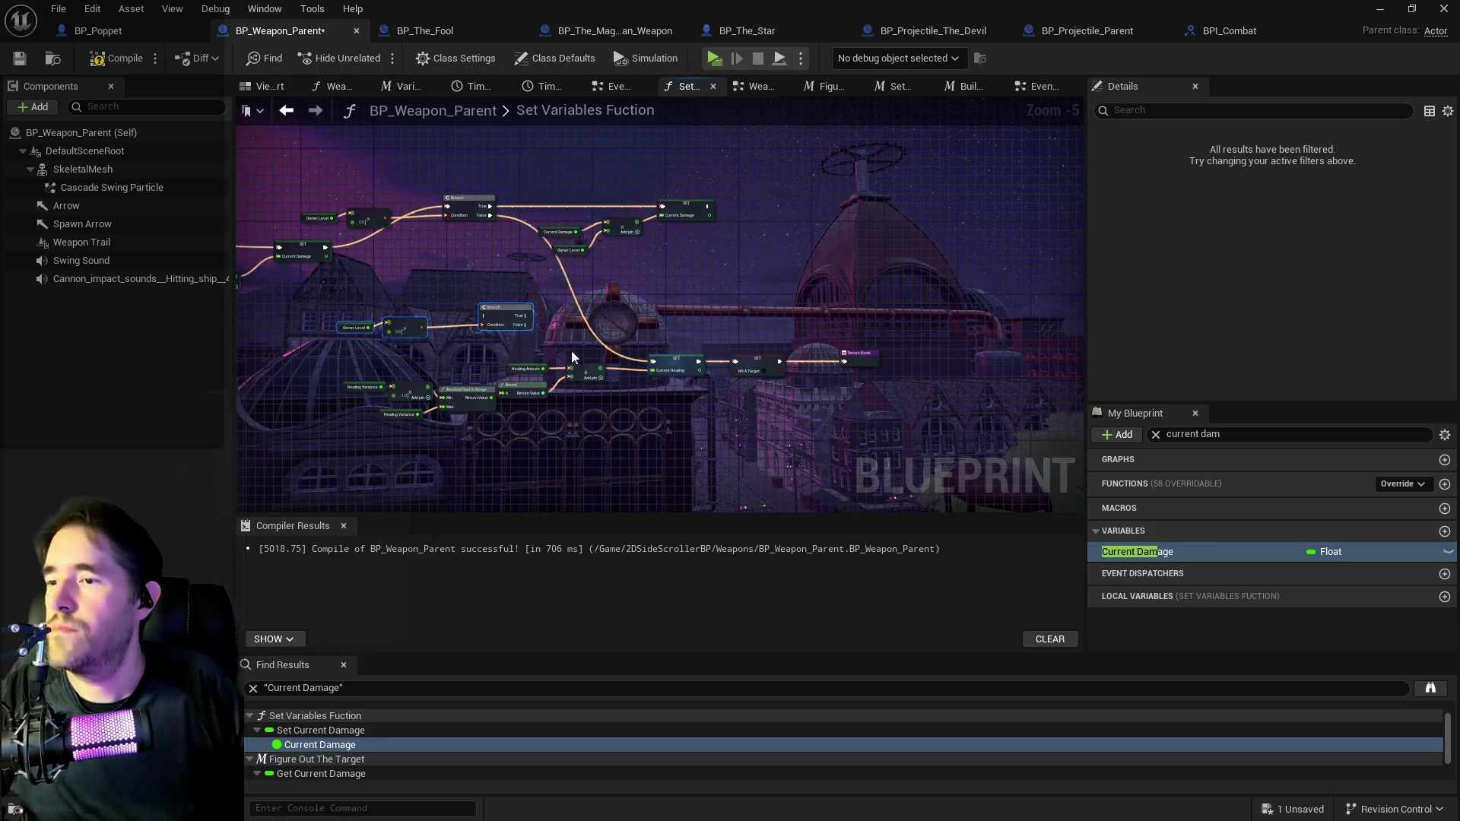
pyautogui.moveTo(517, 313); pyautogui.dragTo(851, 291)
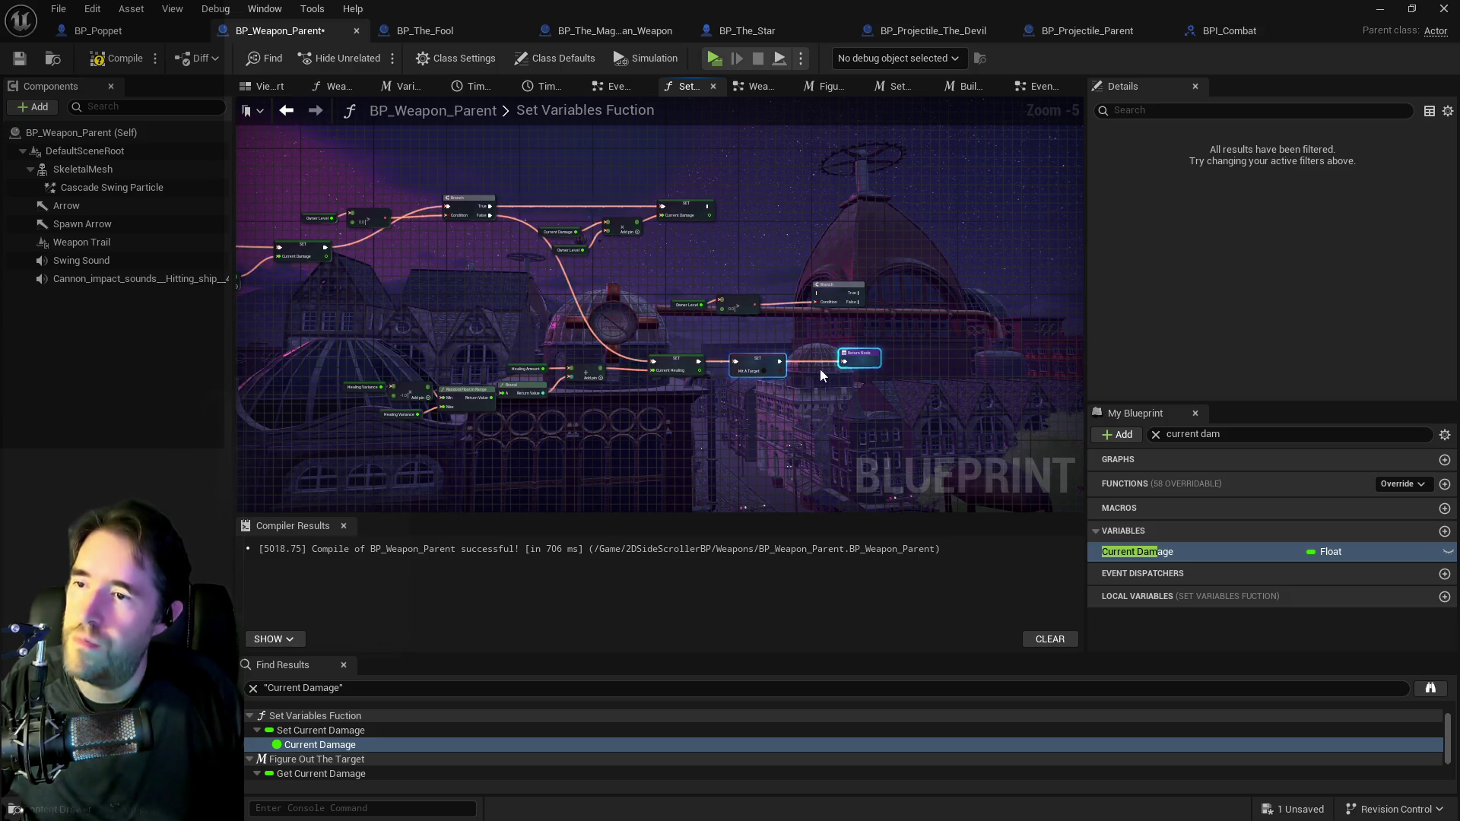
pyautogui.moveTo(436, 349)
pyautogui.mouseDown()
pyautogui.moveTo(717, 356)
pyautogui.moveTo(652, 338)
pyautogui.mouseUp()
pyautogui.moveTo(445, 171); pyautogui.dragTo(860, 208)
pyautogui.moveTo(470, 174); pyautogui.dragTo(852, 214)
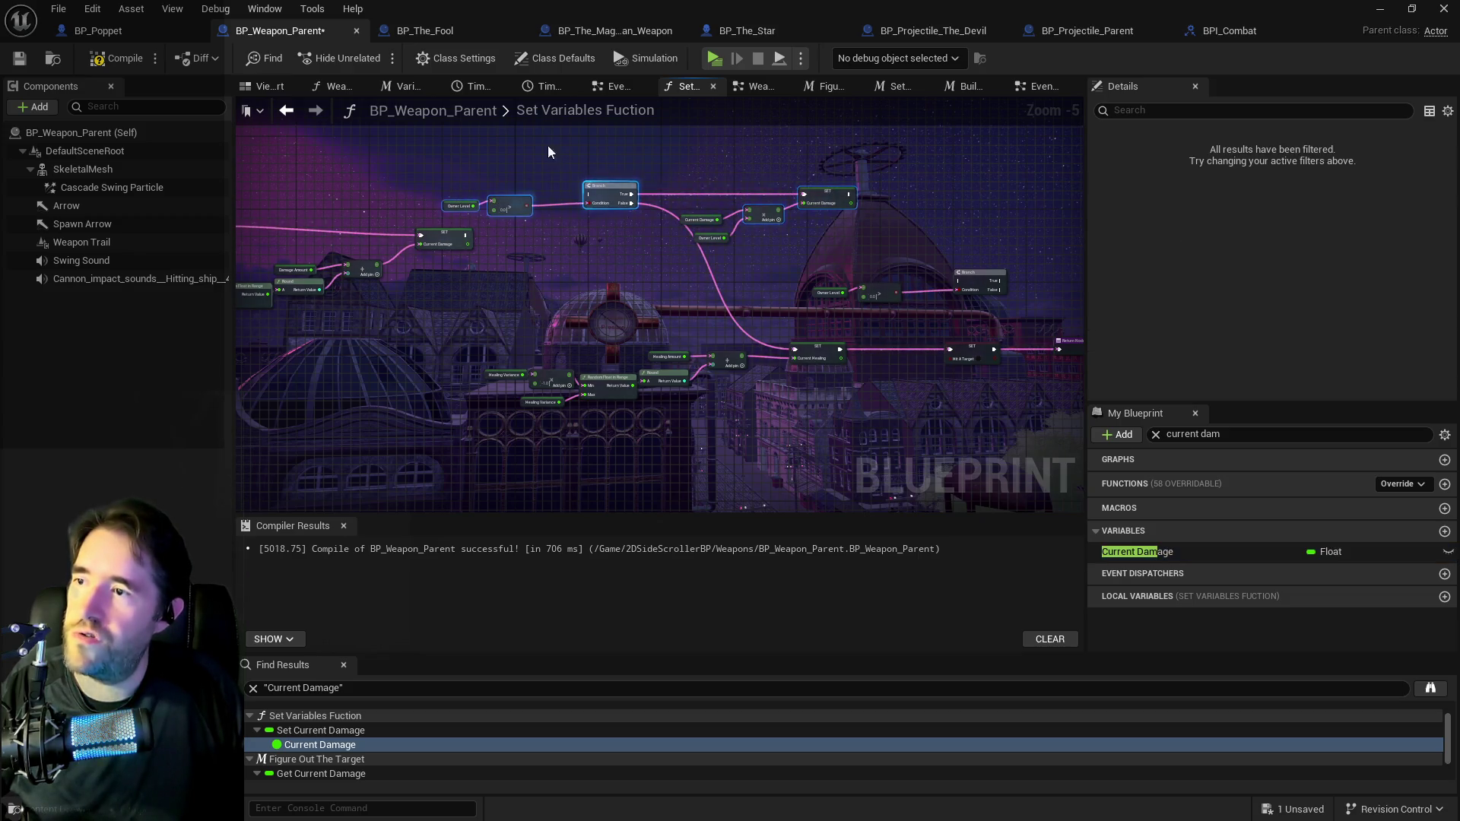
# Move the damage Branch, multiply and setter group up and to the right.
pyautogui.moveTo(610, 183); pyautogui.dragTo(619, 179)
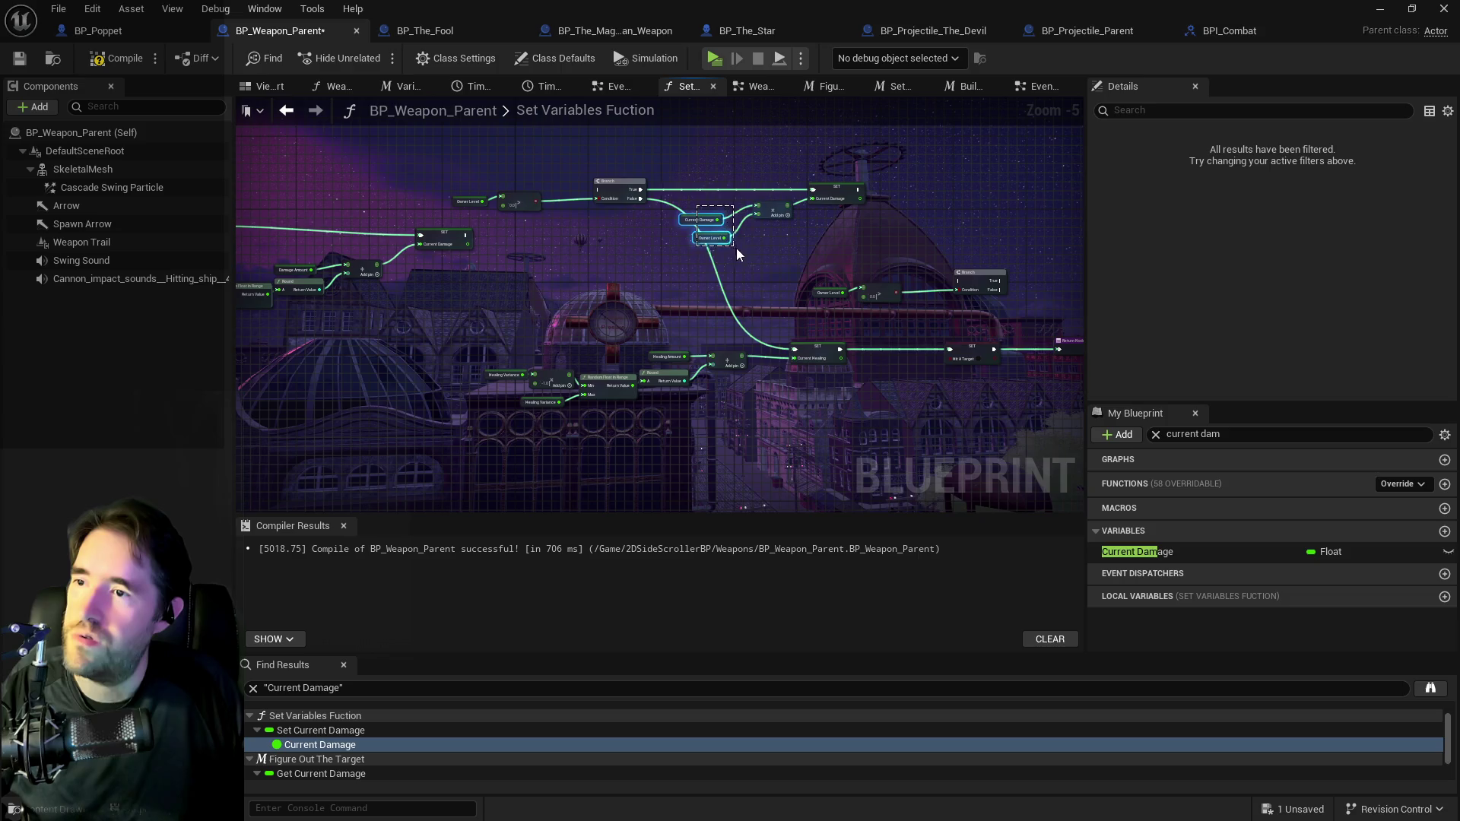
pyautogui.moveTo(736, 248); pyautogui.dragTo(736, 248)
pyautogui.moveTo(507, 158); pyautogui.dragTo(829, 253)
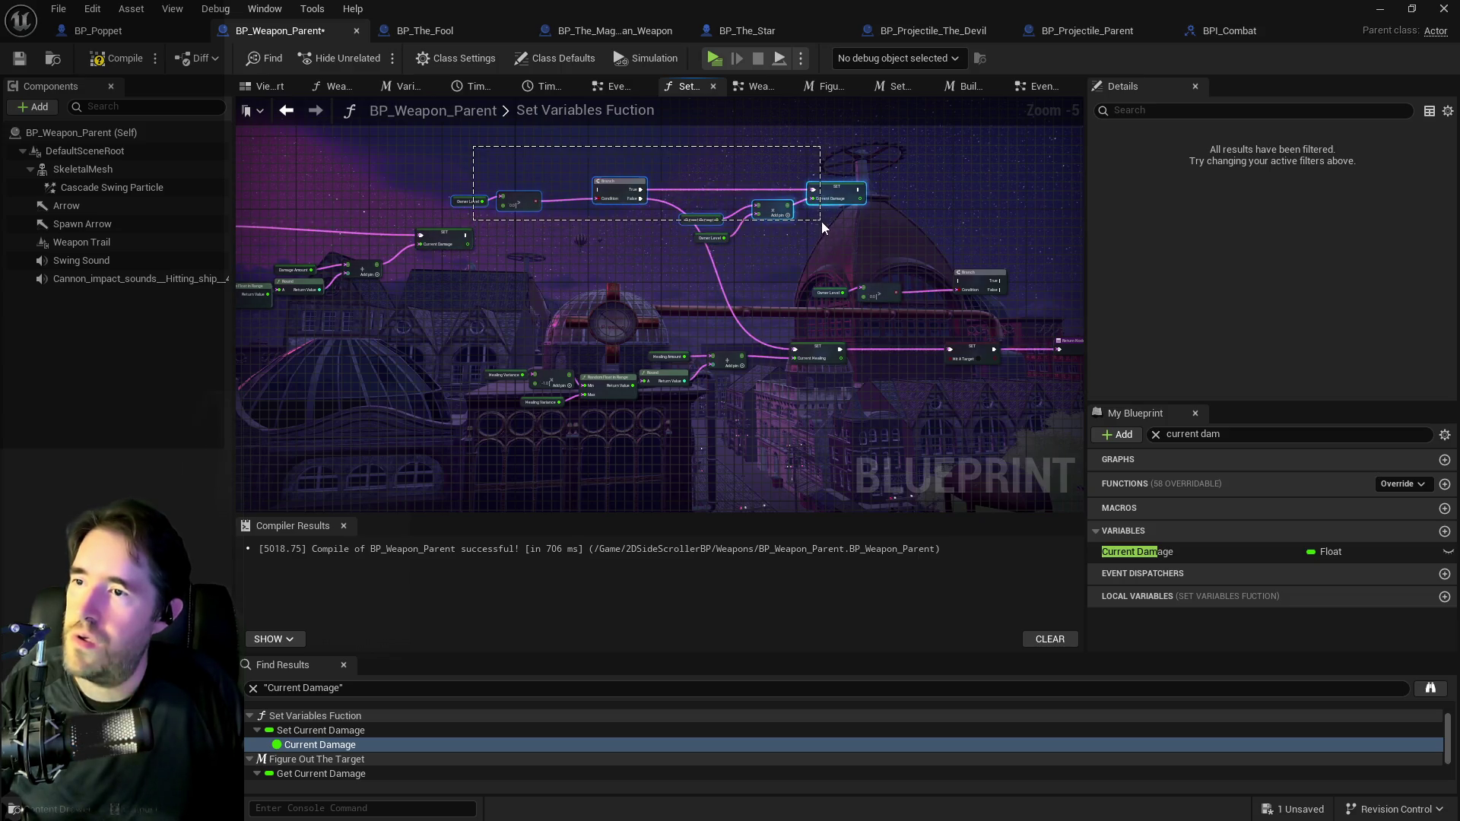
pyautogui.moveTo(490, 126); pyautogui.dragTo(677, 203)
pyautogui.moveTo(894, 263); pyautogui.dragTo(894, 263)
pyautogui.moveTo(619, 187)
pyautogui.mouseDown()
pyautogui.moveTo(702, 205)
pyautogui.moveTo(877, 168)
pyautogui.mouseUp()
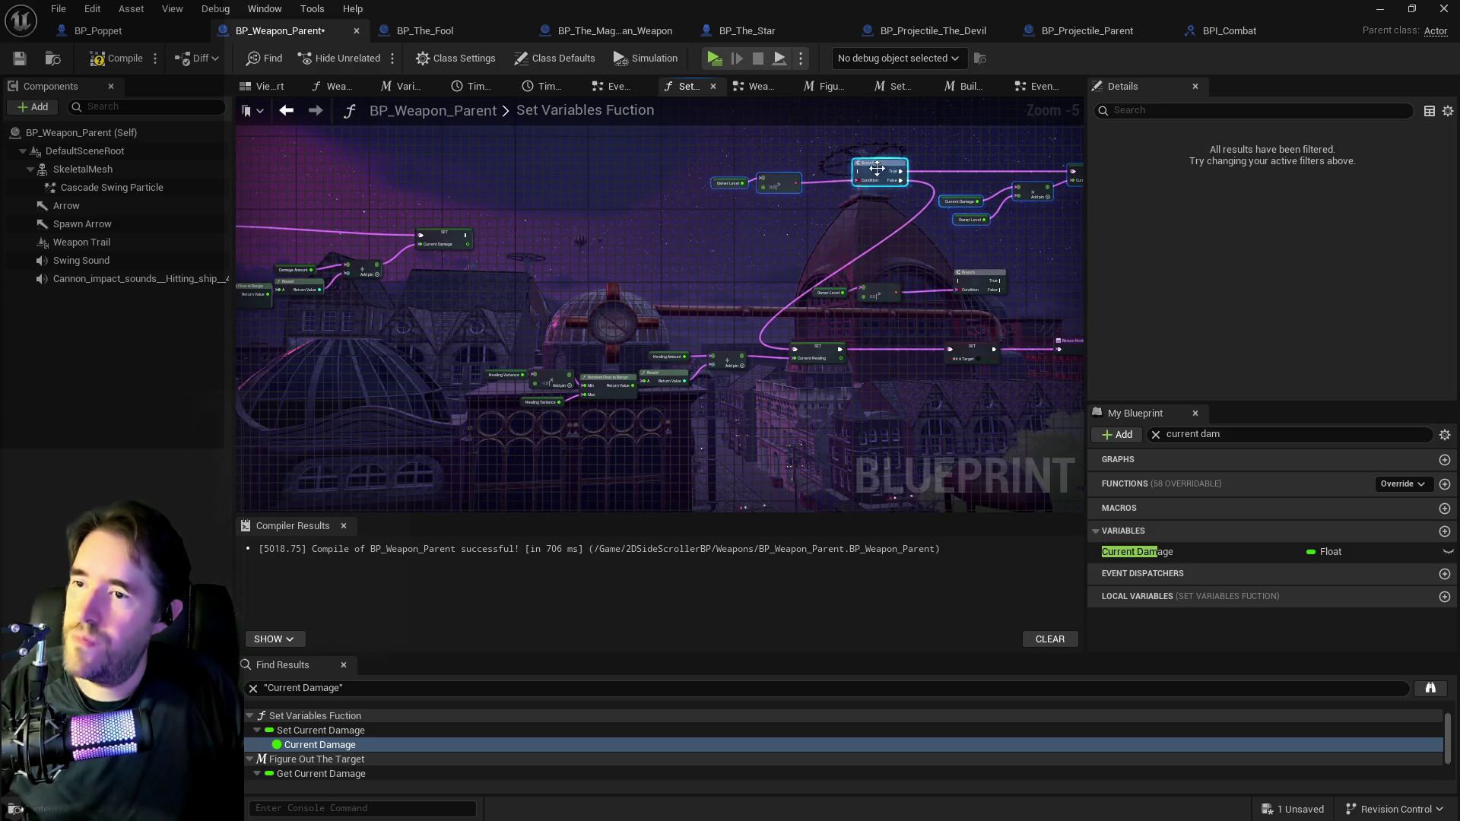
# Wire SET Current Damage's exec output into SET Current Healing.
pyautogui.click(817, 352)
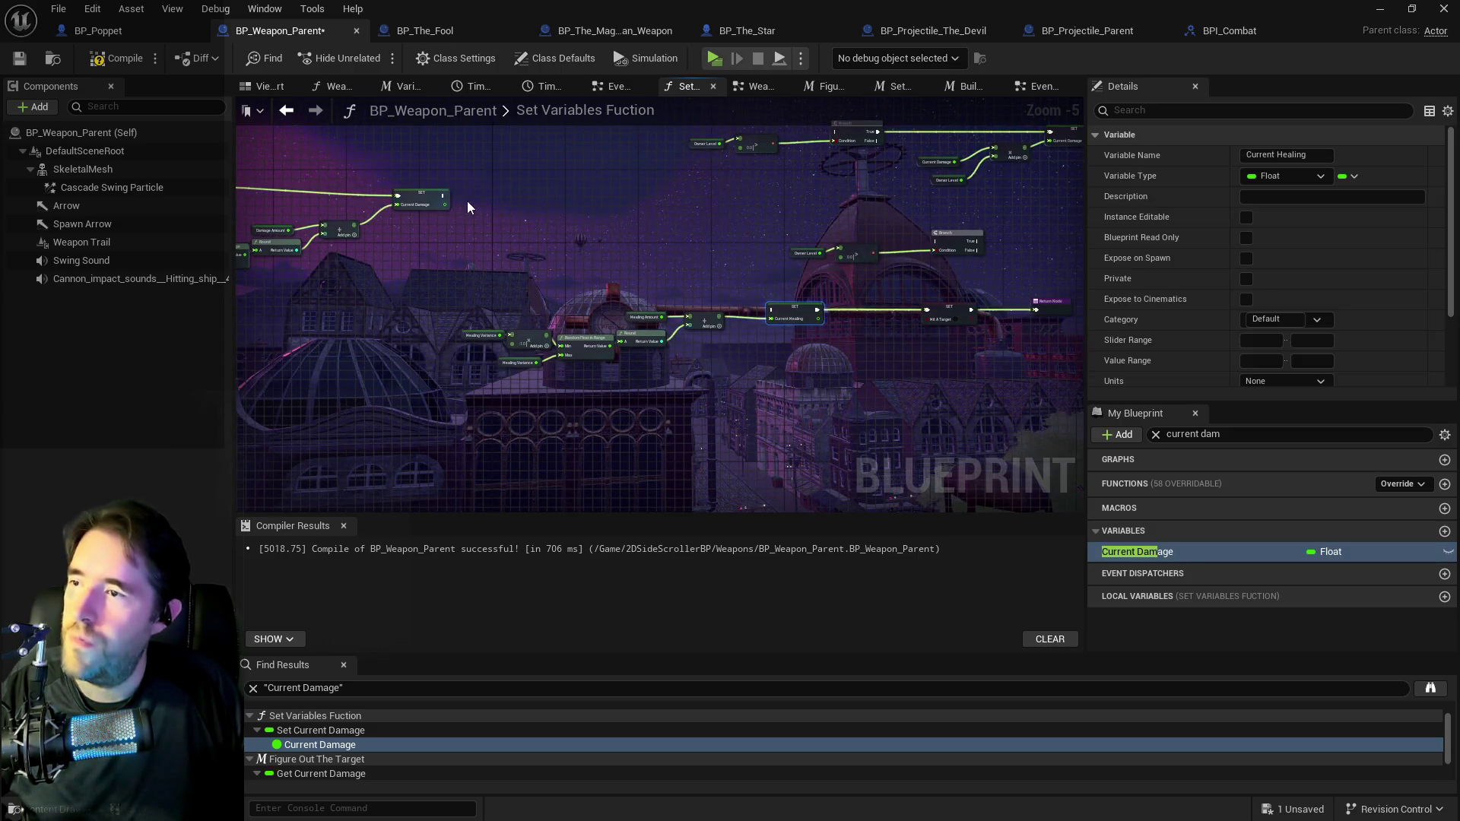
pyautogui.click(445, 191)
pyautogui.moveTo(445, 195); pyautogui.dragTo(777, 309)
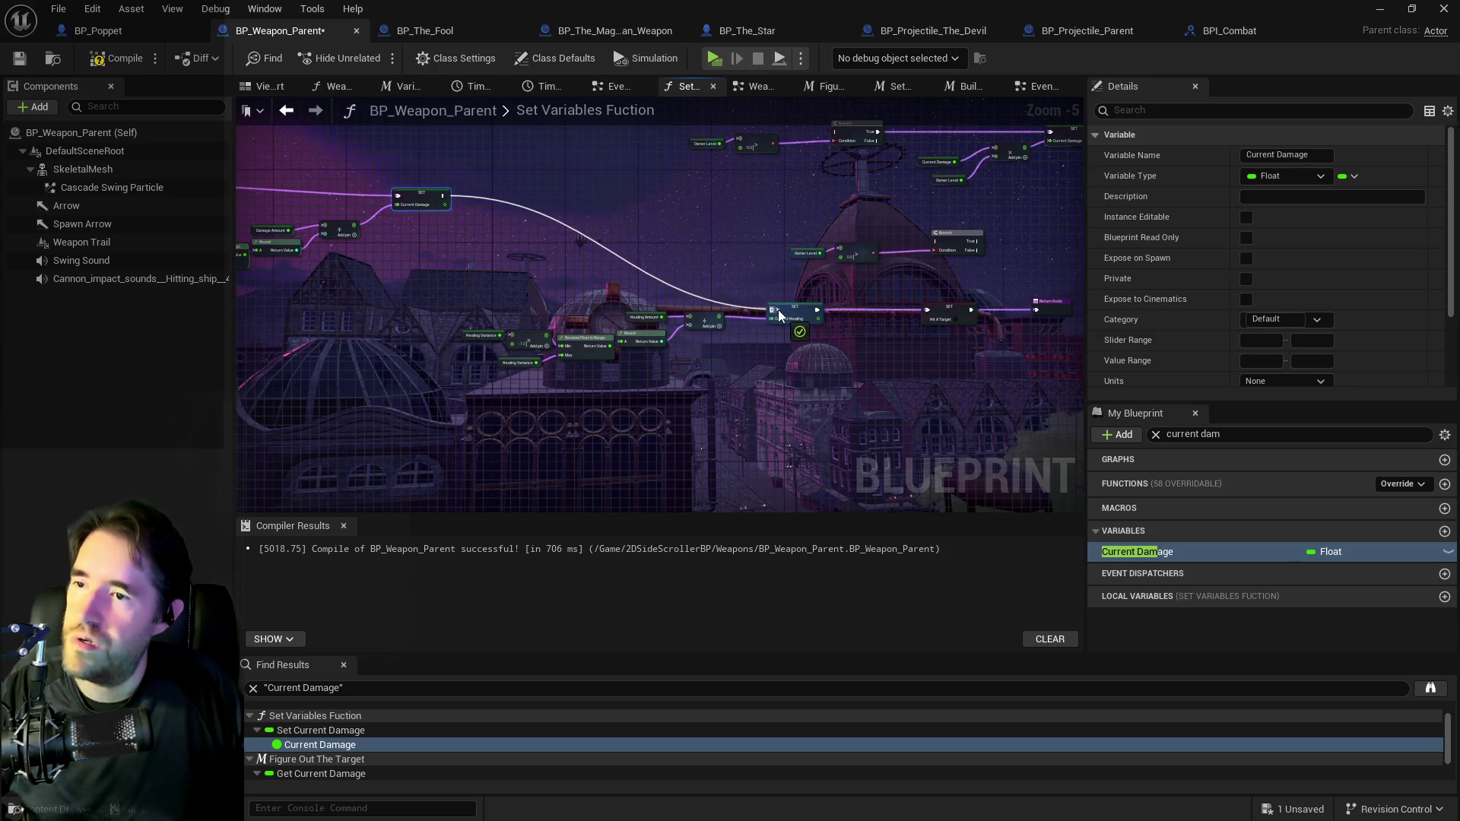
pyautogui.moveTo(481, 312)
pyautogui.mouseDown()
pyautogui.moveTo(555, 339)
pyautogui.moveTo(511, 201)
pyautogui.moveTo(564, 178)
pyautogui.mouseUp()
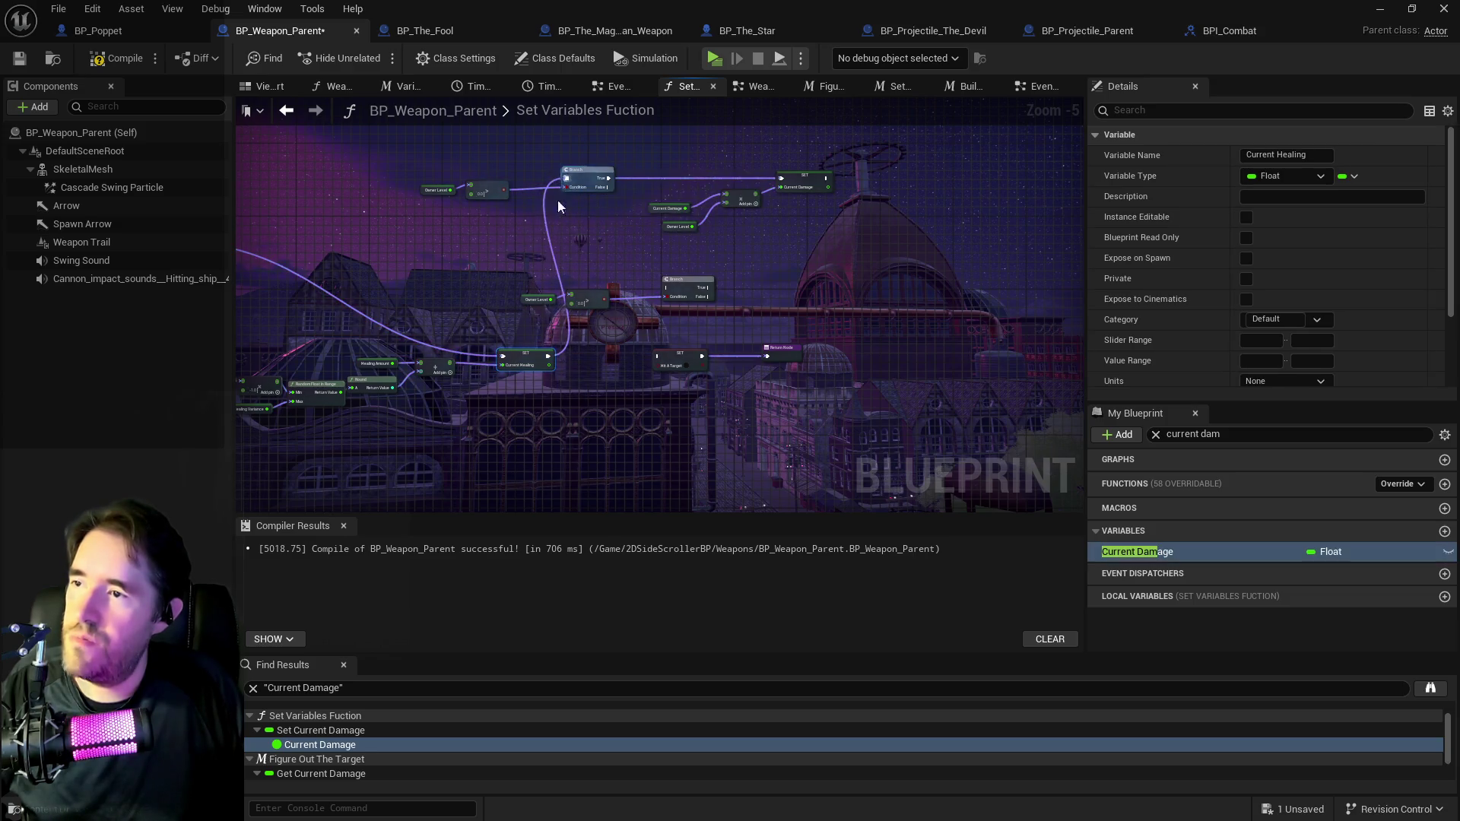
# Delete the duplicate Owner Level check and its Branch node.
pyautogui.press('Delete')
pyautogui.click(690, 304)
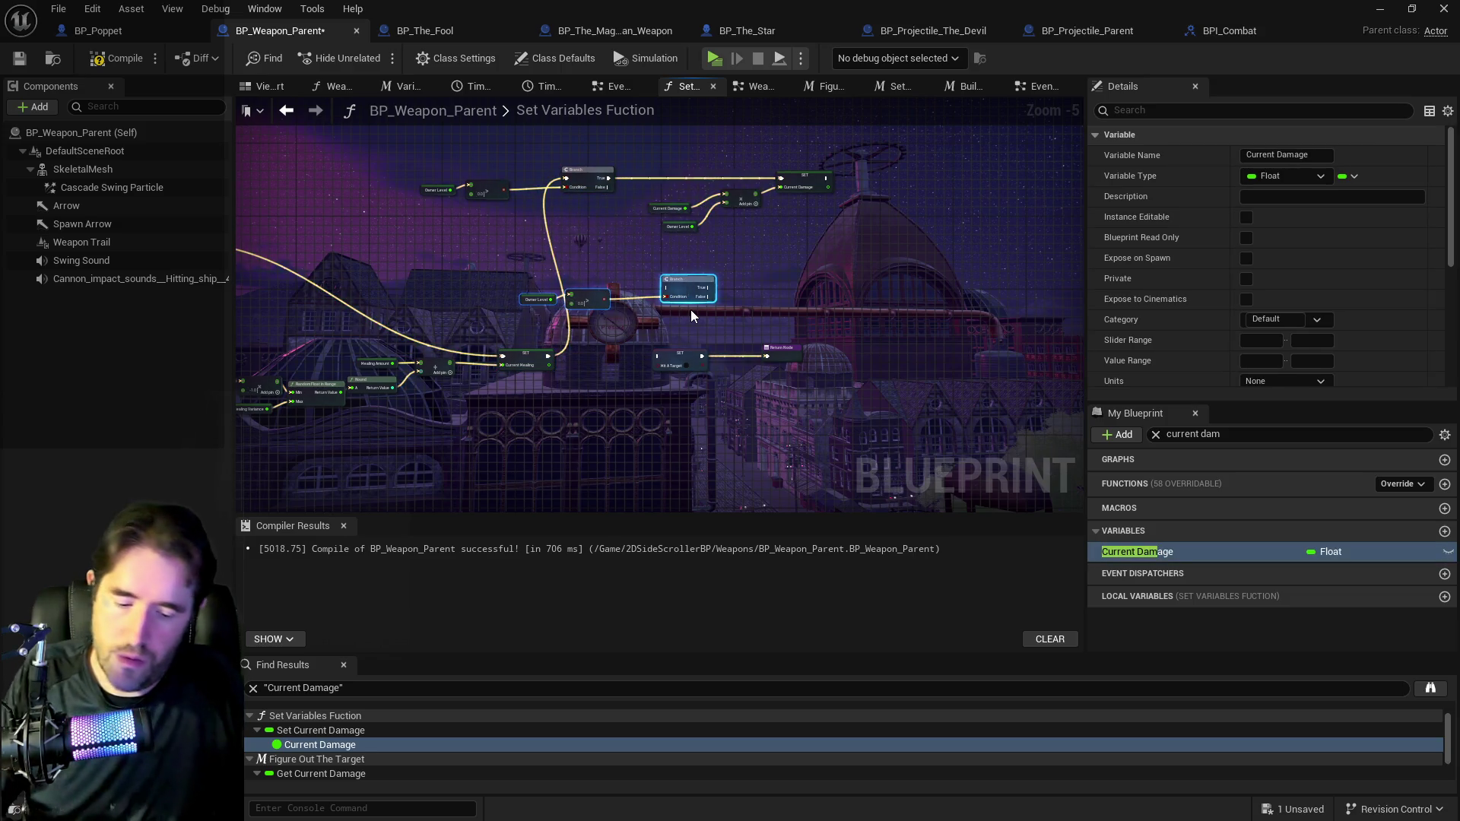
pyautogui.press('Delete')
pyautogui.scroll(2, 750, 270)
pyautogui.moveTo(714, 309); pyautogui.dragTo(644, 243)
# Paste a new SET Current Healing node and a copy of the Owner Level Multiply nodes.
pyautogui.moveTo(614, 195); pyautogui.dragTo(873, 39)
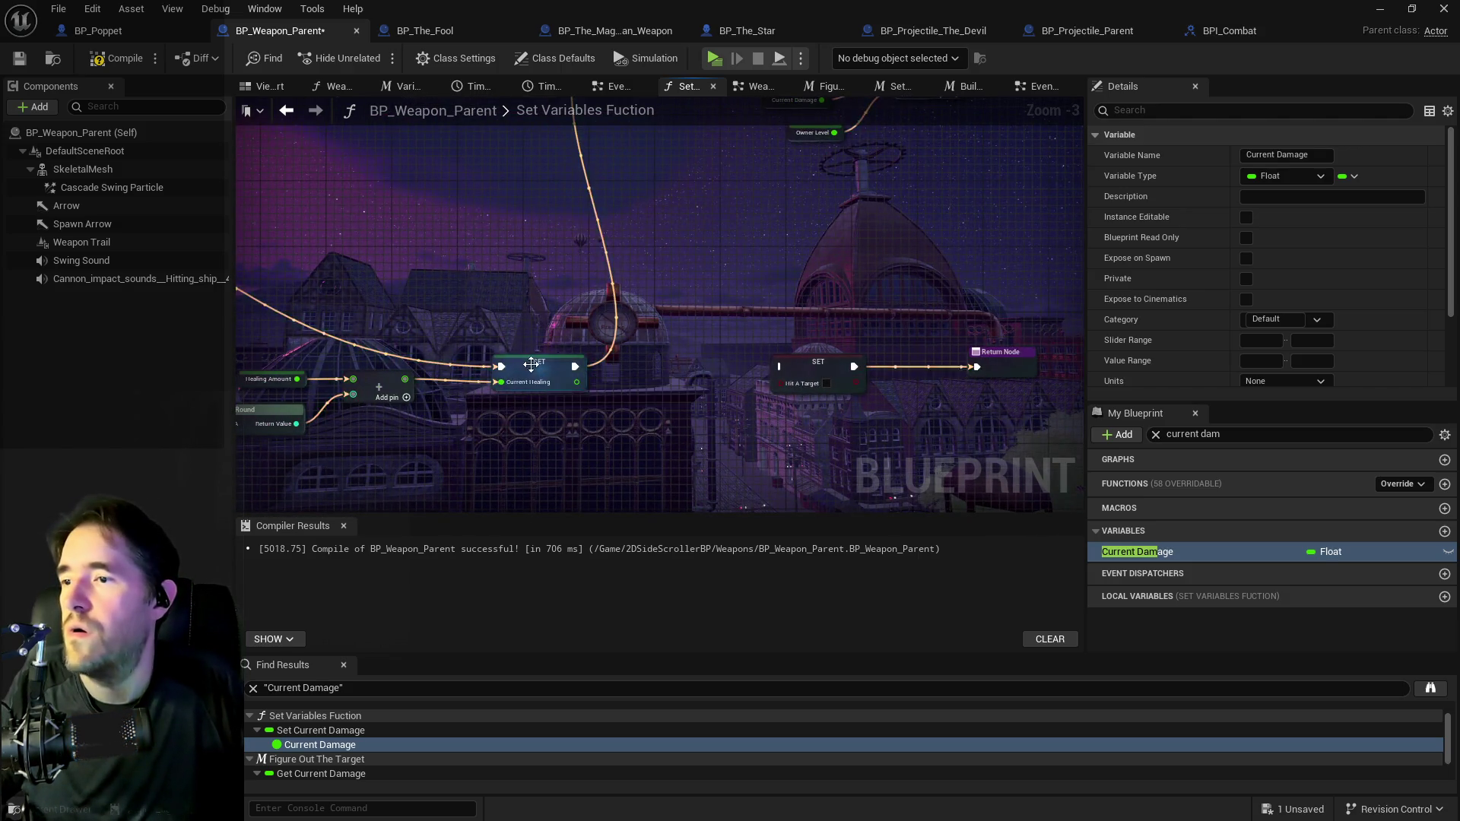
pyautogui.click(530, 365)
pyautogui.moveTo(800, 328); pyautogui.dragTo(362, 411)
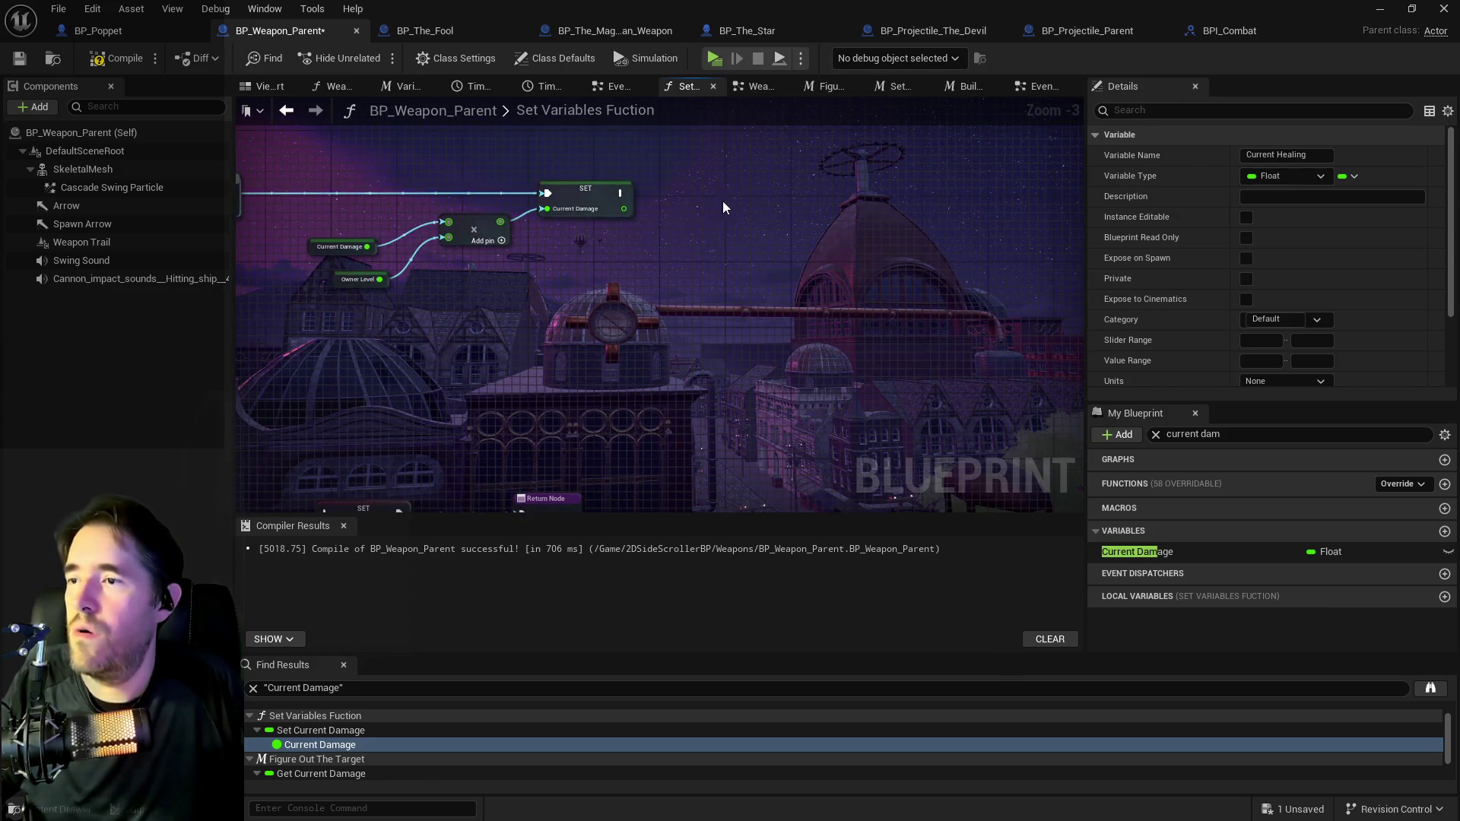
pyautogui.hotkey('ctrl', 'v')
pyautogui.moveTo(756, 225); pyautogui.dragTo(768, 217)
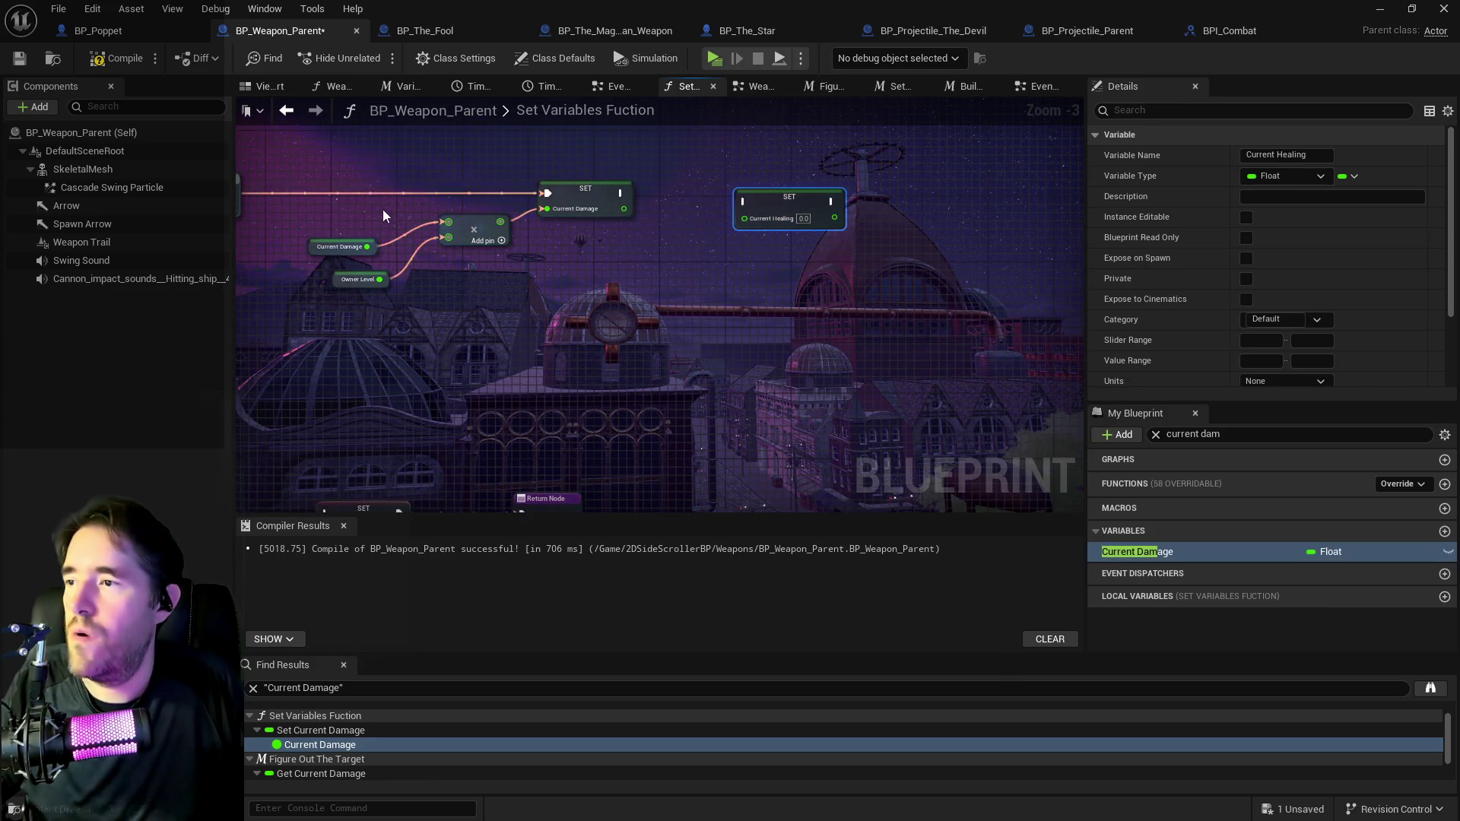
pyautogui.moveTo(382, 209); pyautogui.dragTo(488, 295)
pyautogui.hotkey('ctrl', 'c')
pyautogui.hotkey('ctrl', 'v')
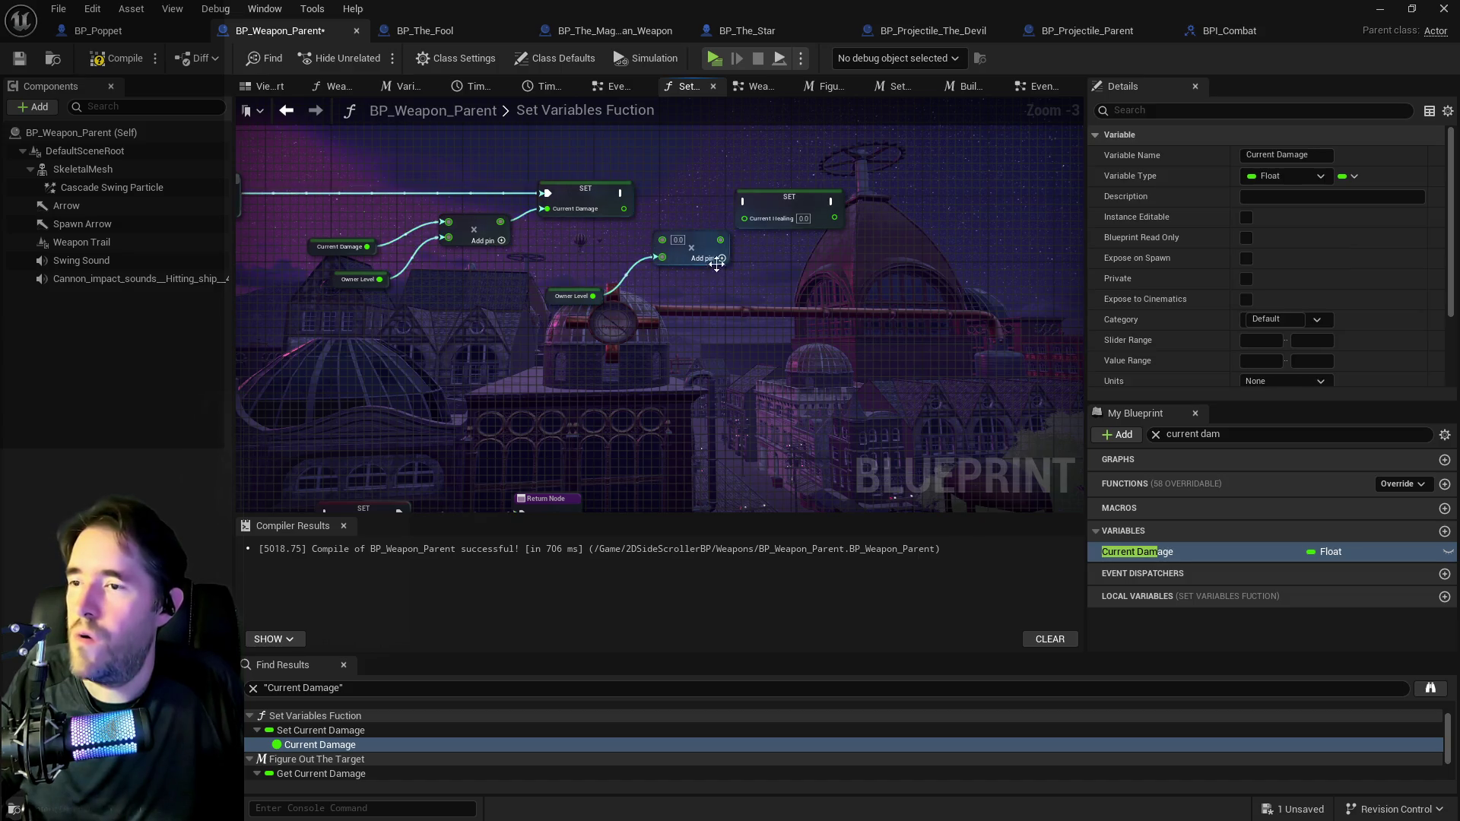